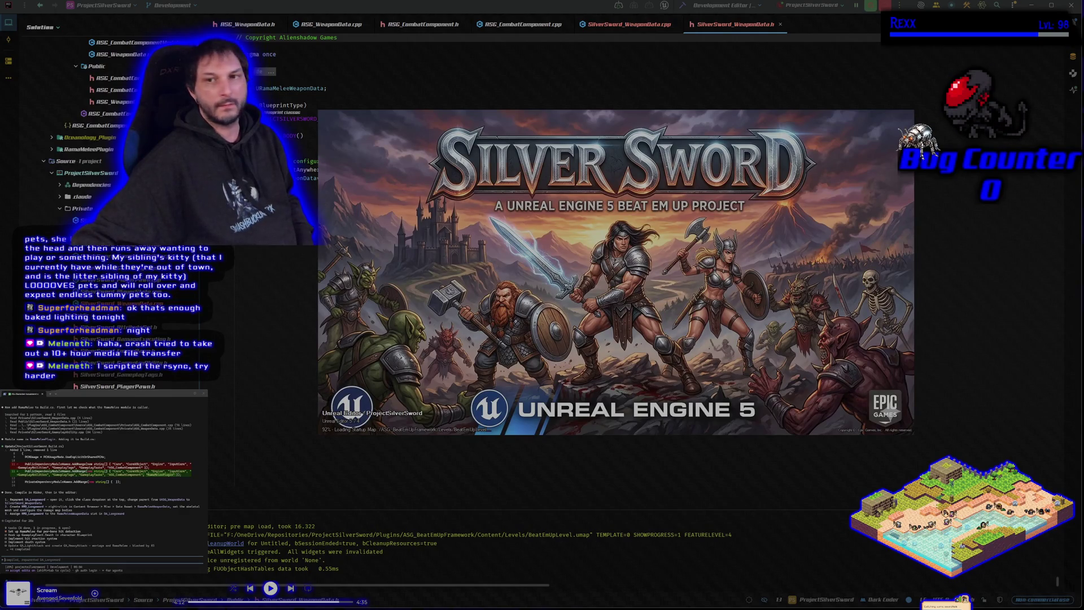
# Let the editor load and show RMW_Longsword's settings: Longsword mesh, palm_r_Socket, empty damage map
pyautogui.moveTo(591, 317); pyautogui.dragTo(620, 323)
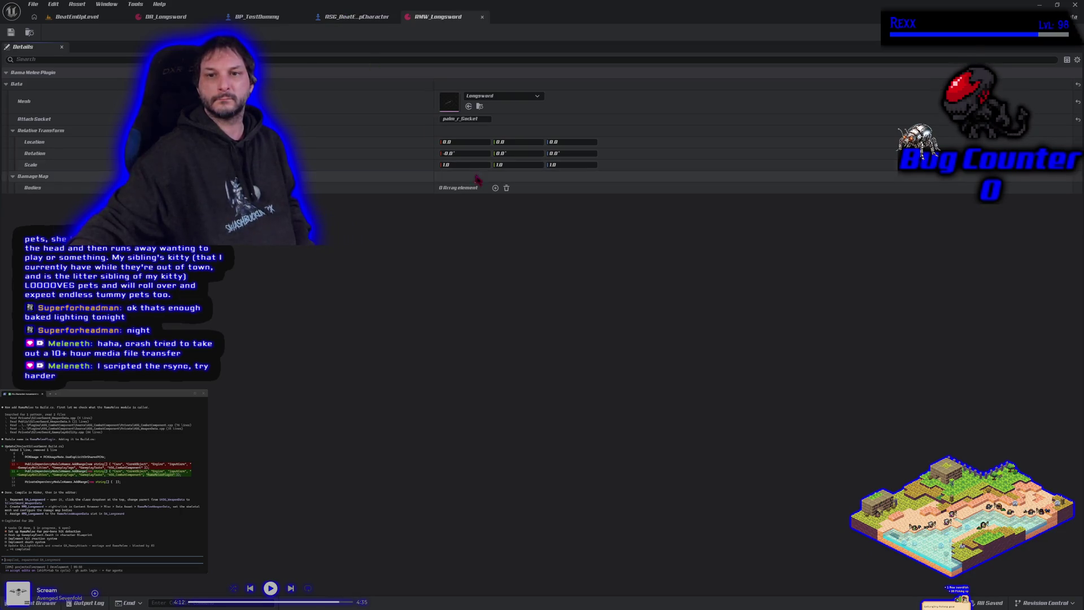
# Add one entry to RMW_Longsword's Bodies damage map and save the asset
pyautogui.click(495, 188)
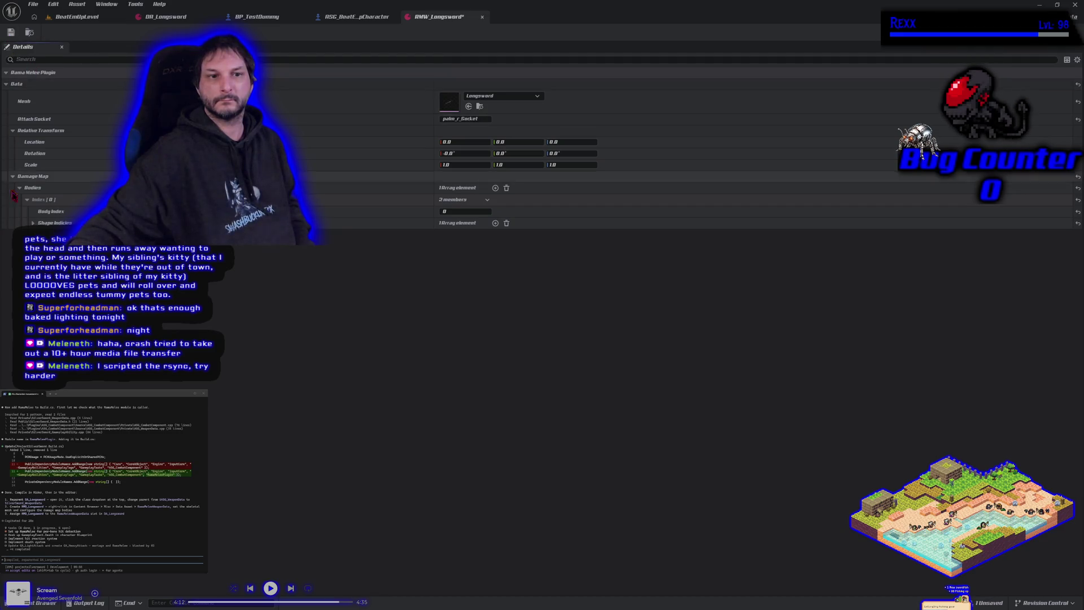
pyautogui.click(32, 223)
pyautogui.click(11, 33)
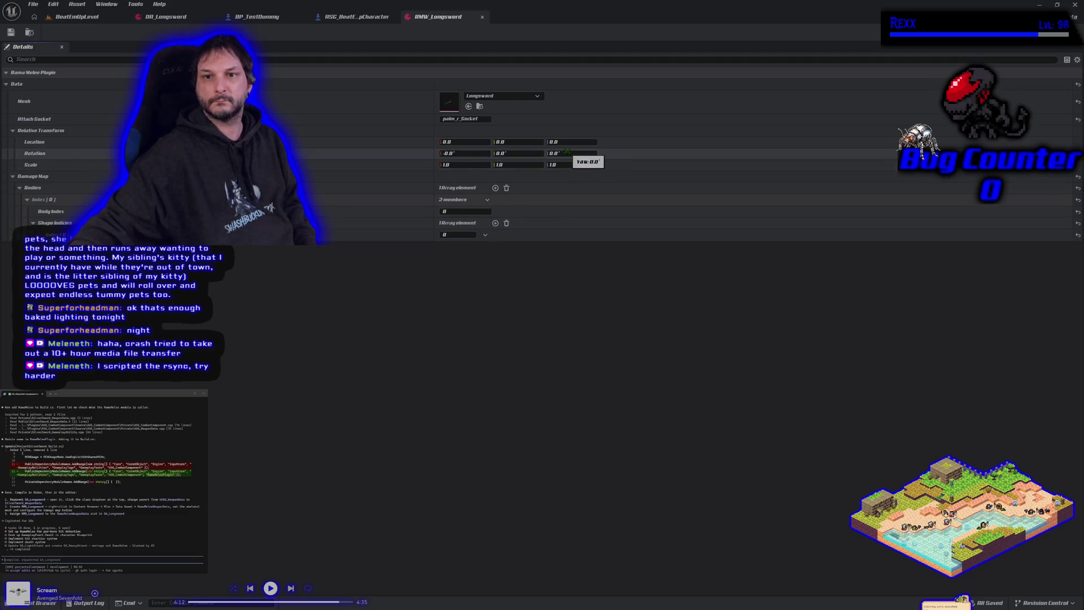
# Set RMW_Longsword's rotation to -90, 0, 90, save, and bring up DA_Longsword
pyautogui.click(461, 153)
pyautogui.write('-80')
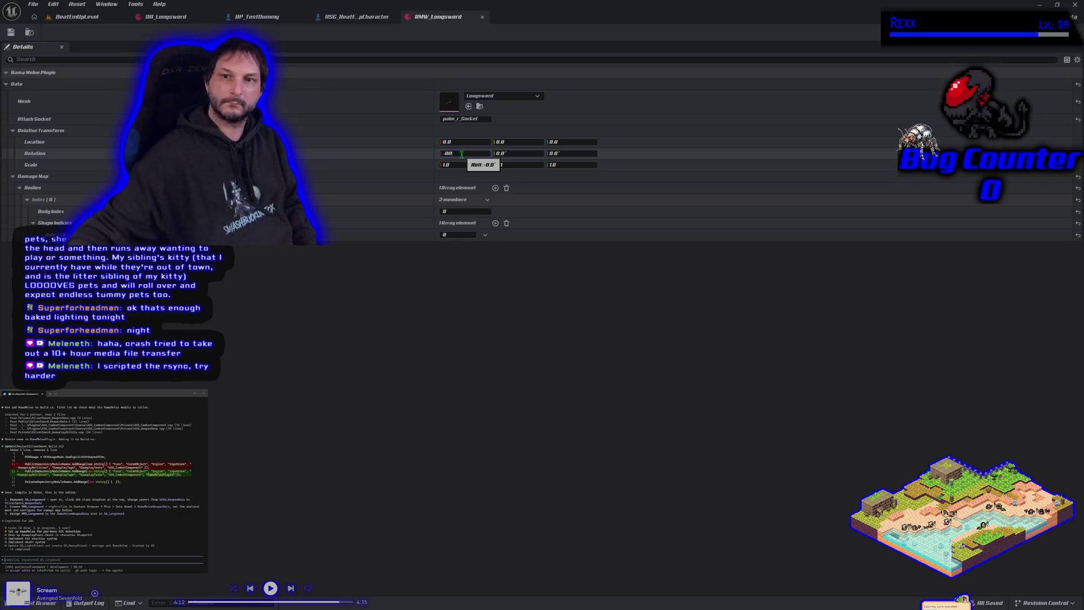
pyautogui.click(559, 154)
pyautogui.write('90')
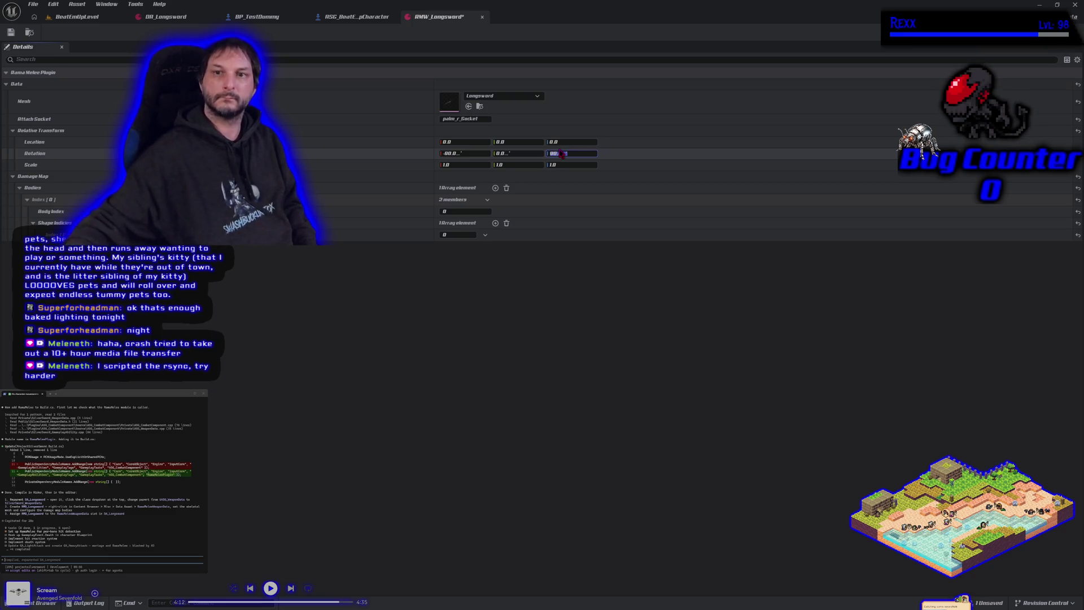
pyautogui.click(10, 33)
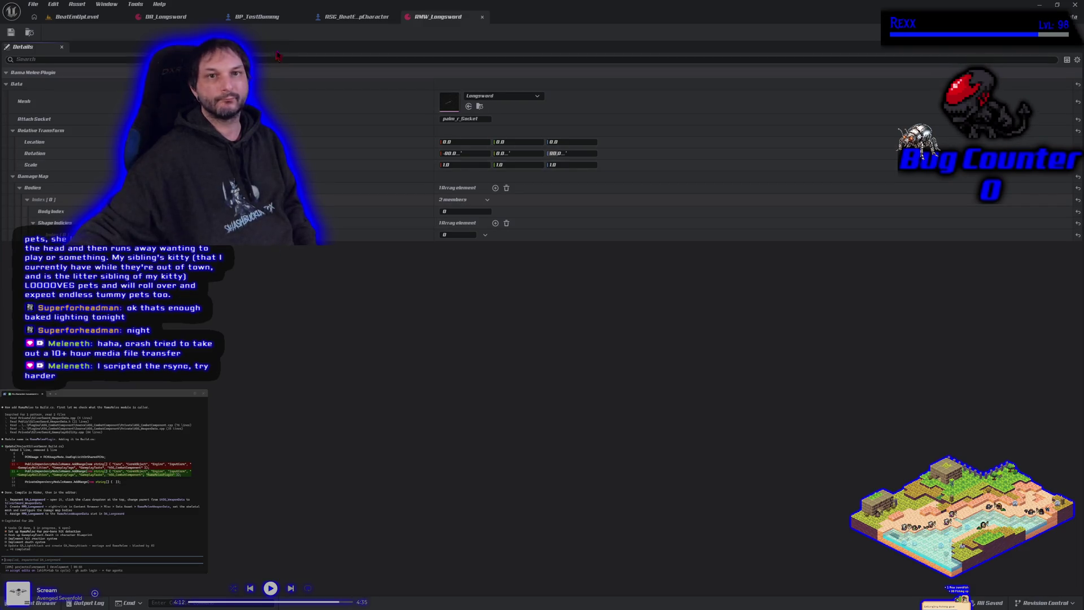
pyautogui.click(165, 17)
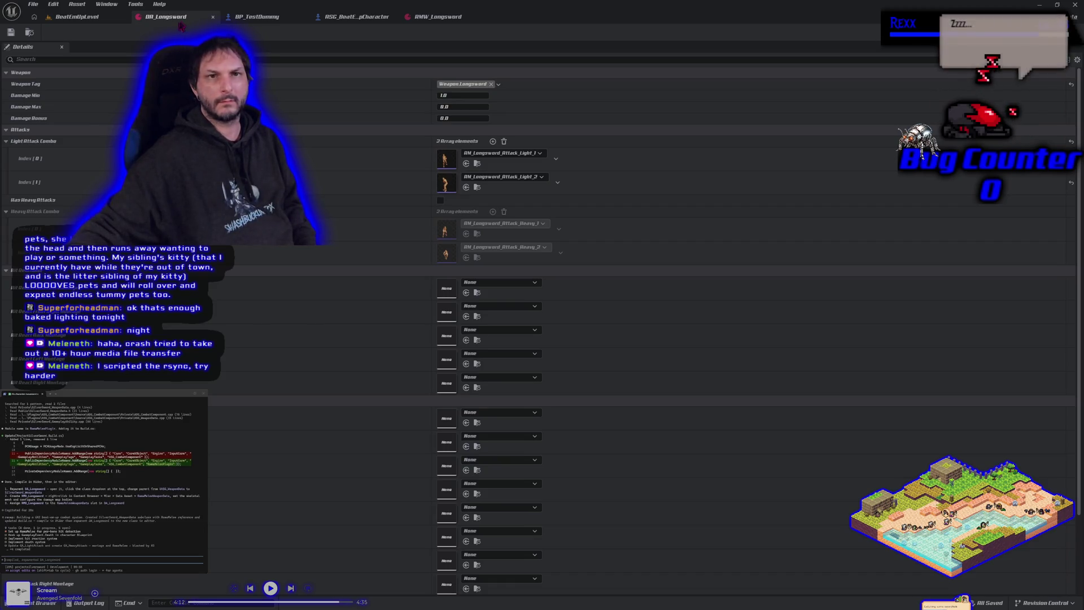
# Pop the DA_Longsword data asset into its own floating window and enlarge it
pyautogui.moveTo(169, 17); pyautogui.dragTo(342, 140)
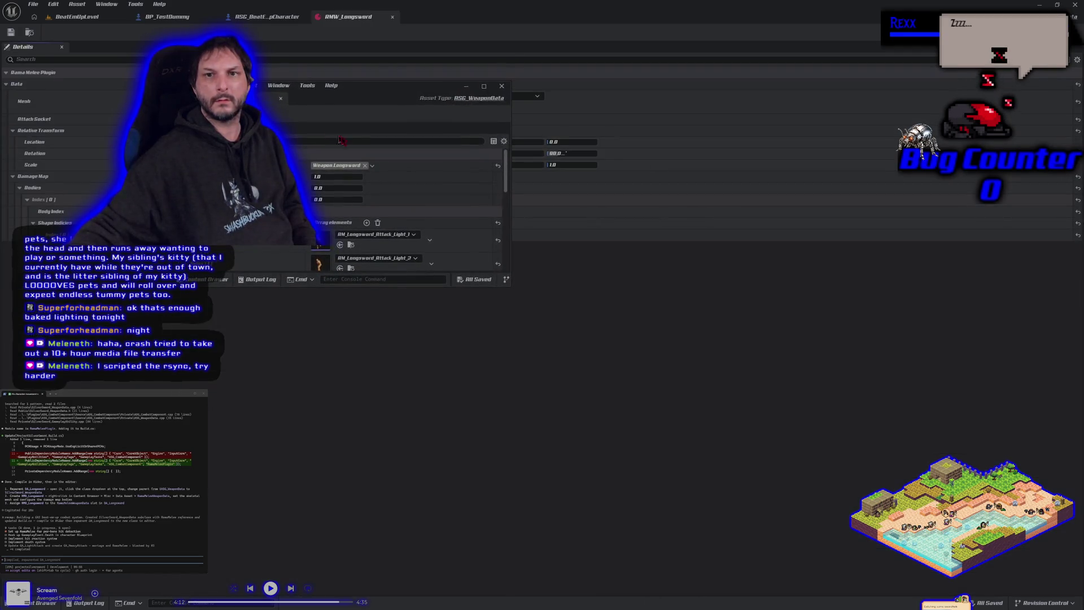
pyautogui.click(476, 99)
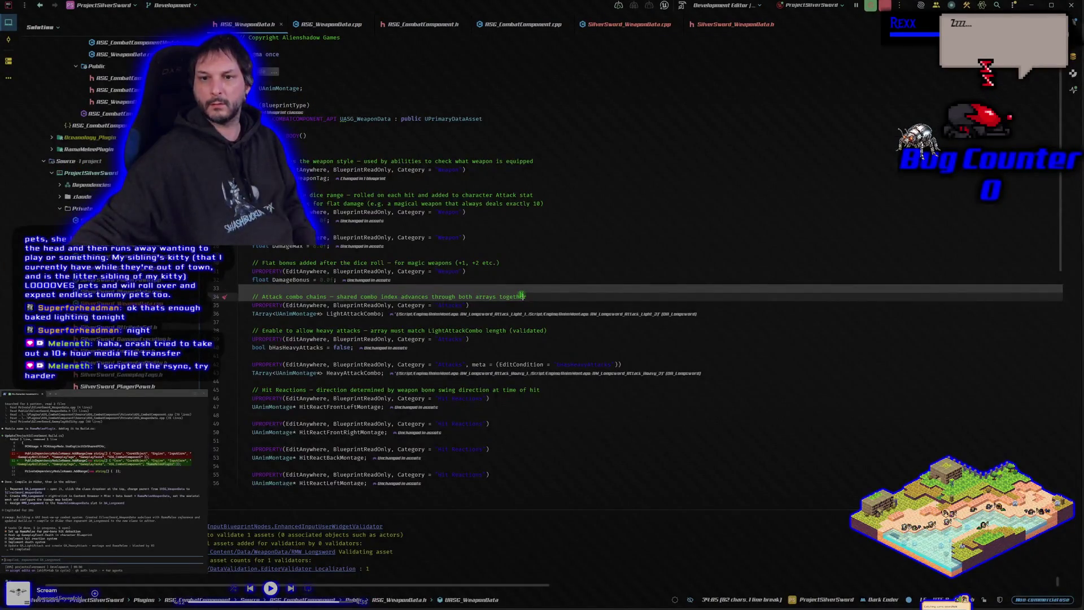
pyautogui.click(521, 296)
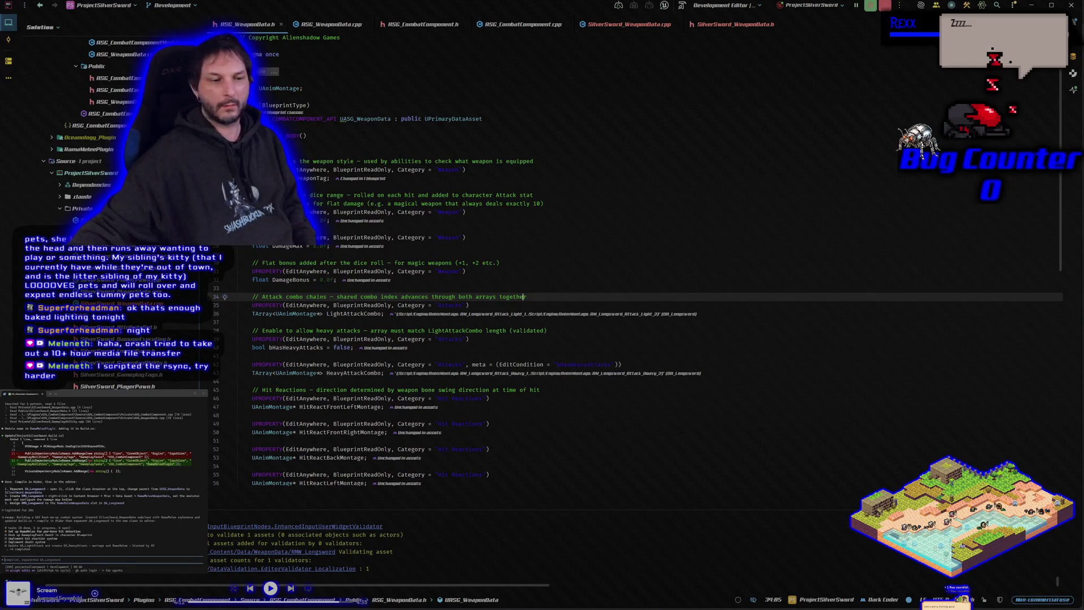
pyautogui.hotkey('alt', 'Tab')
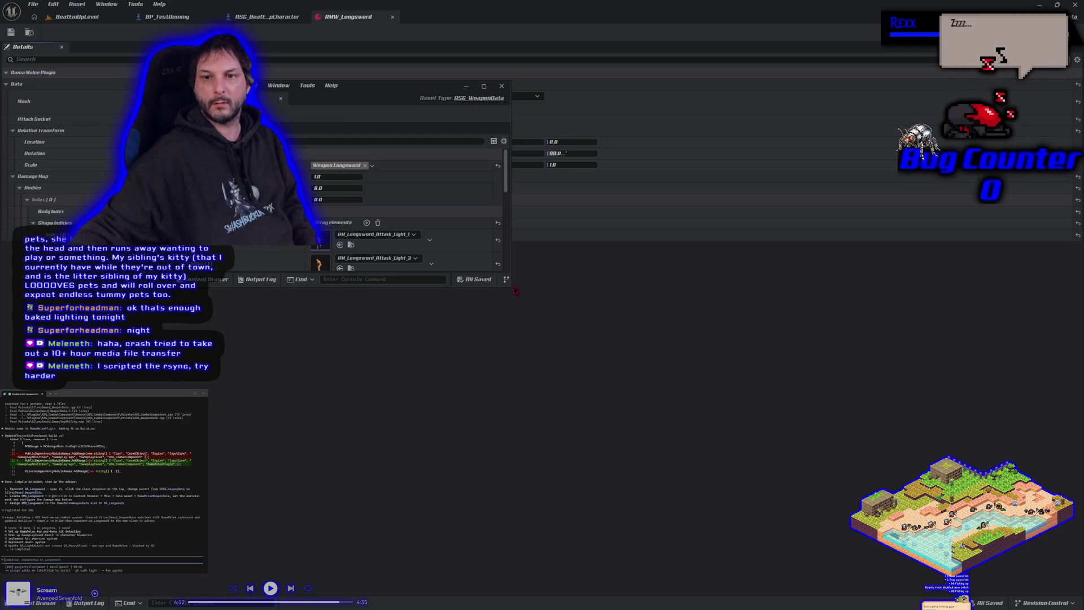
pyautogui.moveTo(510, 285)
pyautogui.mouseDown()
pyautogui.moveTo(921, 515)
pyautogui.moveTo(926, 545)
pyautogui.mouseUp()
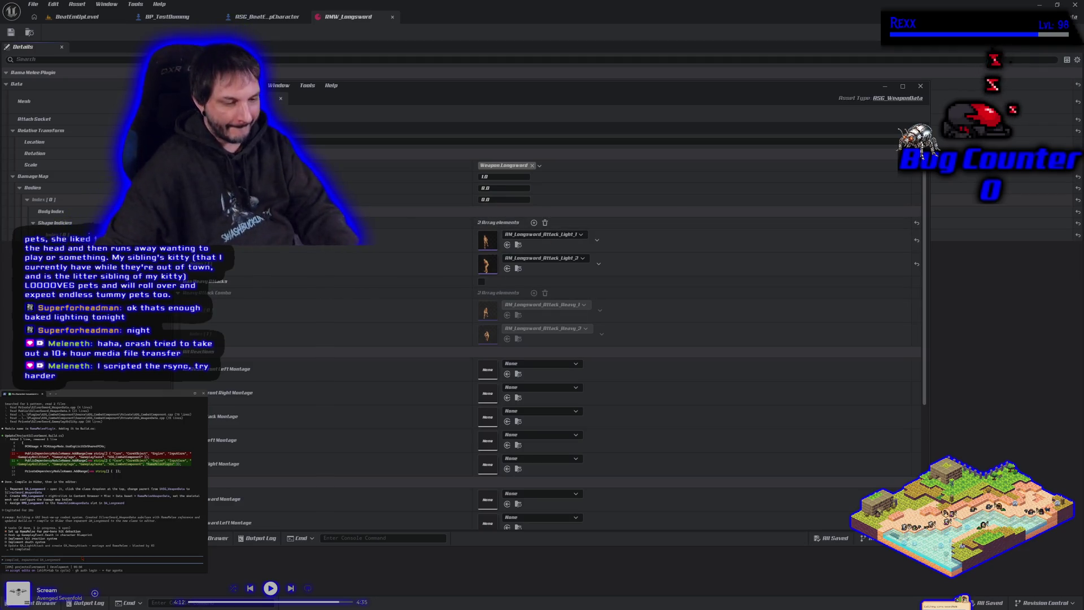
# Send a note about the missing class dropdown, then close the floating DA_Longsword window
pyautogui.write('I dont see a')
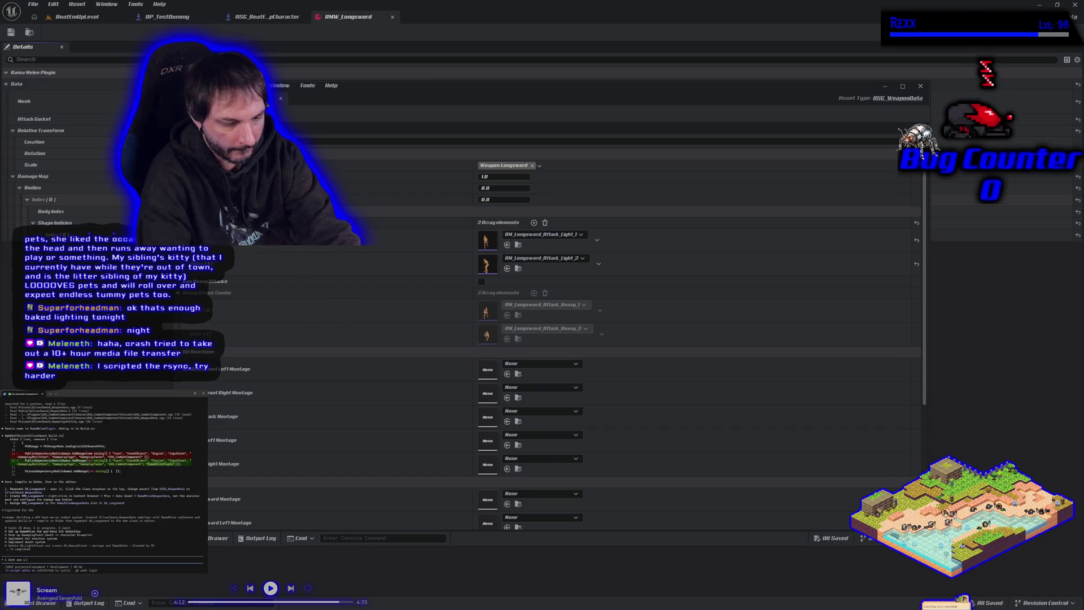
pyautogui.write('class dropdown at the top of DA_Longsword')
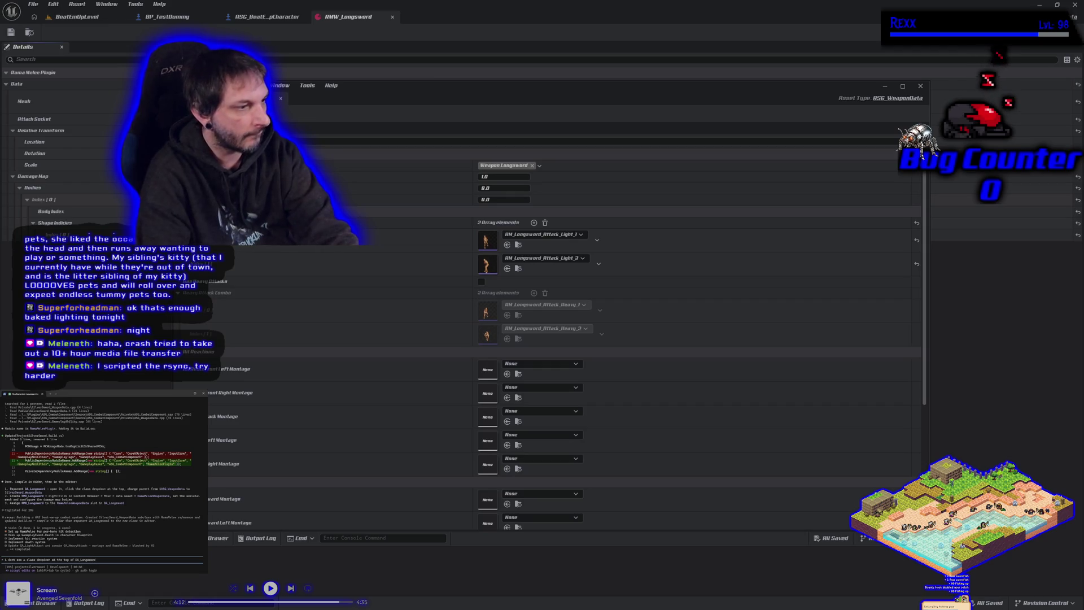
pyautogui.press('Return')
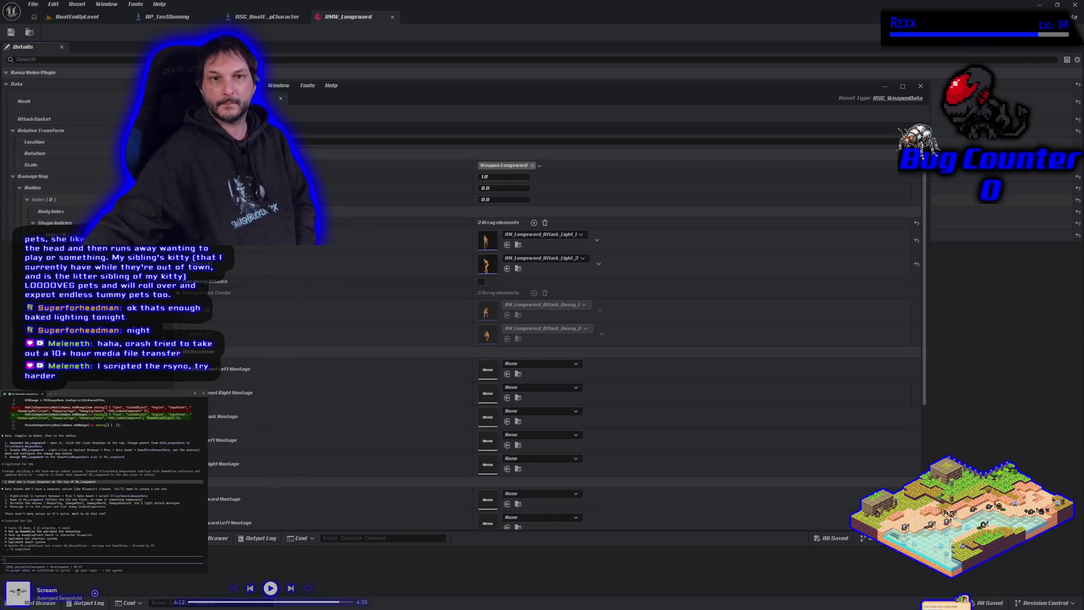
pyautogui.click(281, 99)
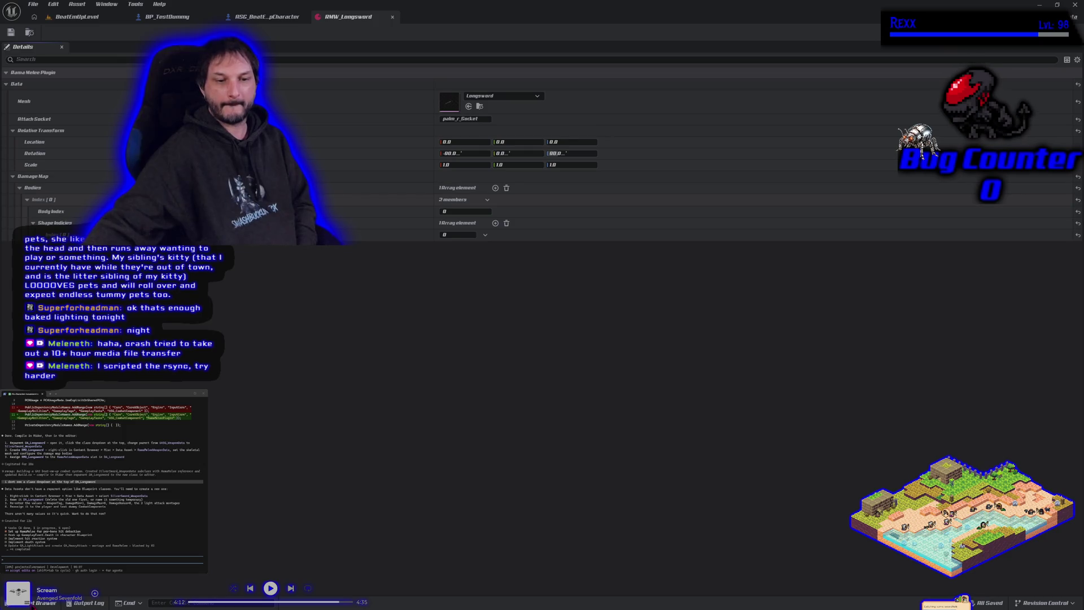
# Try deleting DA_Longsword from the WeaponData folder, then cancel the deletion
pyautogui.hotkey('ctrl', 'space')
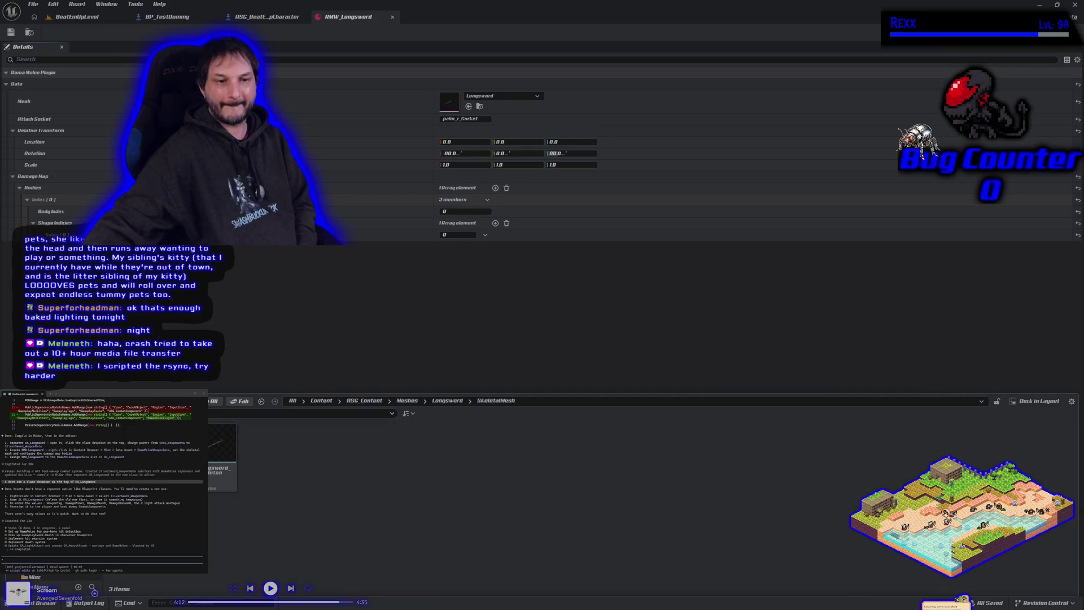
pyautogui.hotkey('ctrl', 'b')
pyautogui.doubleClick(237, 446)
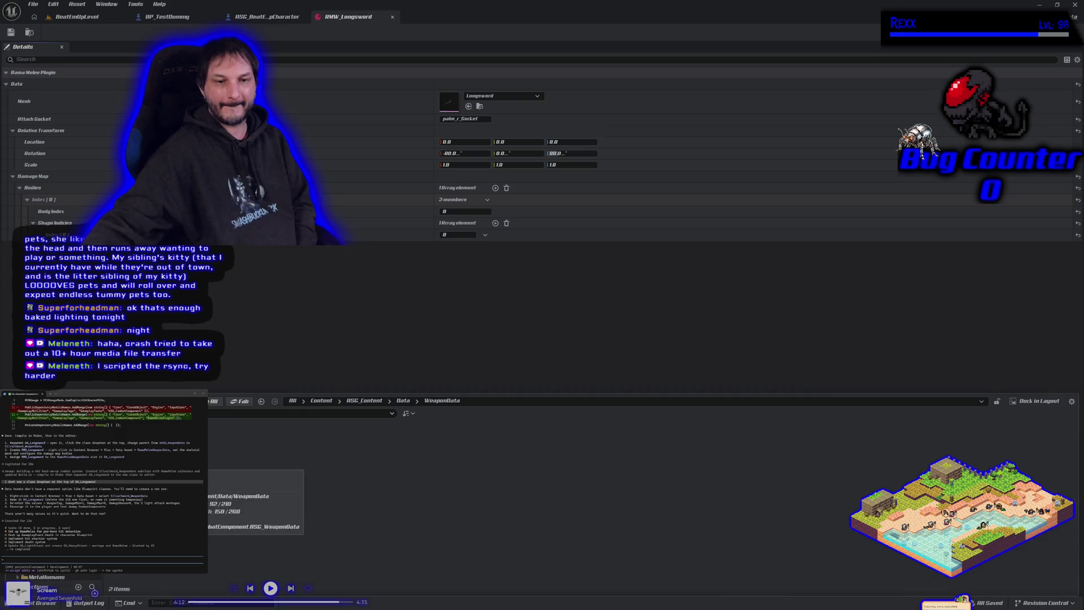
pyautogui.click(237, 446)
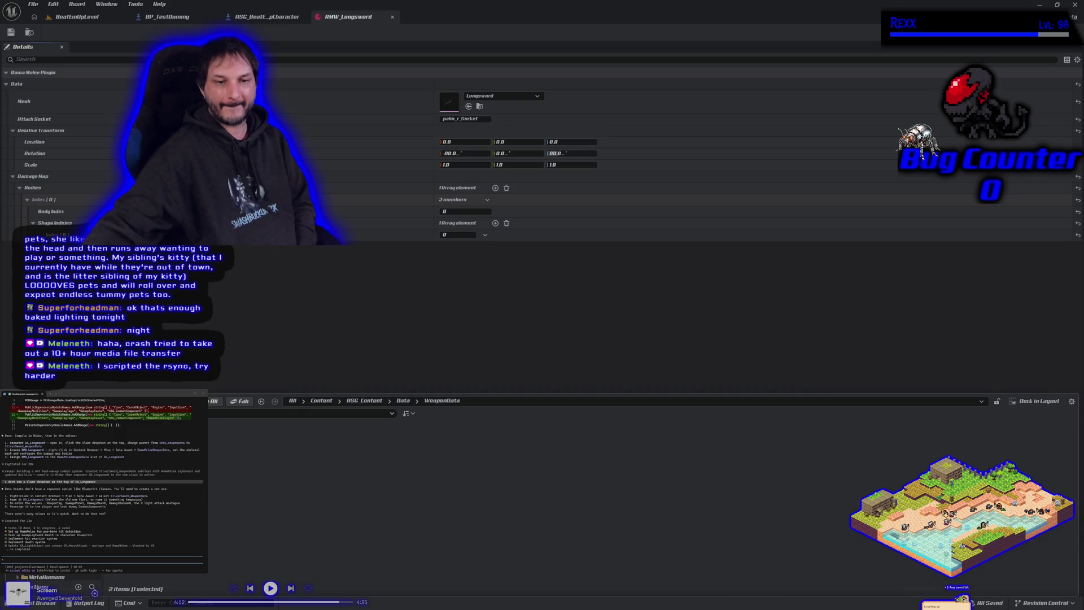
pyautogui.press('Delete')
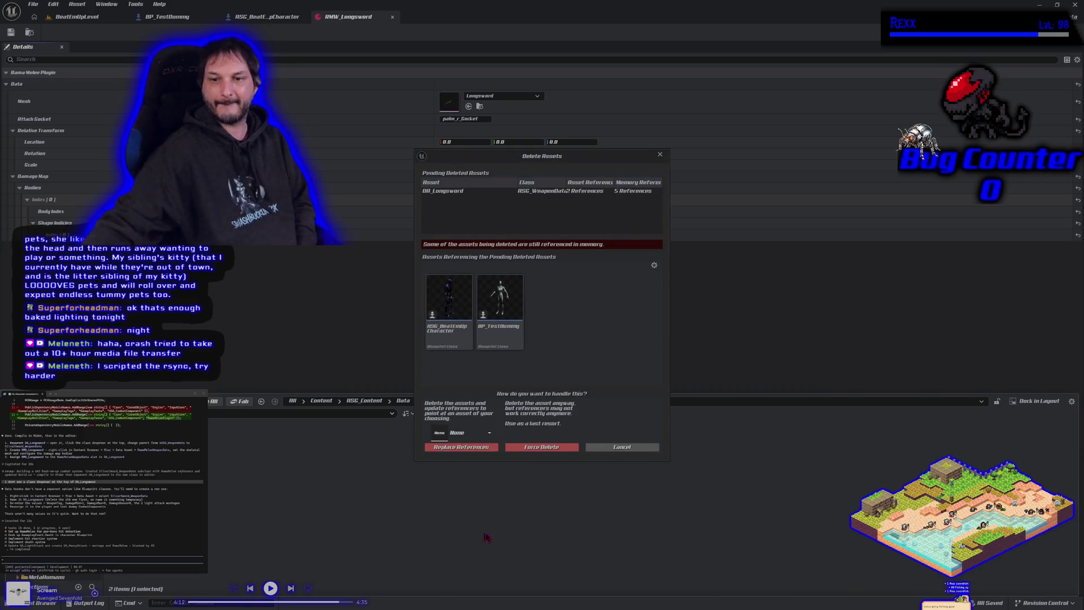
pyautogui.click(621, 448)
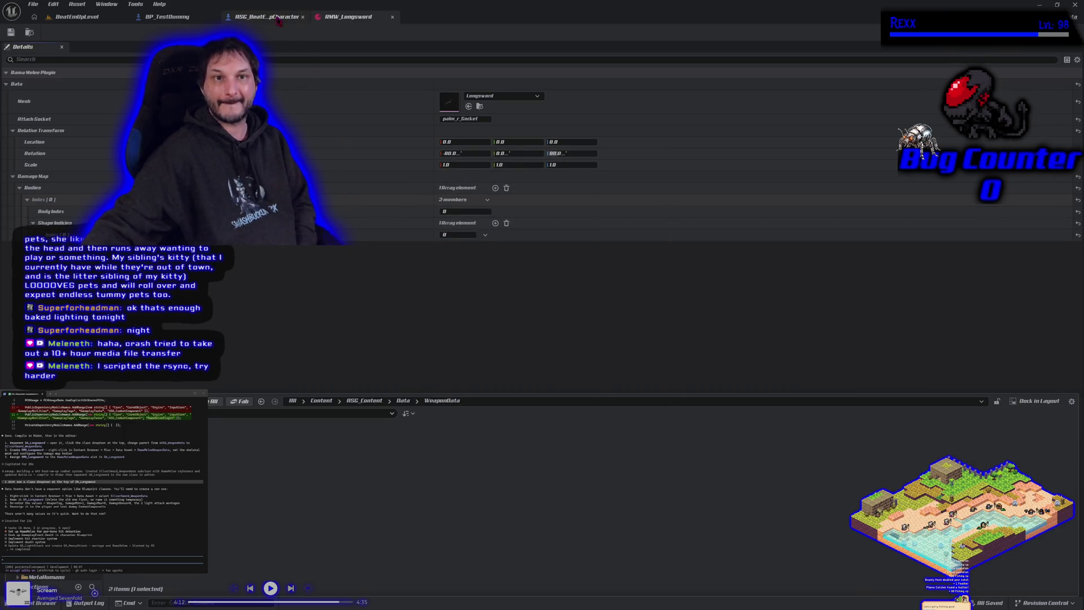
# Check the referencing ASG_BeatEmUpCharacter and BP_TestDummy blueprints, then return to RMW_Longsword
pyautogui.click(270, 17)
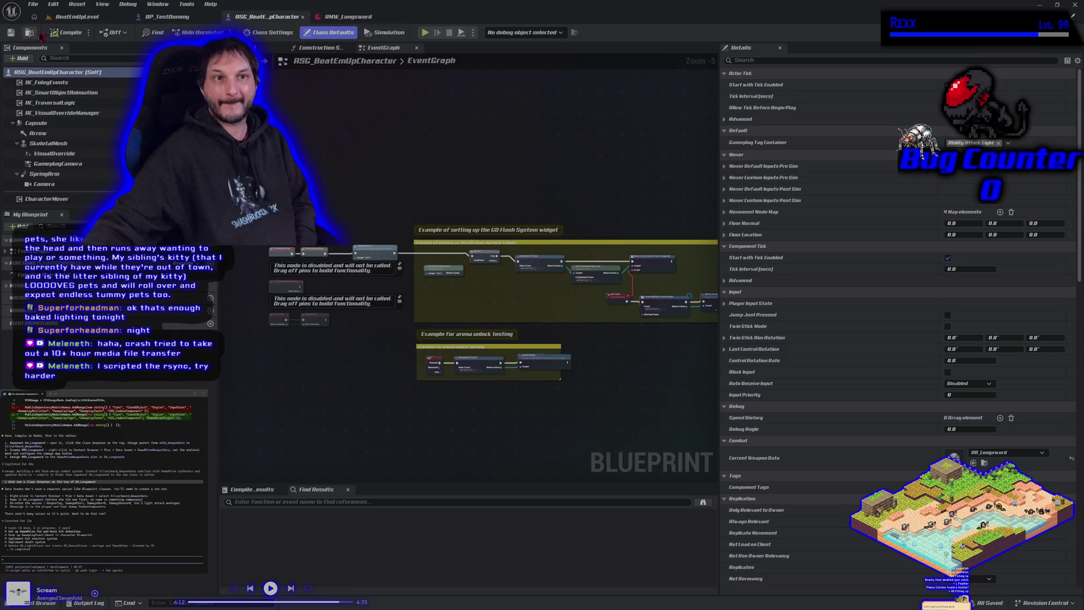
pyautogui.click(47, 603)
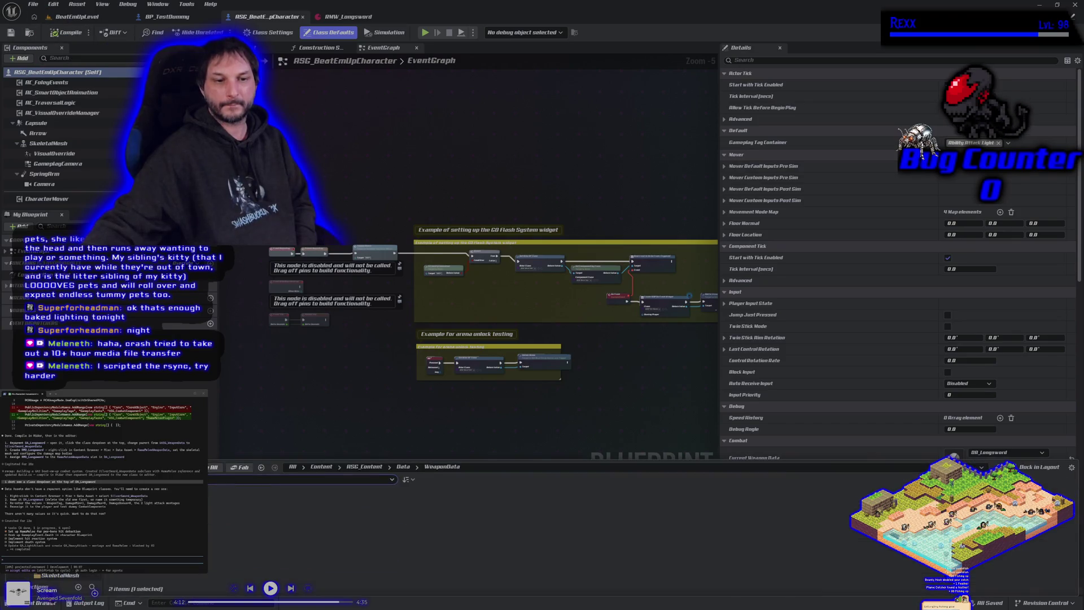
pyautogui.rightClick(51, 491)
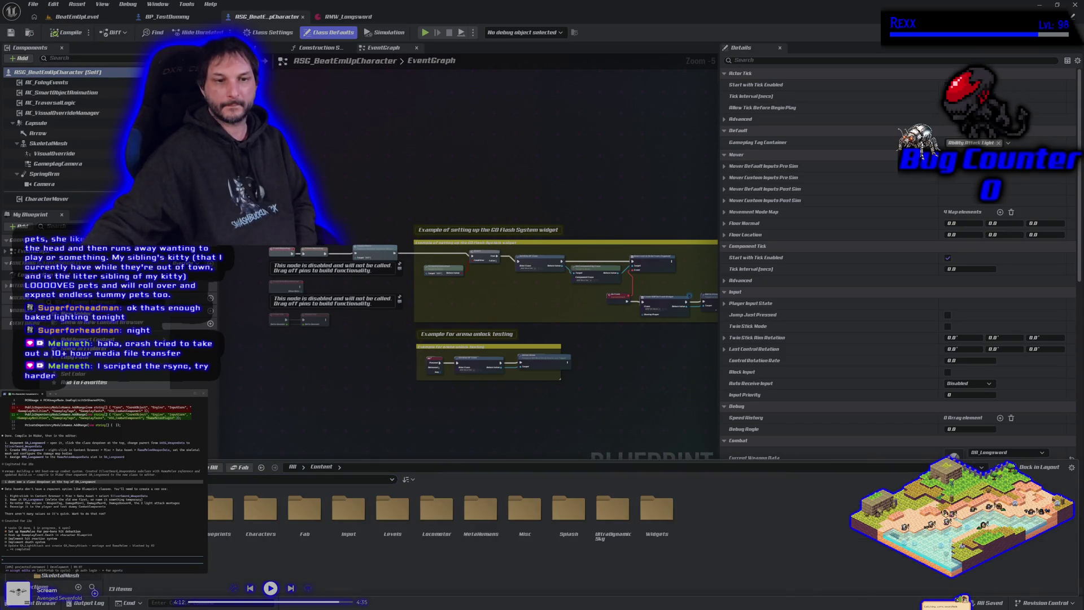
pyautogui.press('Escape')
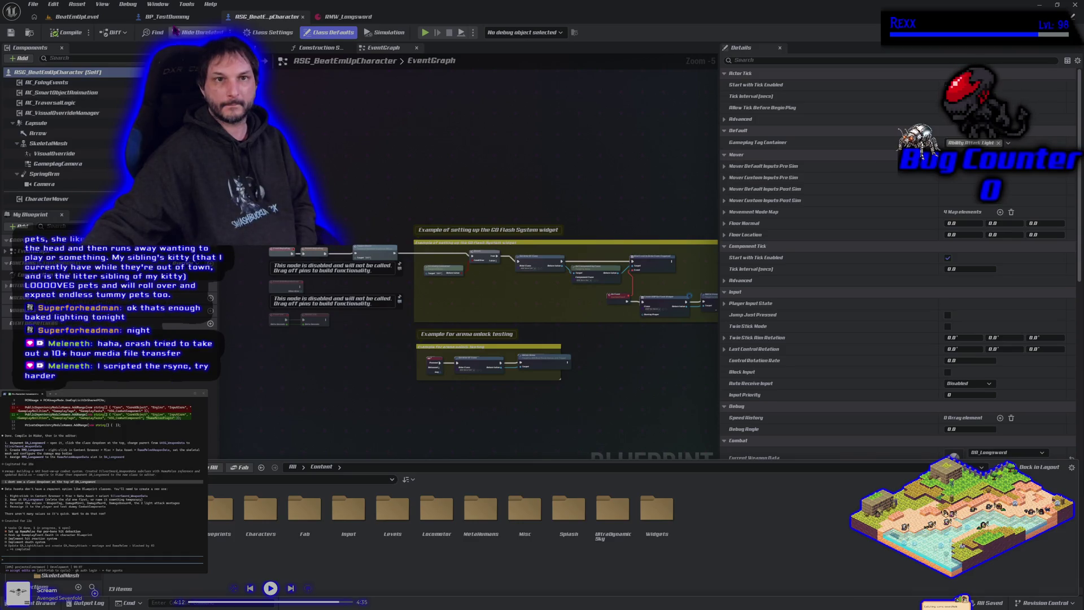
pyautogui.click(169, 17)
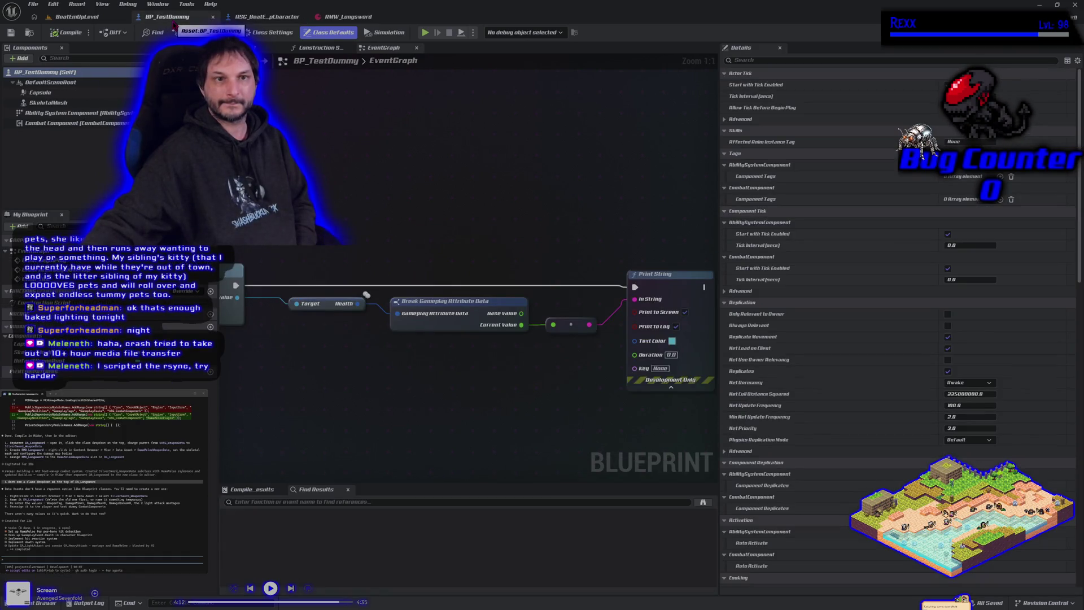
pyautogui.click(347, 21)
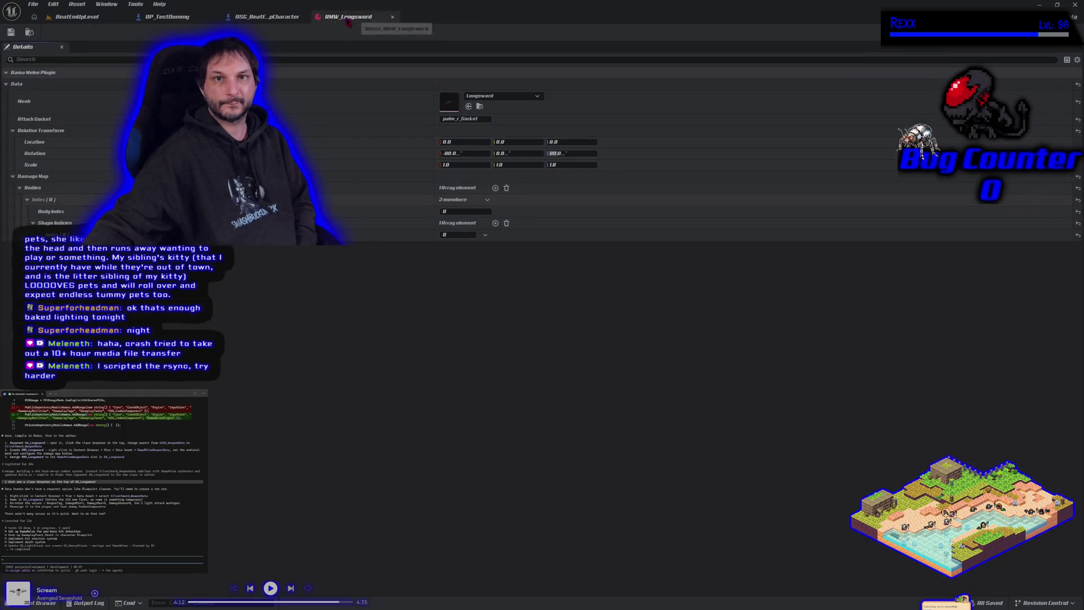
# Attempt deleting DA_Longsword again, select it in the Delete Assets list, and cancel
pyautogui.click(45, 603)
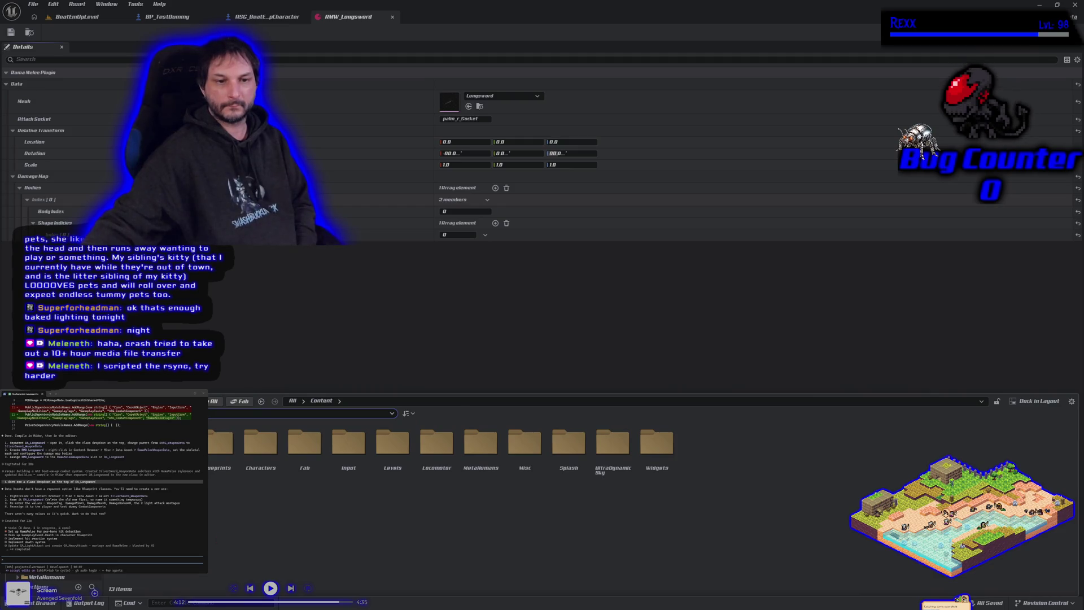
pyautogui.hotkey('ctrl', 'b')
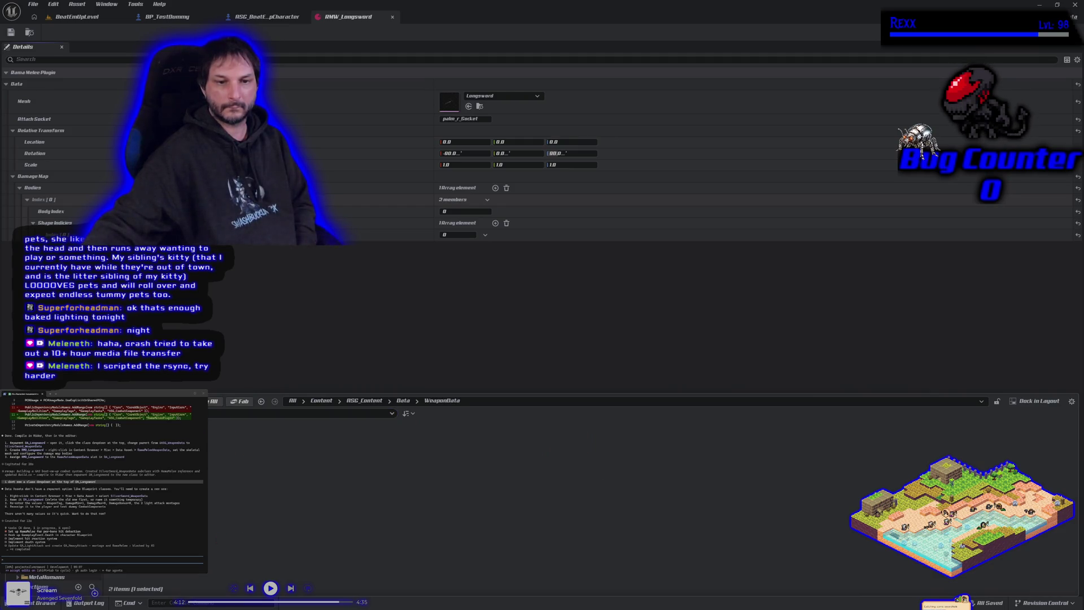
pyautogui.press('Delete')
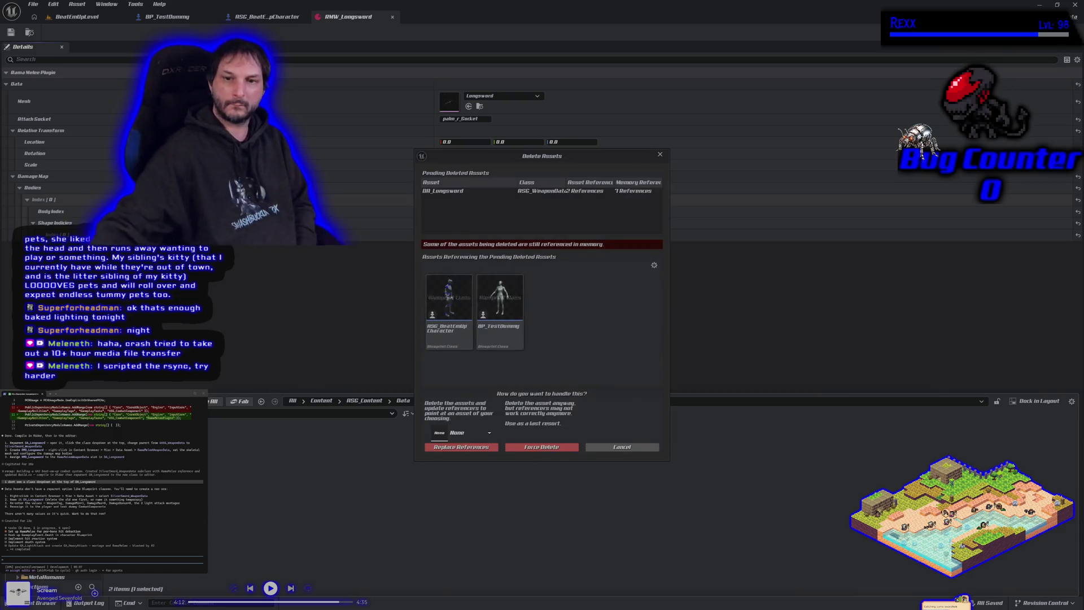
pyautogui.click(552, 193)
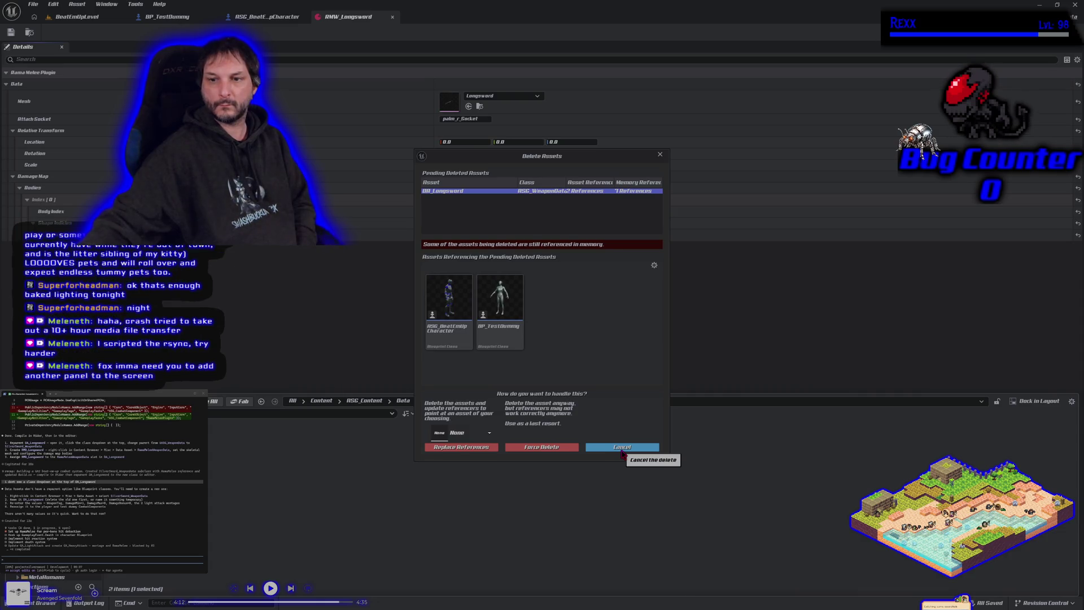
pyautogui.click(622, 447)
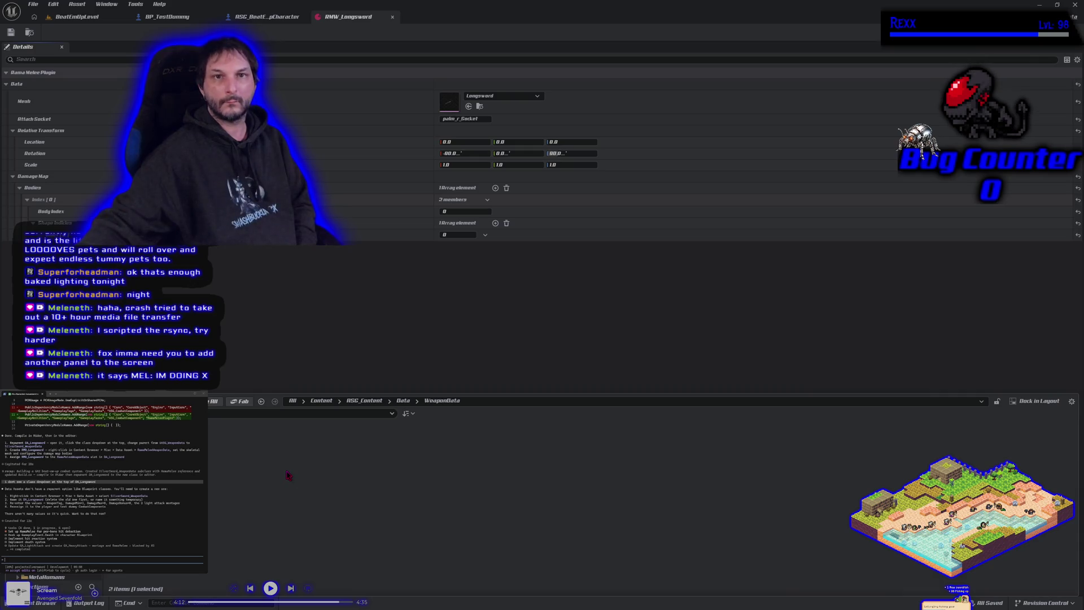
# Browse the Miscellaneous new-asset types in WeaponData, close the menu, and reopen it
pyautogui.rightClick(235, 468)
pyautogui.moveTo(275, 418)
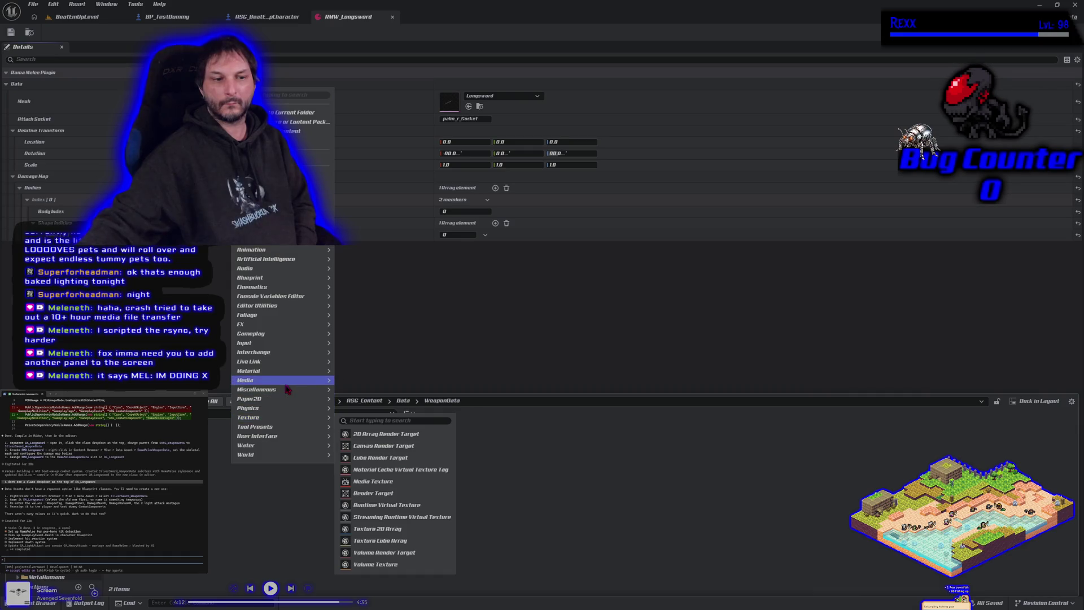
pyautogui.moveTo(286, 385)
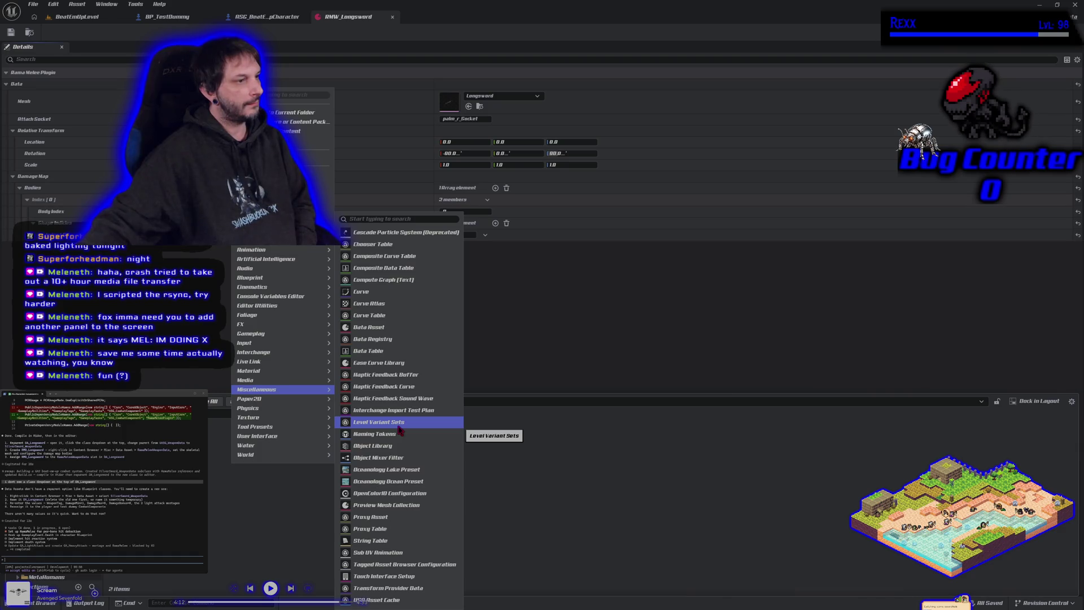
pyautogui.click(399, 430)
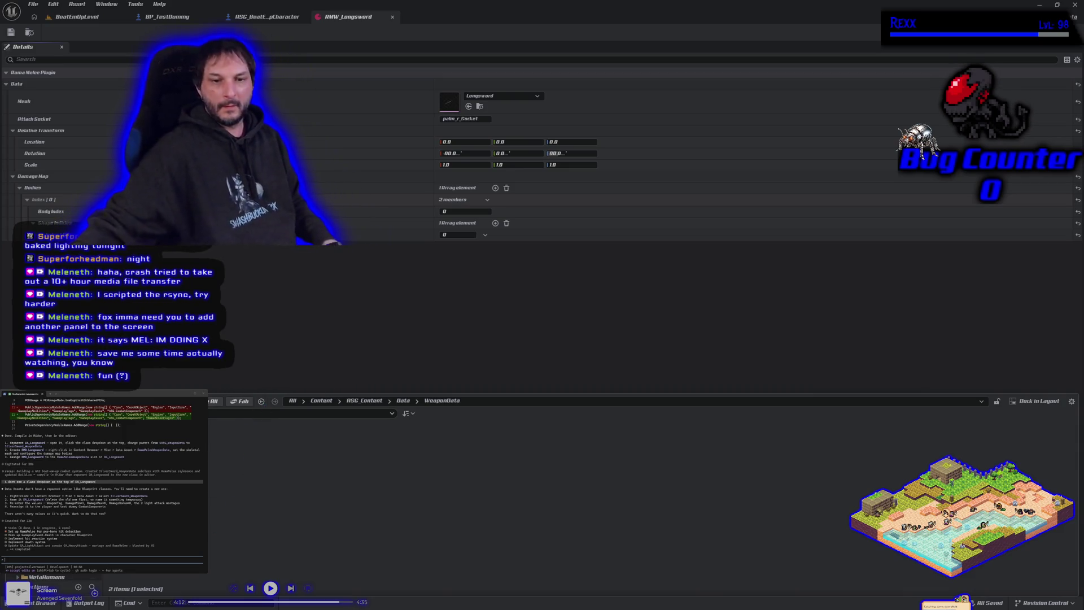
pyautogui.rightClick(272, 453)
# Create the DA_Longsword data asset from the Silver Sword Weapon Data class and save it
pyautogui.moveTo(333, 376)
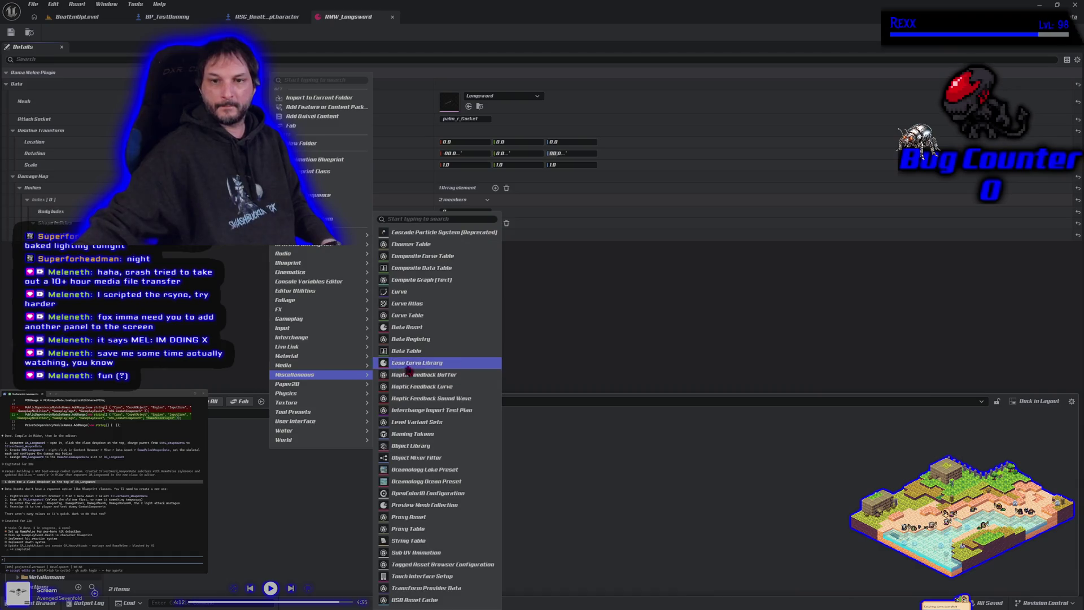
pyautogui.click(415, 329)
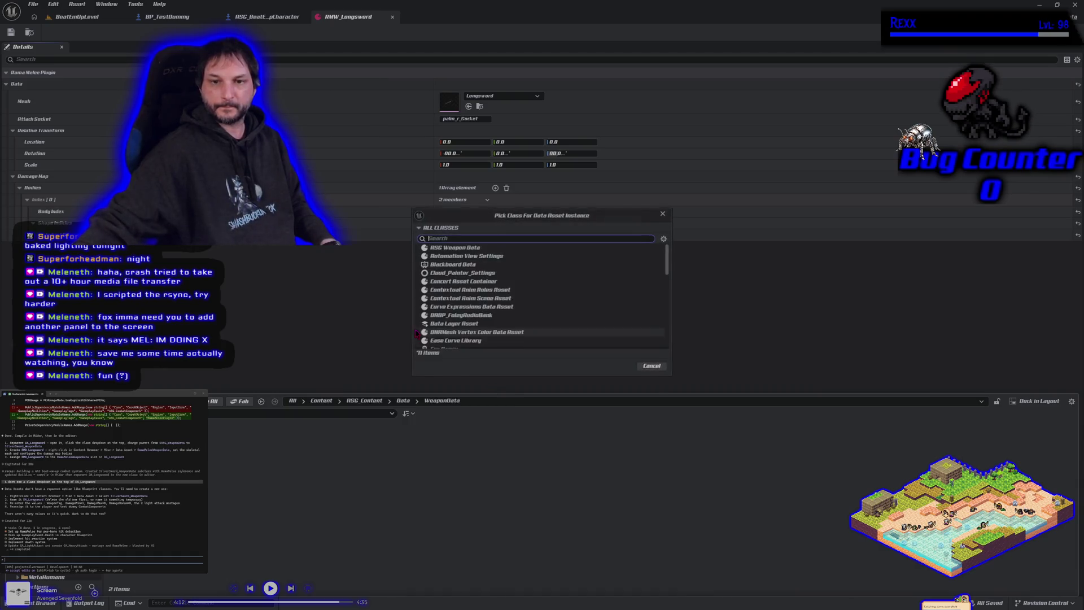
pyautogui.click(476, 248)
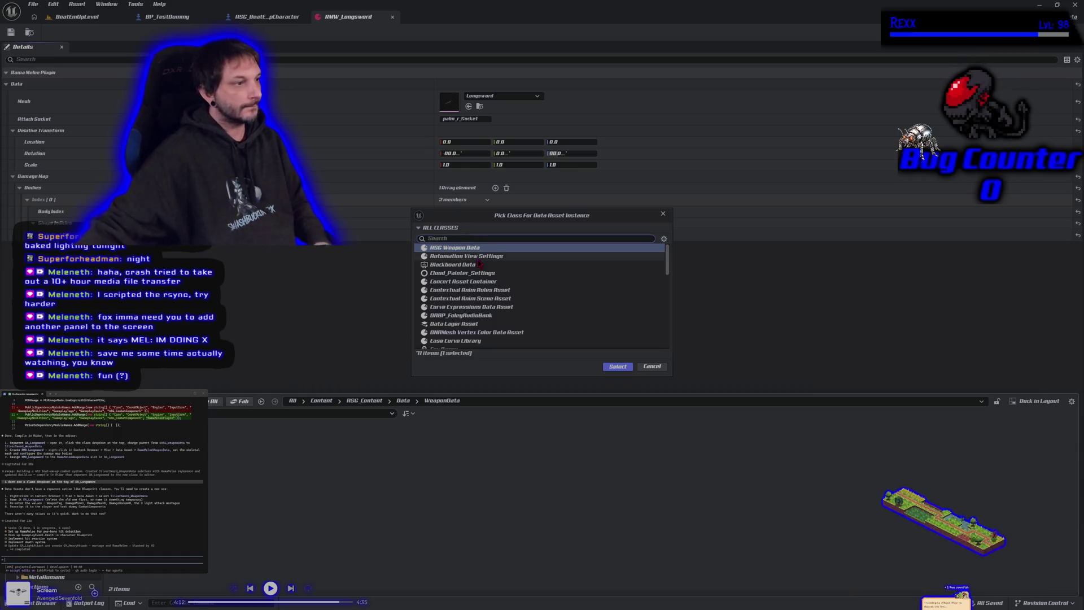
pyautogui.write('rsilversword')
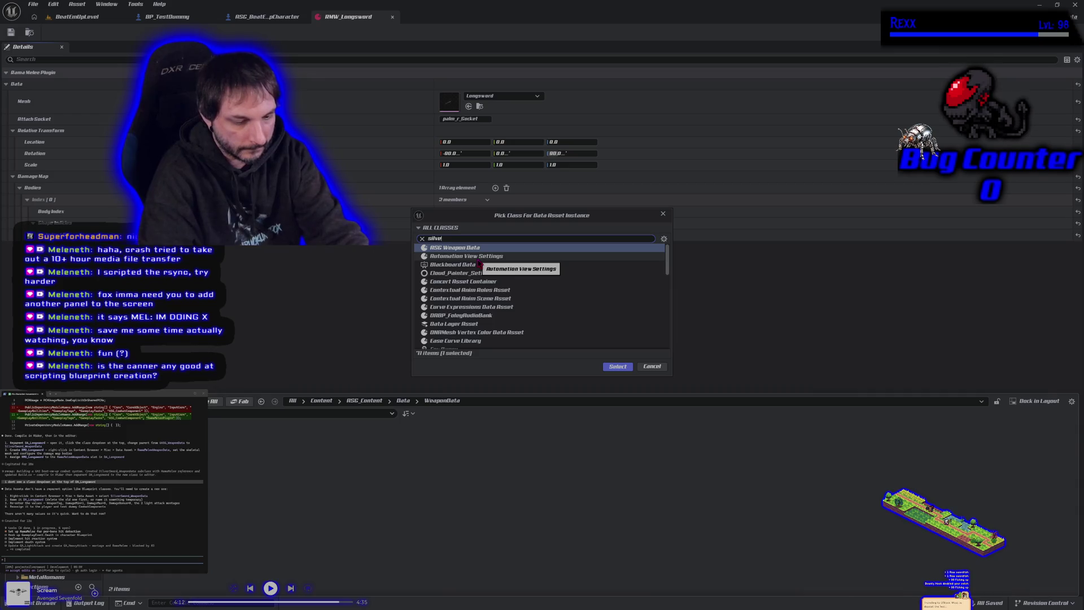
pyautogui.write('_wea')
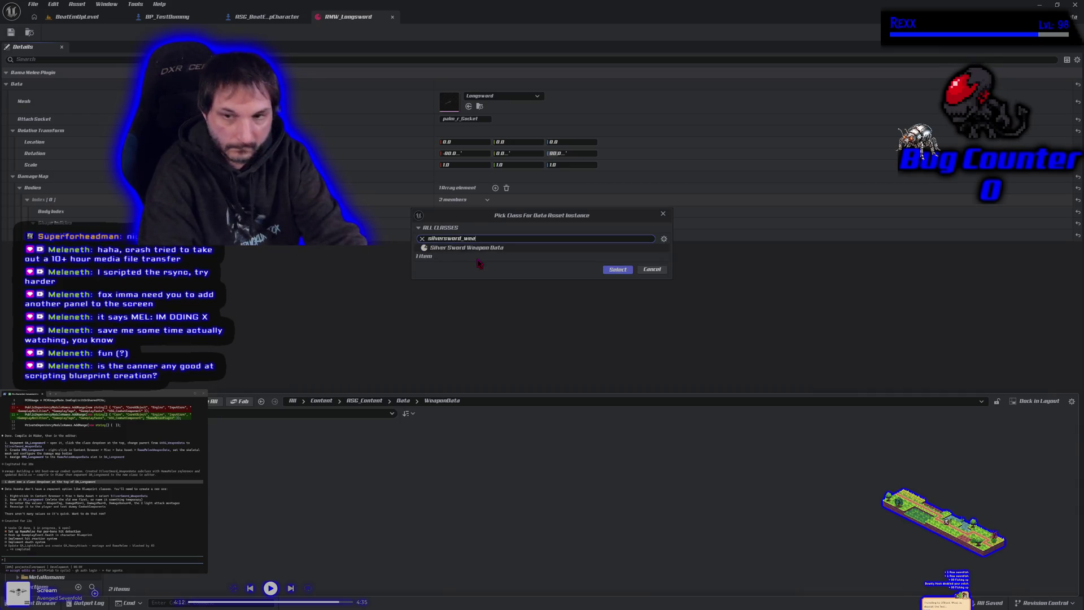
pyautogui.click(511, 247)
pyautogui.click(617, 270)
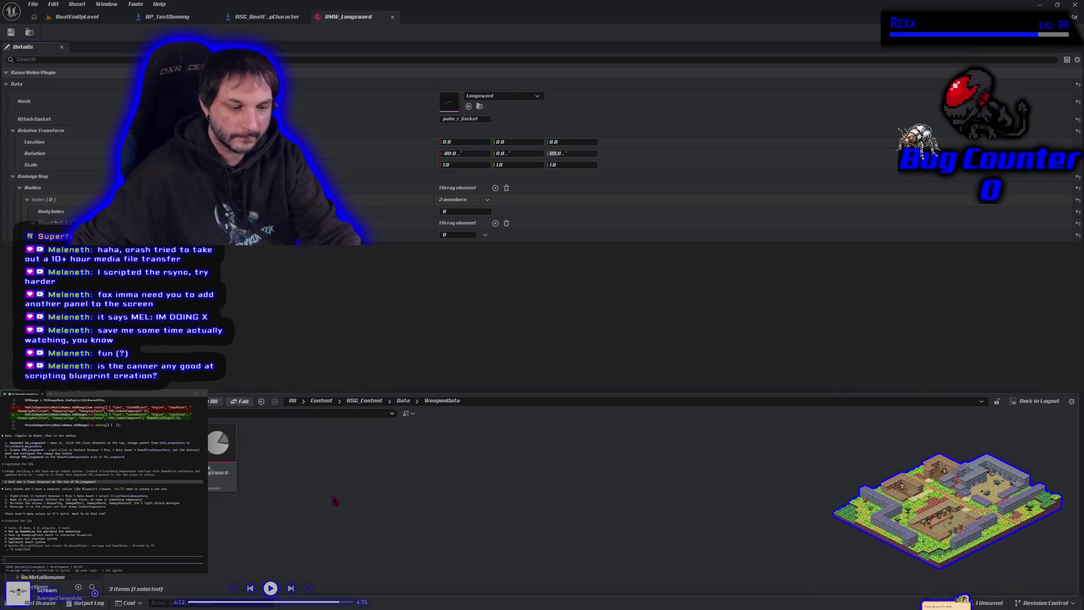
pyautogui.hotkey('ctrl', 's')
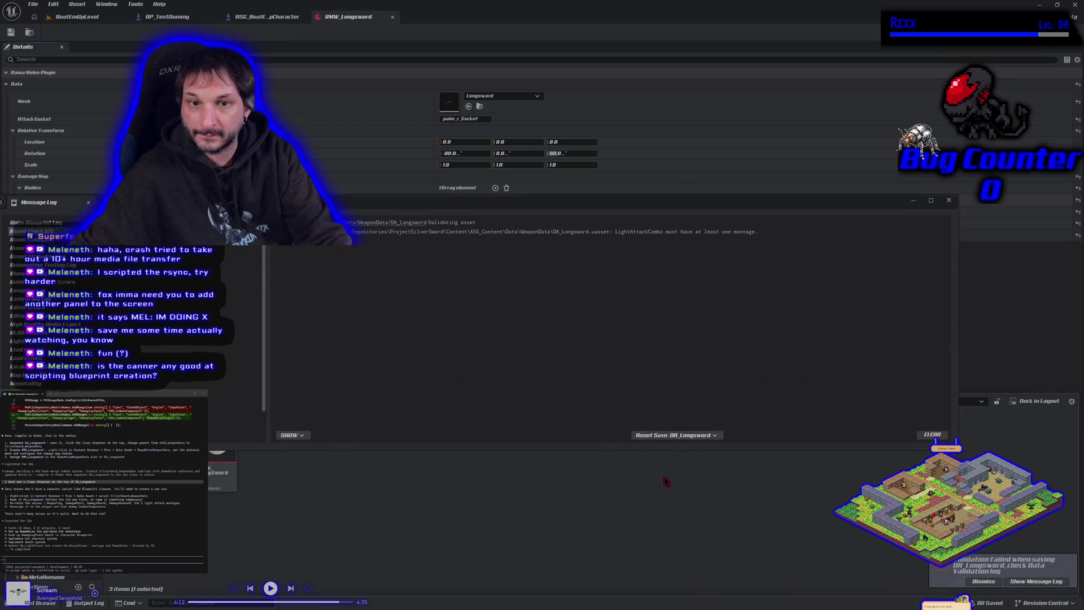
# Dismiss the save validation error log and return to the ASG_BeatEmUpCharacter blueprint
pyautogui.click(949, 200)
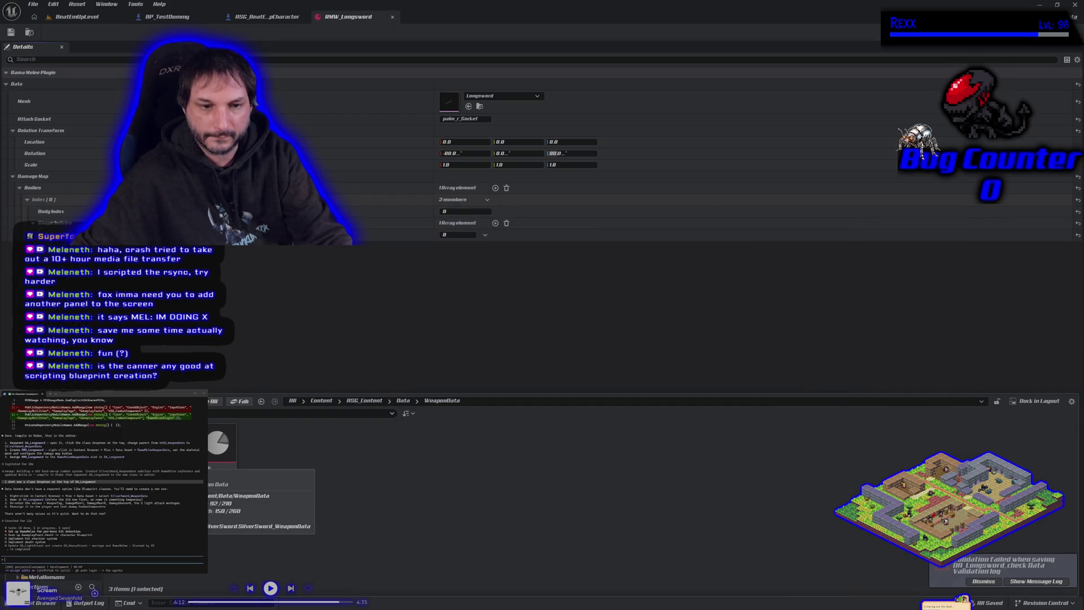
pyautogui.click(267, 17)
pyautogui.scroll(-2, 78, 137)
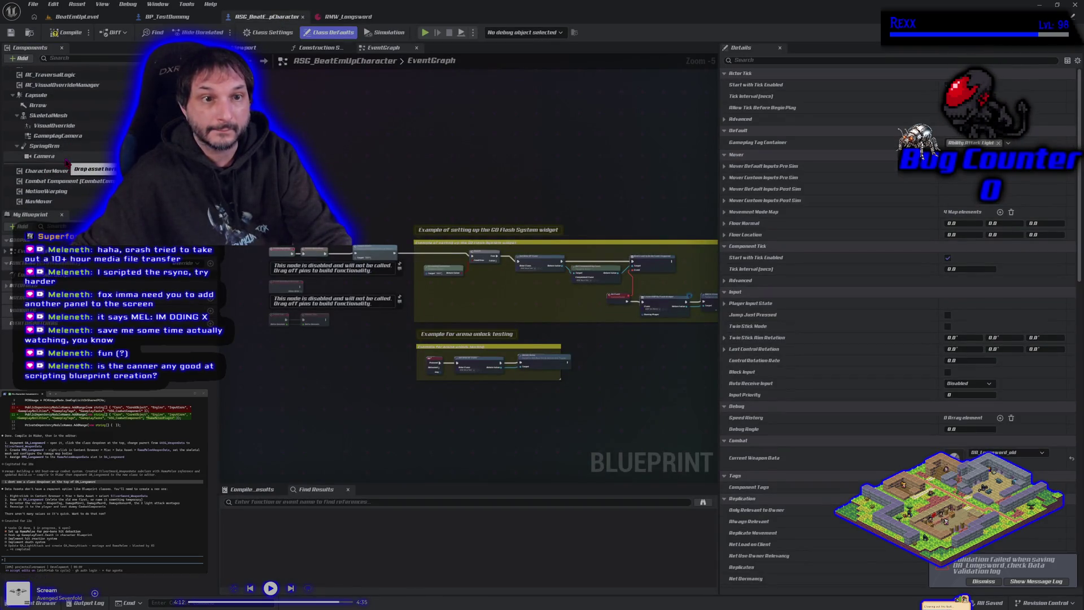
# Inspect the Combat Component in both character blueprints and compile BP_TestDummy
pyautogui.click(67, 182)
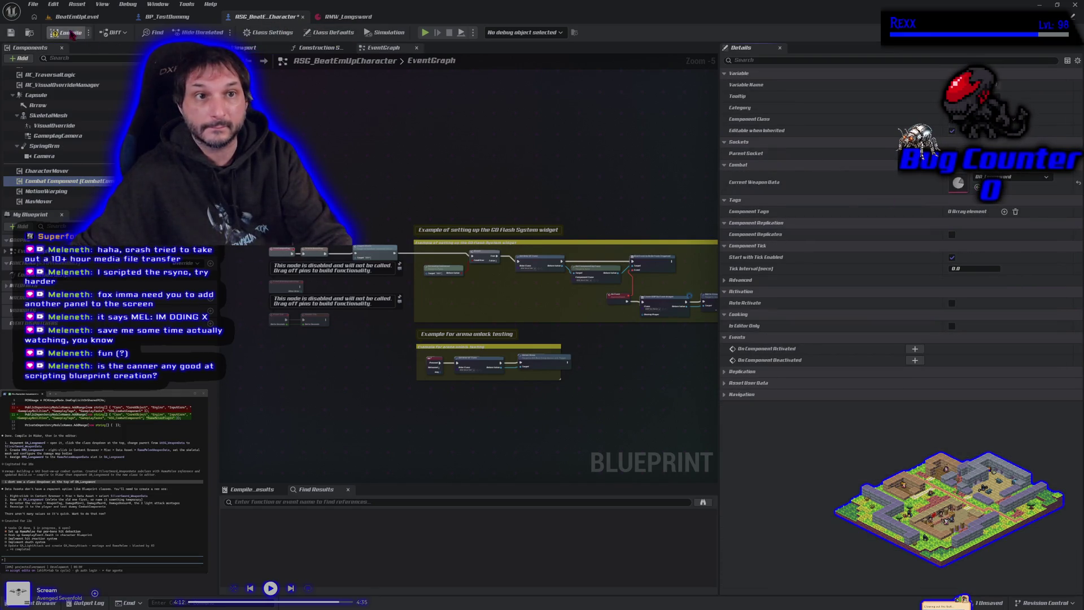
pyautogui.click(167, 16)
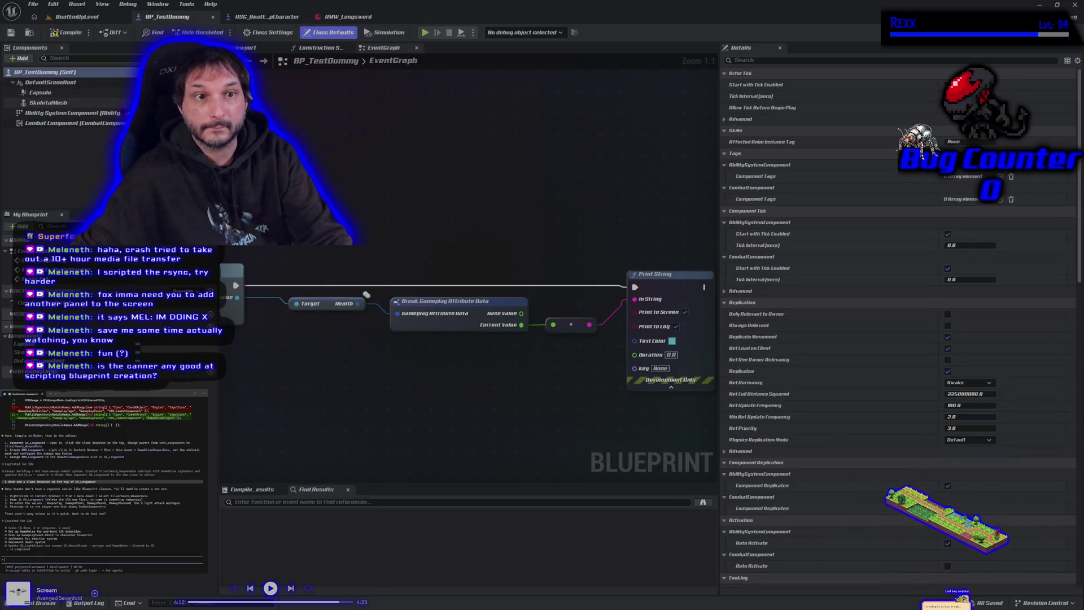
pyautogui.click(105, 123)
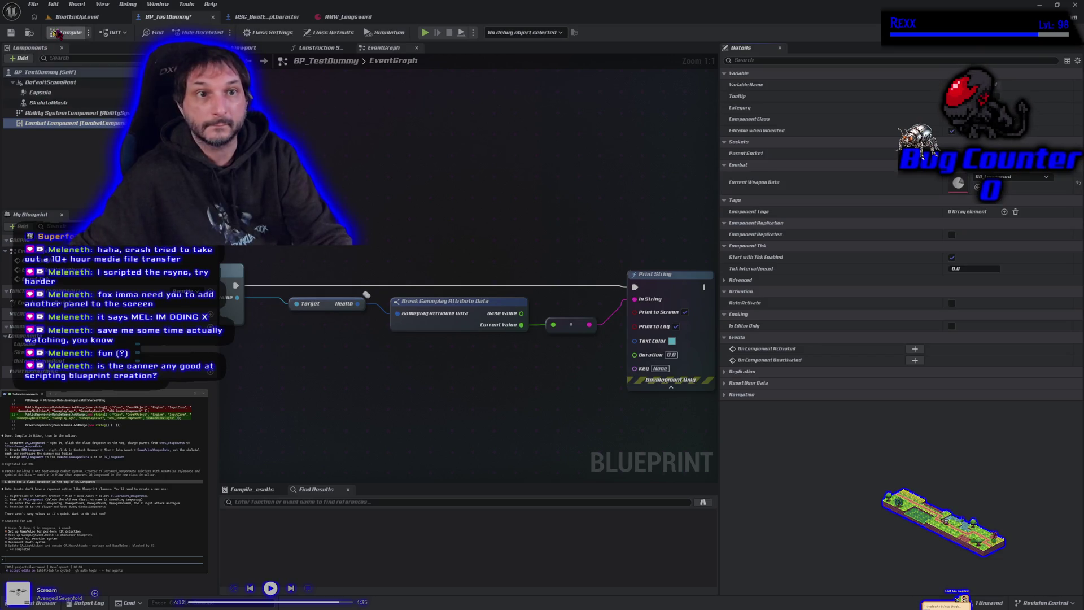
pyautogui.click(11, 33)
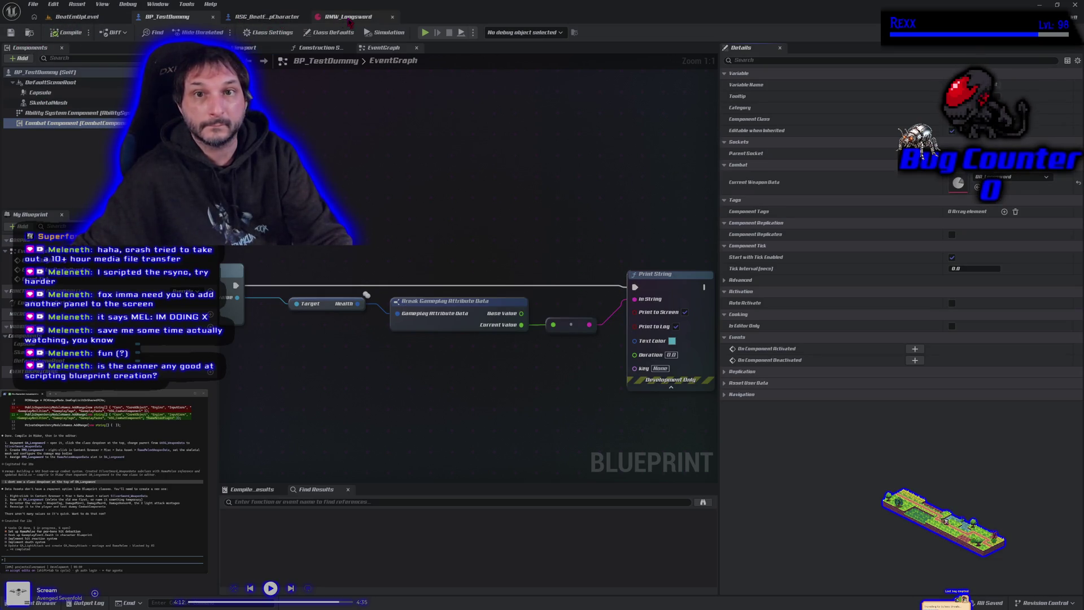
# Delete DA_Longsword_old from WeaponData and open the new DA_Longsword asset
pyautogui.click(342, 20)
pyautogui.click(251, 17)
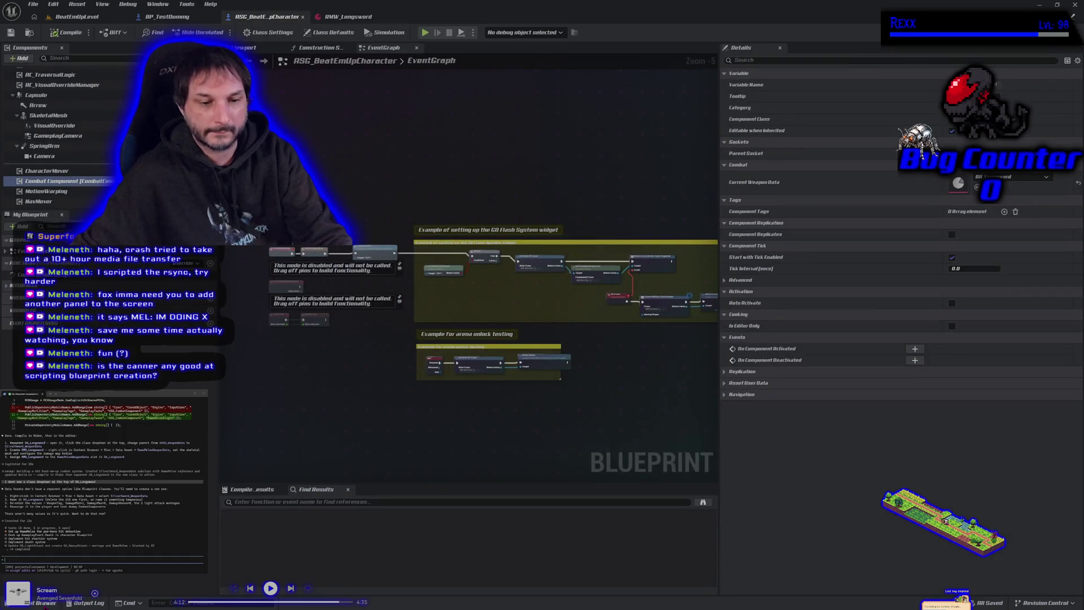
pyautogui.click(42, 603)
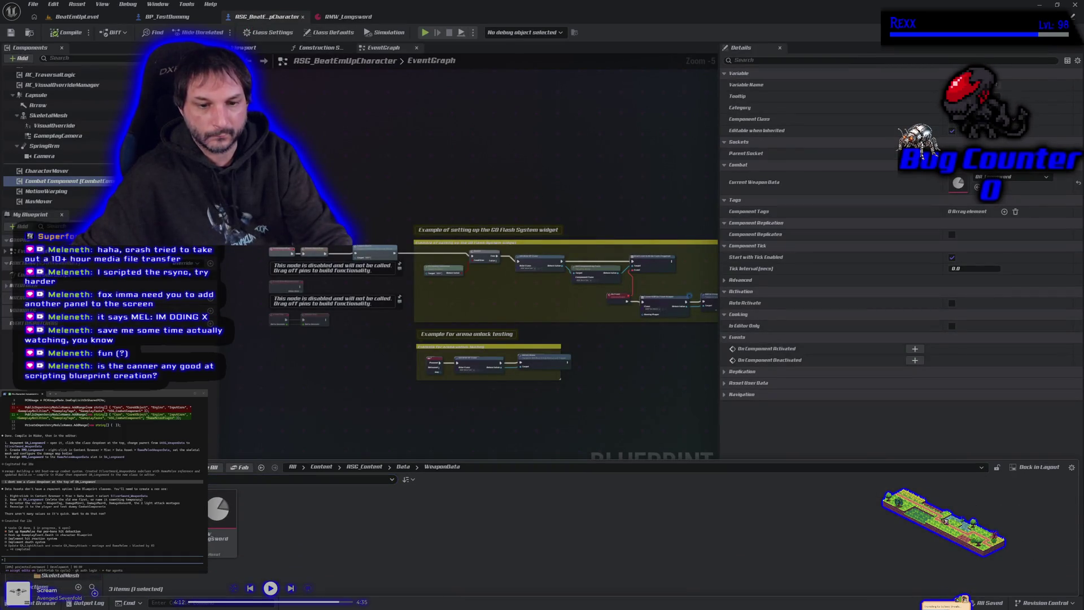
pyautogui.press('Delete')
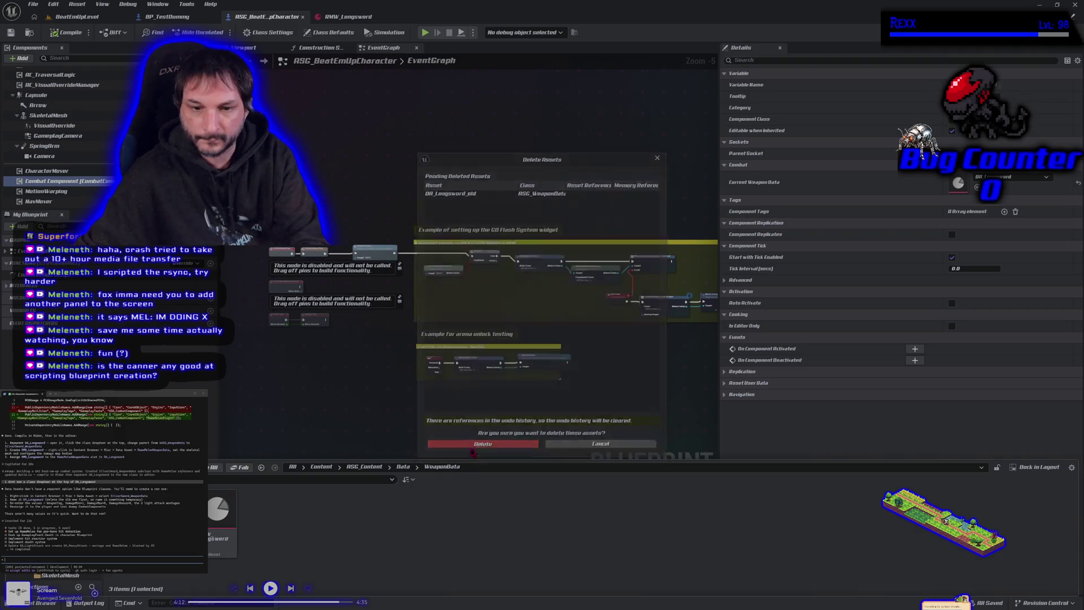
pyautogui.click(472, 446)
pyautogui.press('Return')
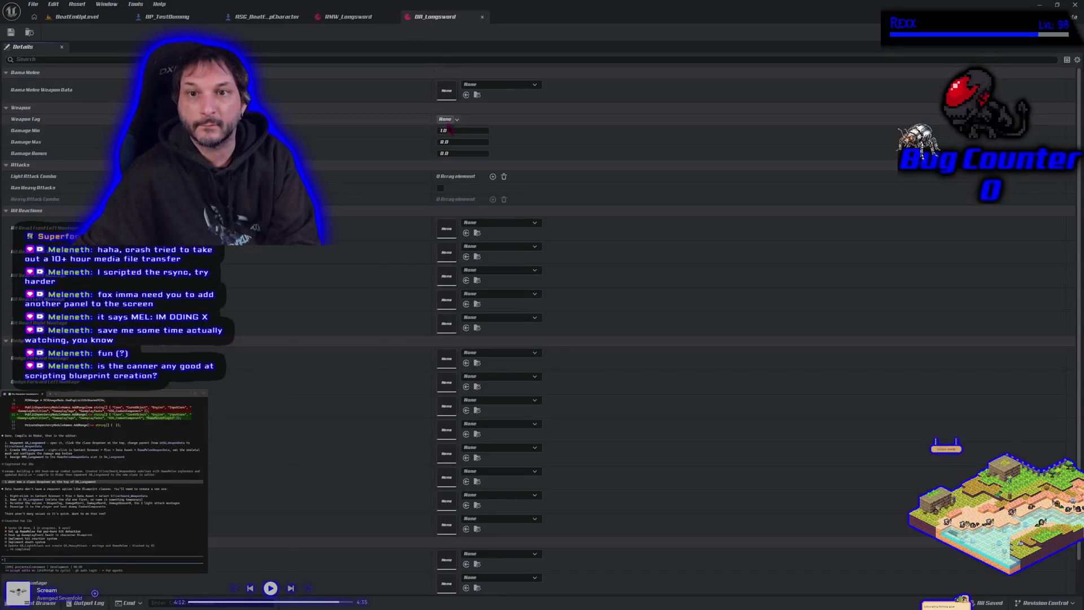
# Choose RMW_Longsword in the Rama Melee WeaponData dropdown and check the Weapon > Longsword tag
pyautogui.click(480, 86)
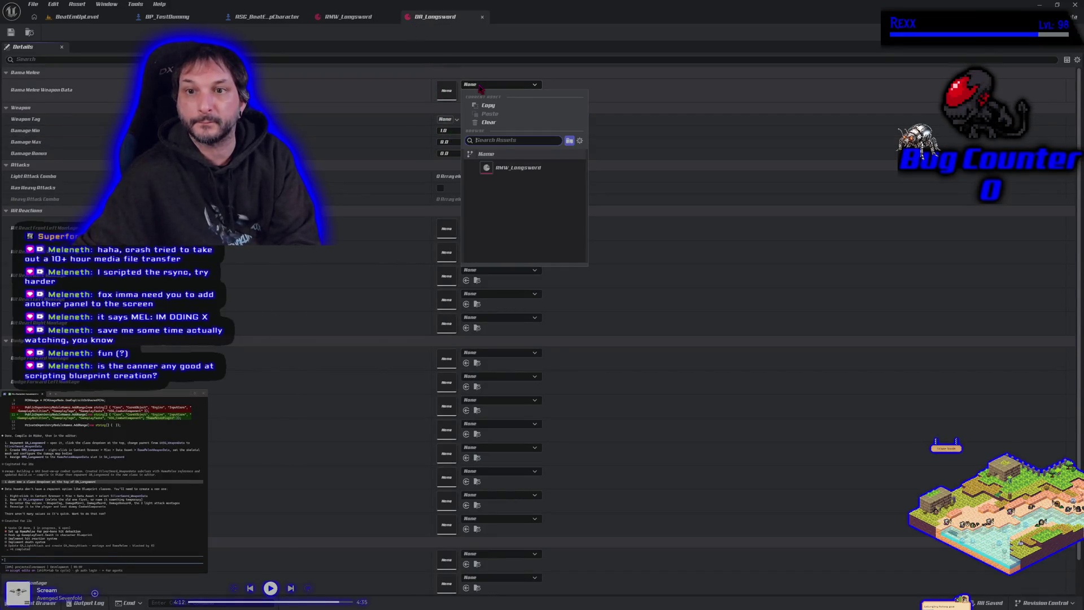
pyautogui.click(496, 168)
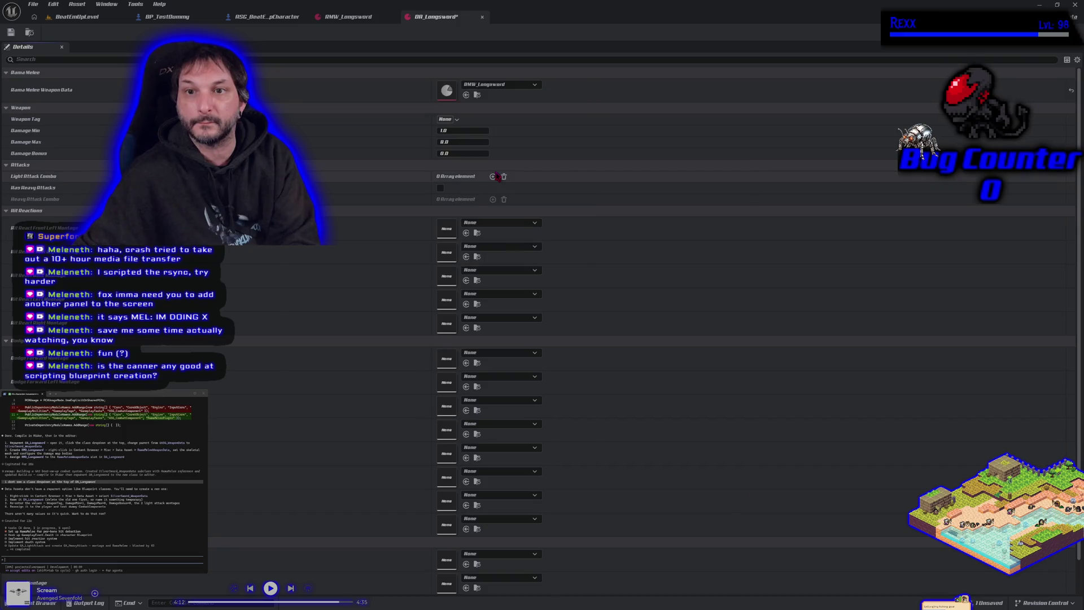
pyautogui.click(445, 119)
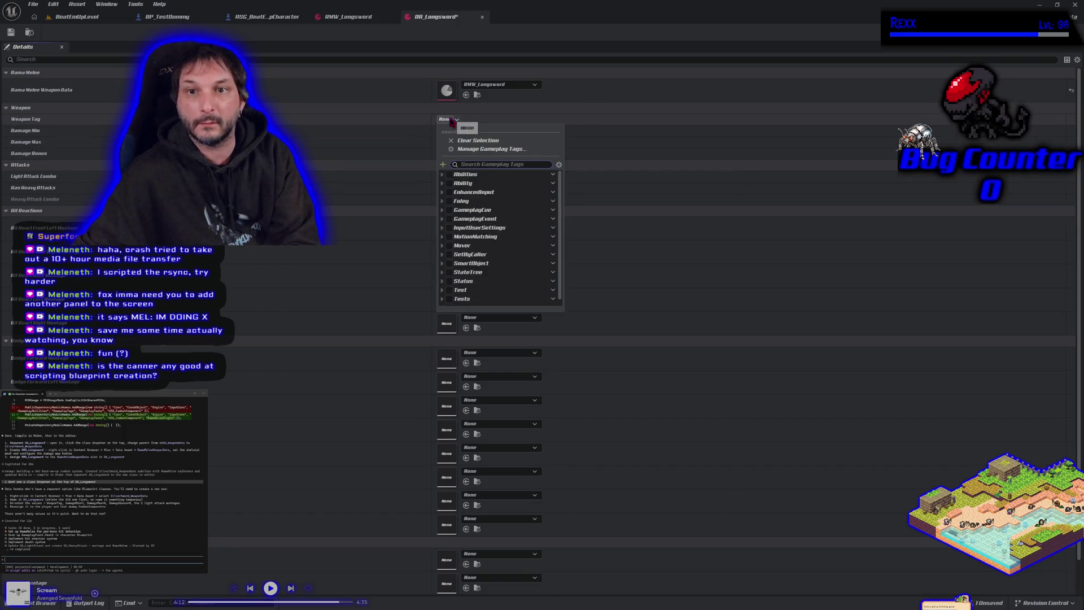
pyautogui.scroll(-1, 452, 248)
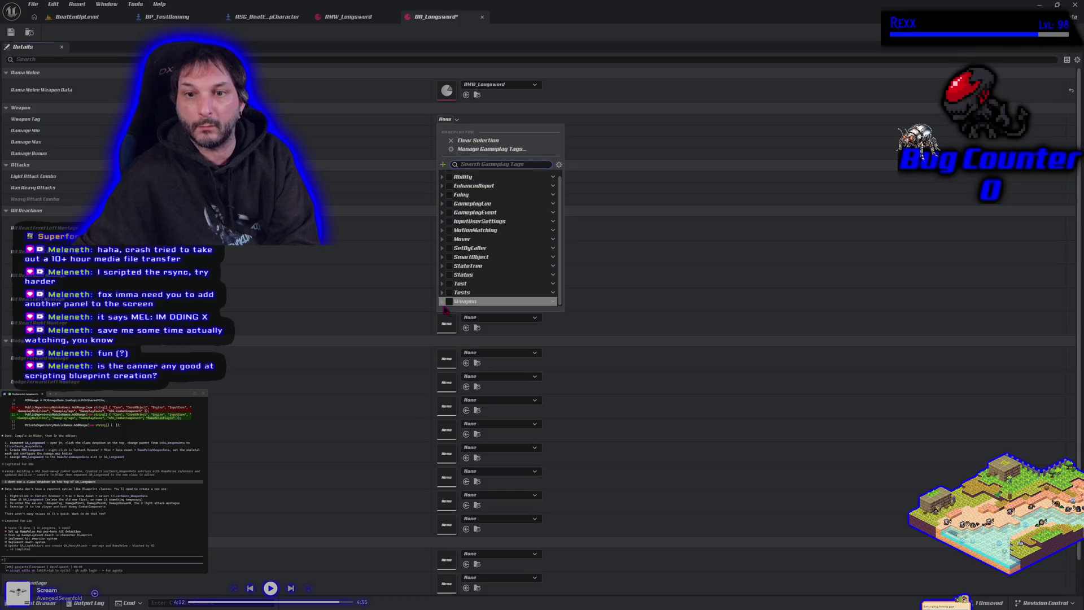
pyautogui.click(442, 301)
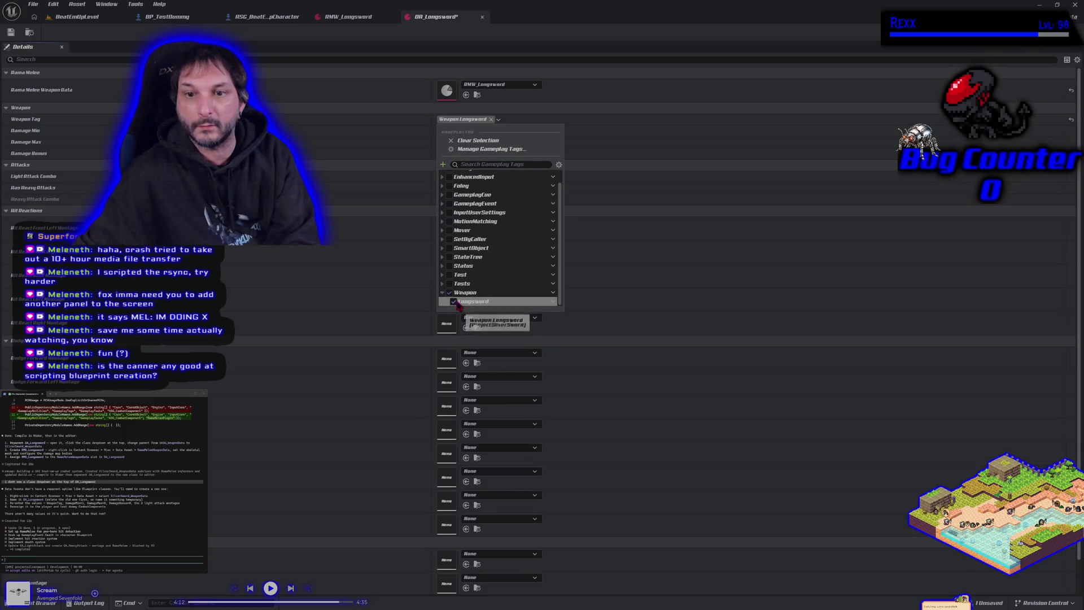
pyautogui.click(453, 300)
pyautogui.click(525, 44)
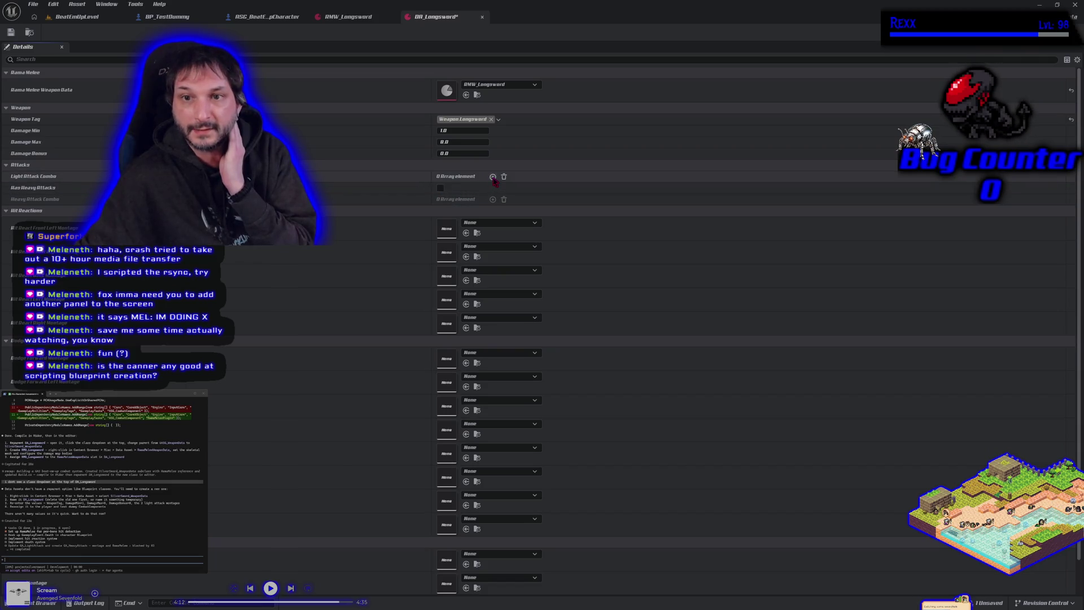
# Fill Light Attack Combo with both Light_Attack montages from Animations > Longsword > Montage
pyautogui.click(492, 176)
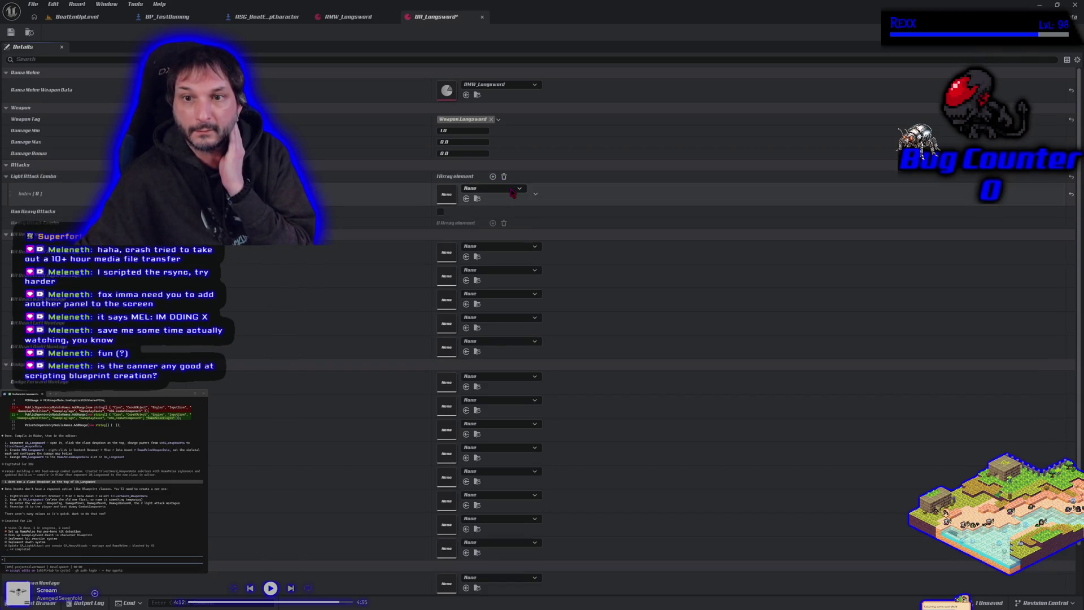
pyautogui.click(503, 176)
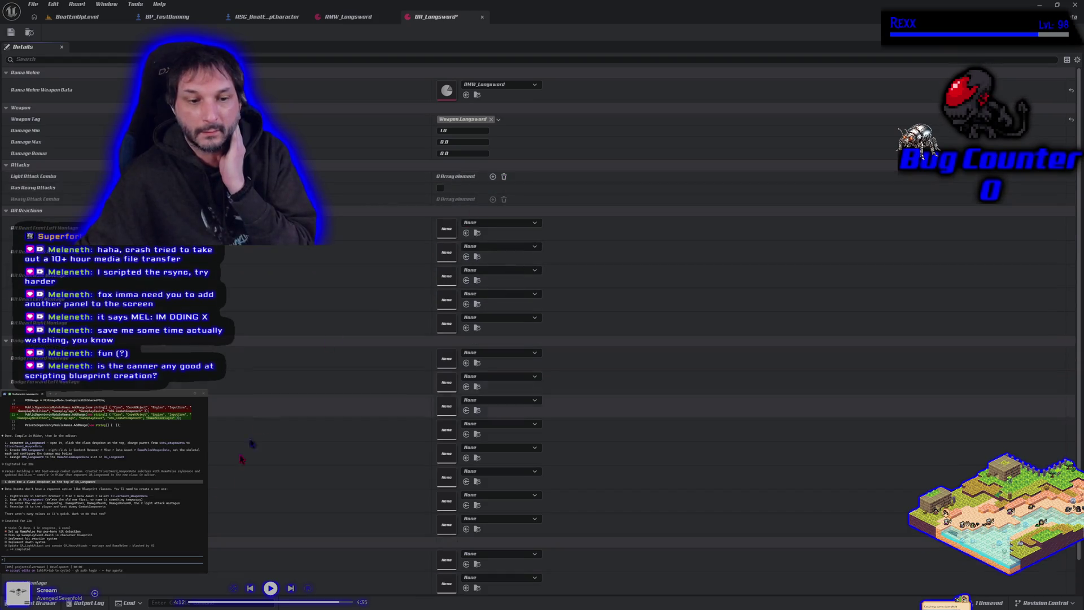
pyautogui.click(55, 604)
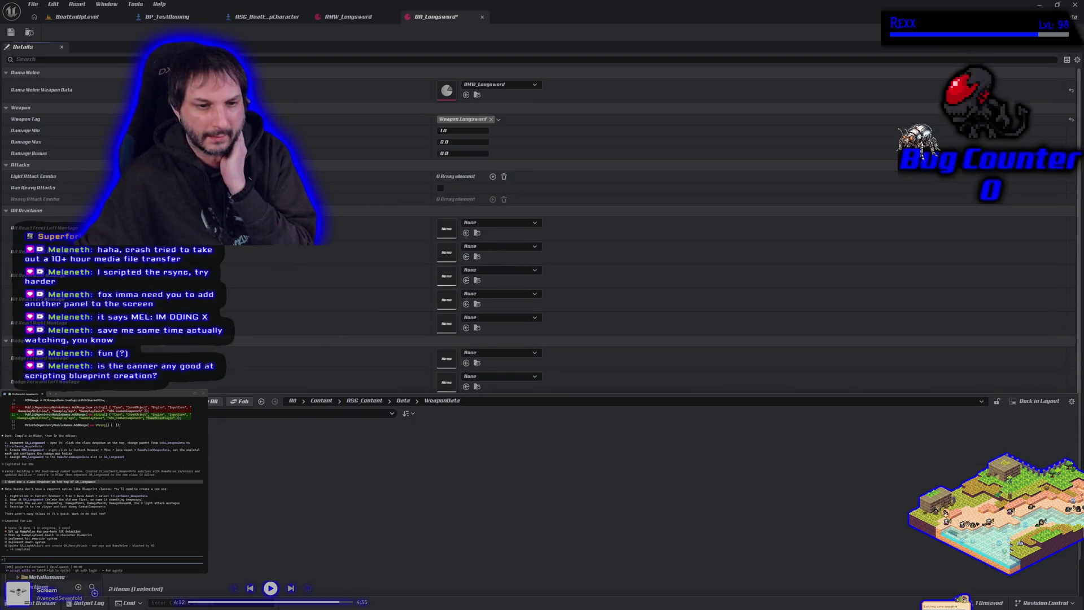
pyautogui.click(231, 481)
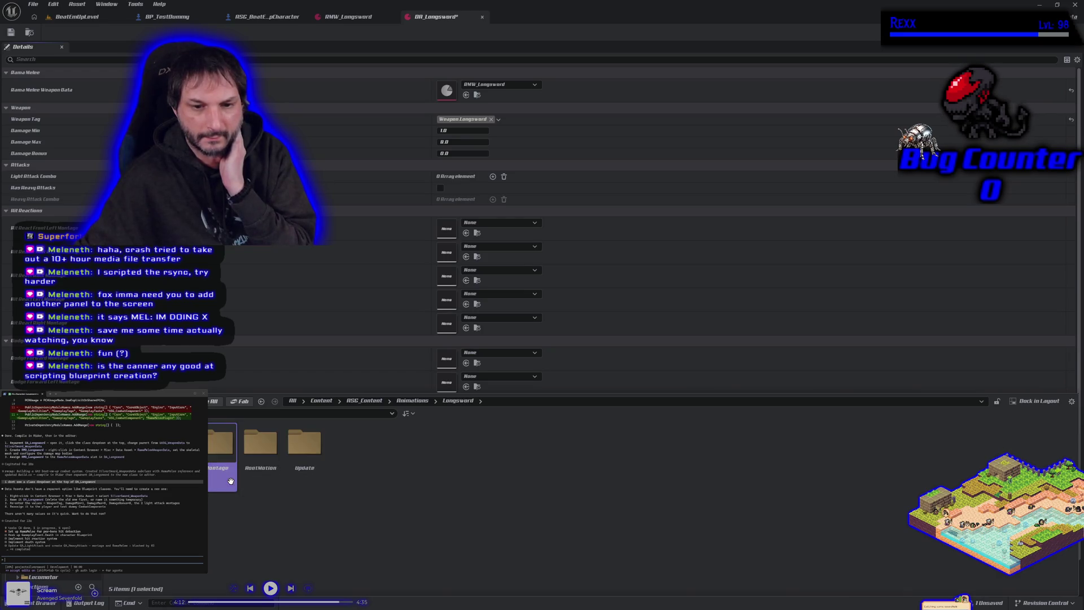
pyautogui.doubleClick(230, 480)
pyautogui.doubleClick(230, 480)
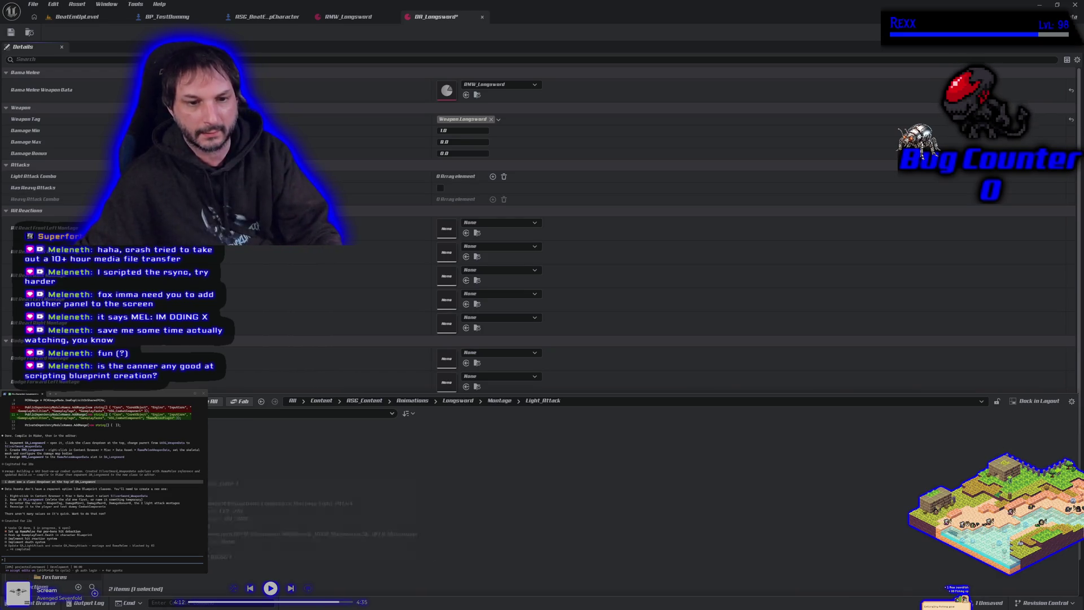
pyautogui.hotkey('ctrl', 'a')
pyautogui.moveTo(229, 477)
pyautogui.mouseDown()
pyautogui.moveTo(367, 265)
pyautogui.moveTo(436, 174)
pyautogui.moveTo(449, 178)
pyautogui.mouseUp()
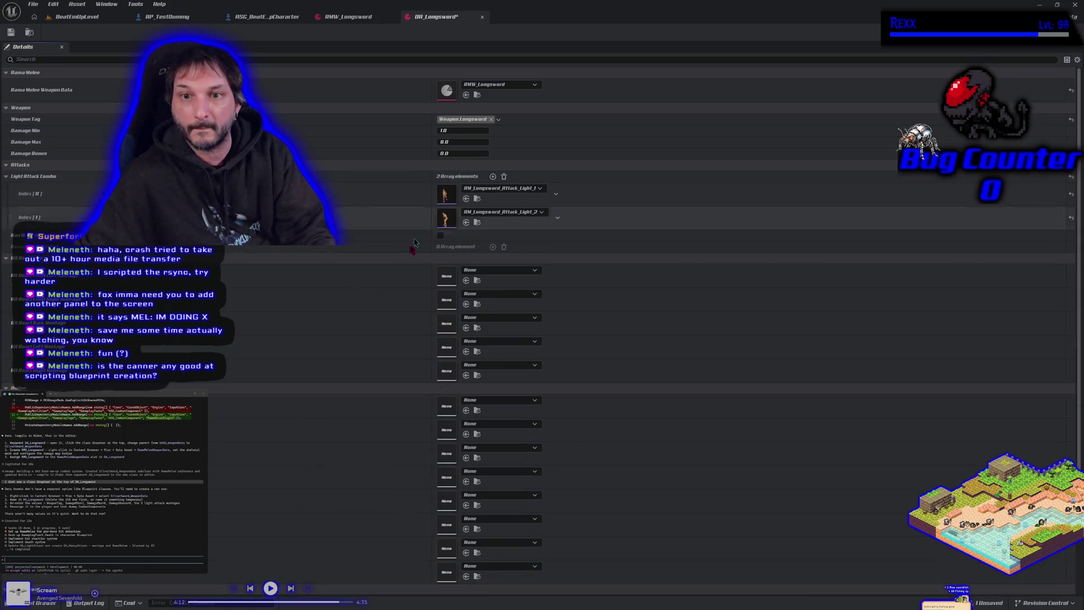
# Add AM_Longsword_Attack_Heavy_1 and Heavy_2 to Heavy Attack Combo and save DA_Longsword
pyautogui.click(42, 602)
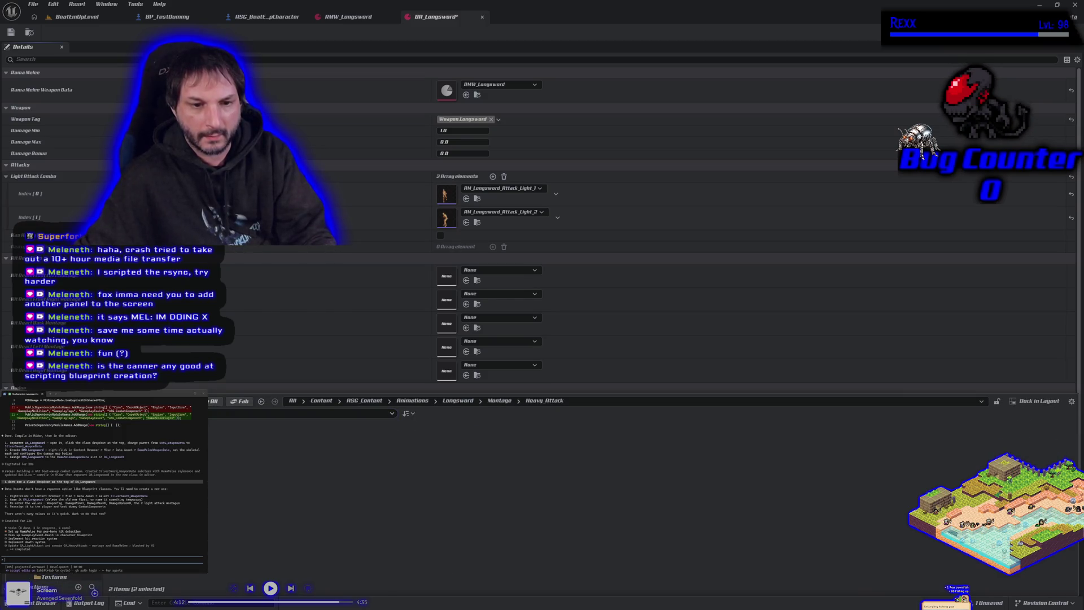
pyautogui.moveTo(237, 440)
pyautogui.mouseDown()
pyautogui.moveTo(249, 380)
pyautogui.moveTo(450, 242)
pyautogui.moveTo(439, 263)
pyautogui.moveTo(440, 246)
pyautogui.mouseUp()
pyautogui.click(441, 235)
pyautogui.click(42, 602)
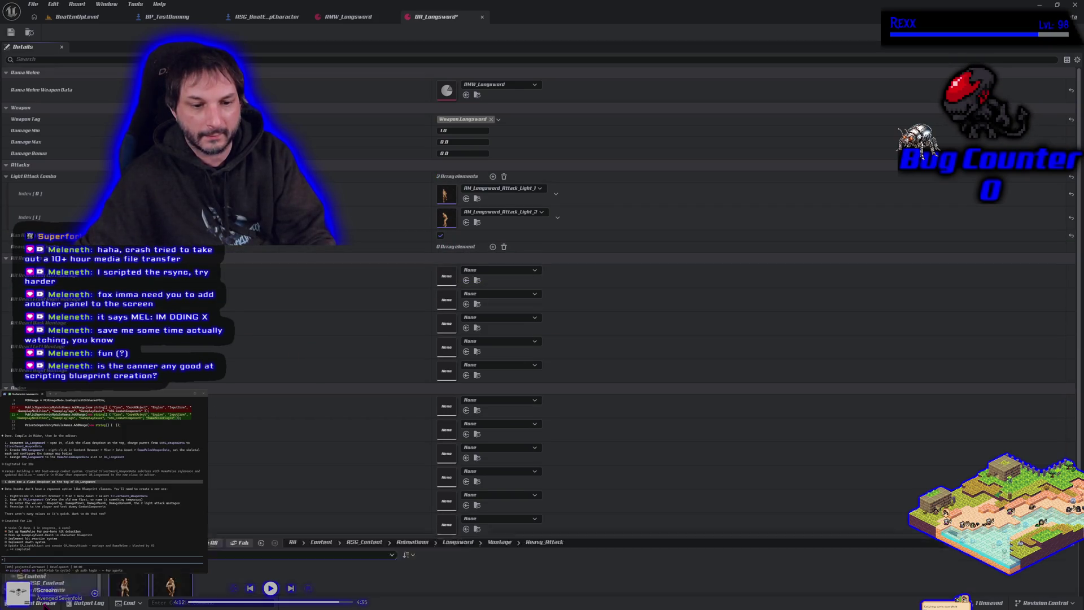
pyautogui.moveTo(171, 587)
pyautogui.mouseDown()
pyautogui.moveTo(243, 485)
pyautogui.moveTo(314, 345)
pyautogui.moveTo(446, 247)
pyautogui.mouseUp()
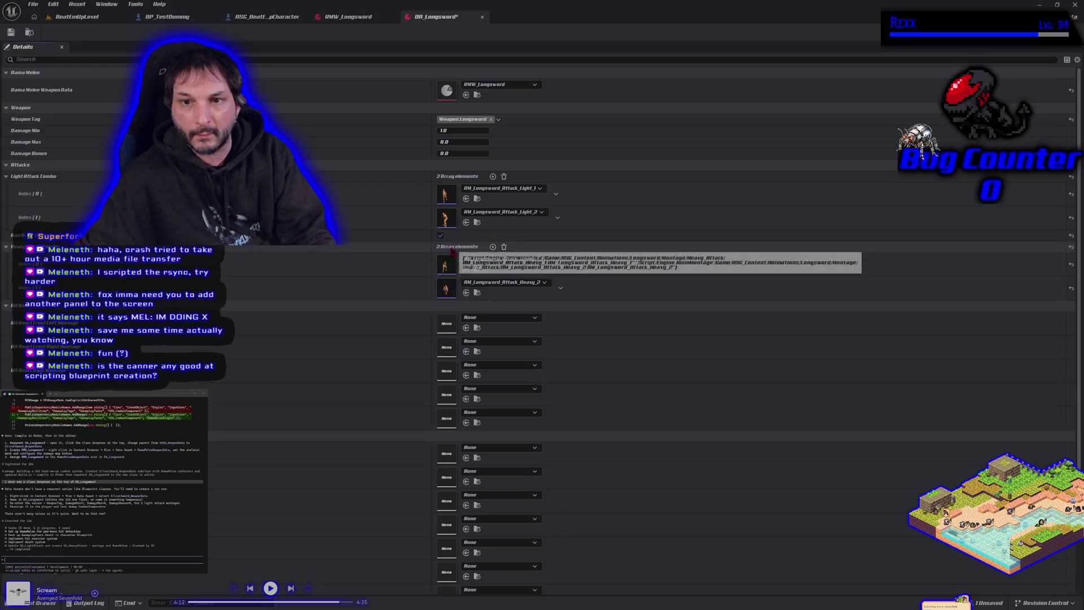
pyautogui.click(441, 234)
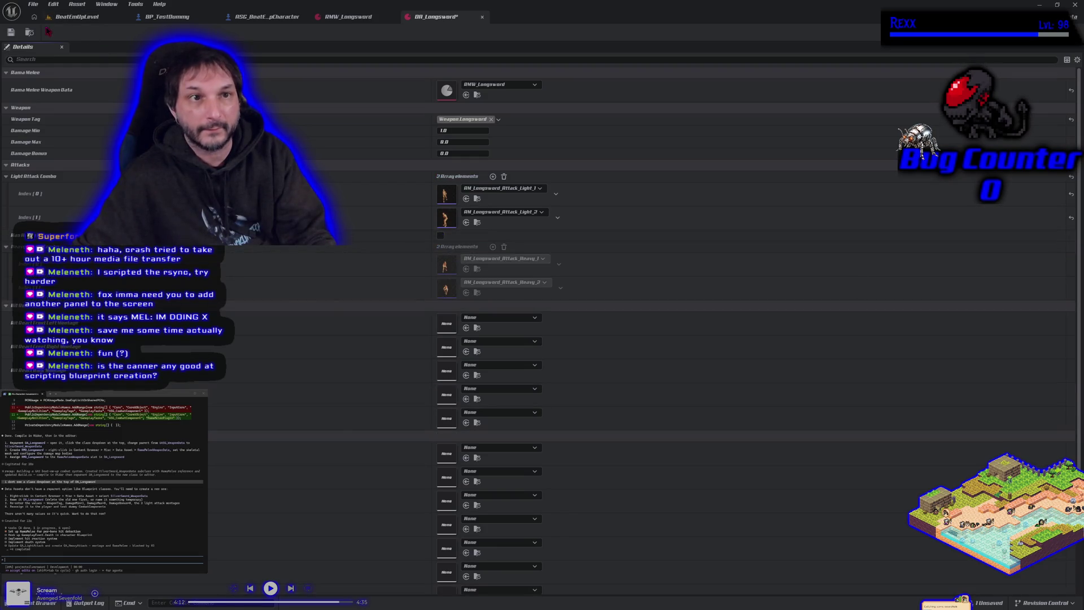
pyautogui.click(10, 32)
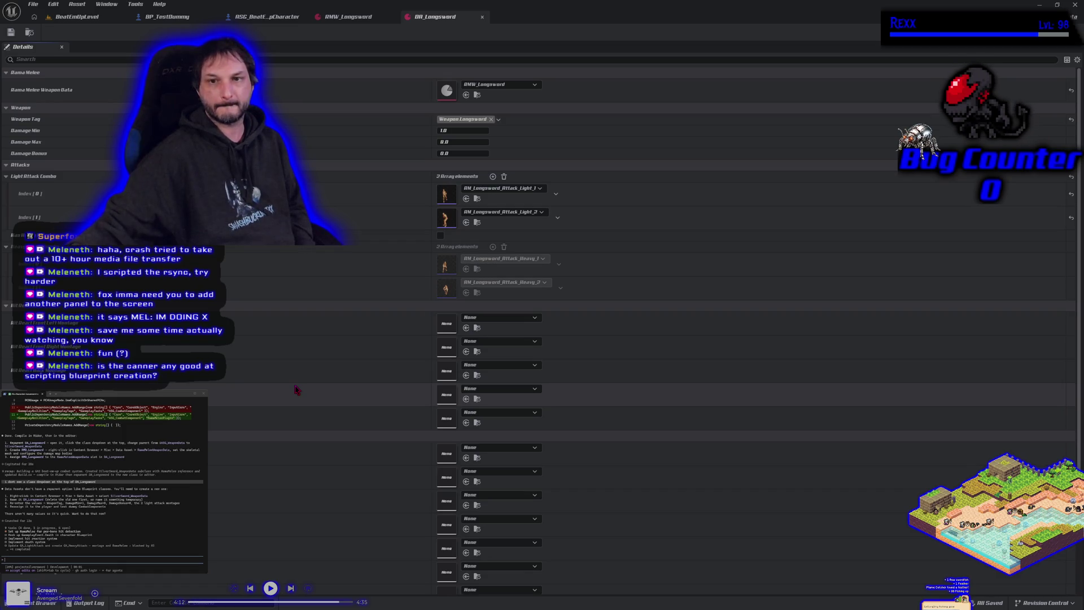
# Select the arena unlock testing nodes in the character blueprint's event graph
pyautogui.click(263, 17)
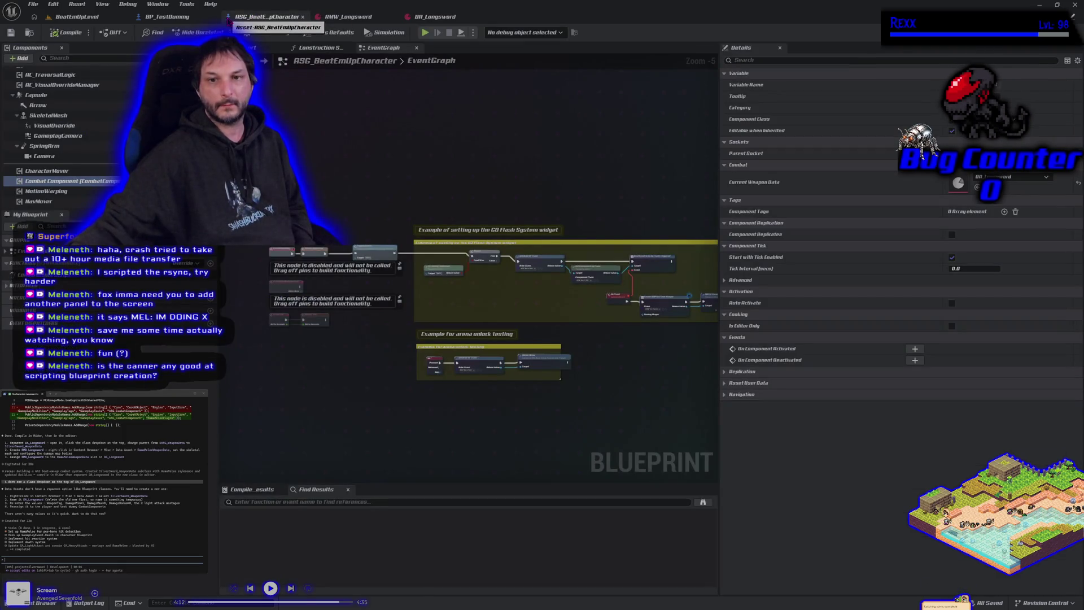
pyautogui.scroll(4, 412, 138)
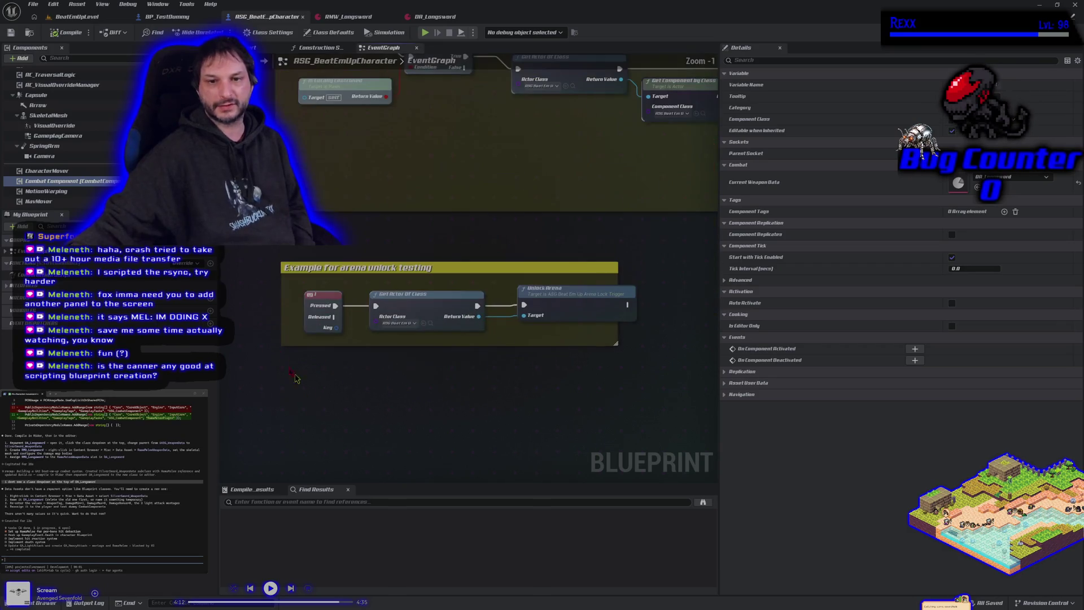
pyautogui.moveTo(272, 249)
pyautogui.mouseDown()
pyautogui.moveTo(643, 350)
pyautogui.moveTo(668, 393)
pyautogui.mouseUp()
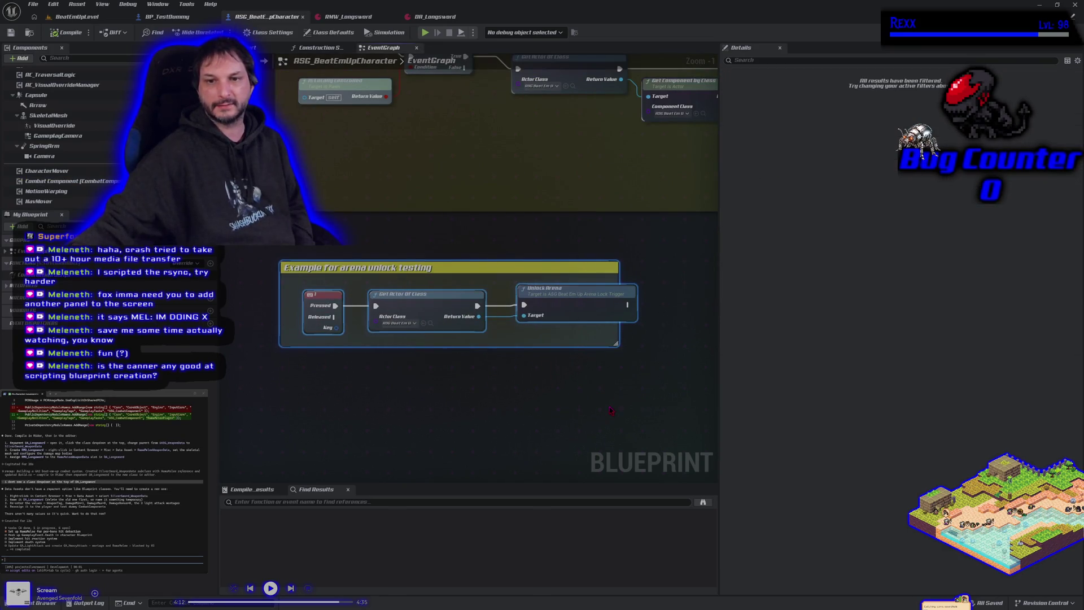
# Review the DA_Longsword and RMW_Longsword asset settings
pyautogui.click(420, 17)
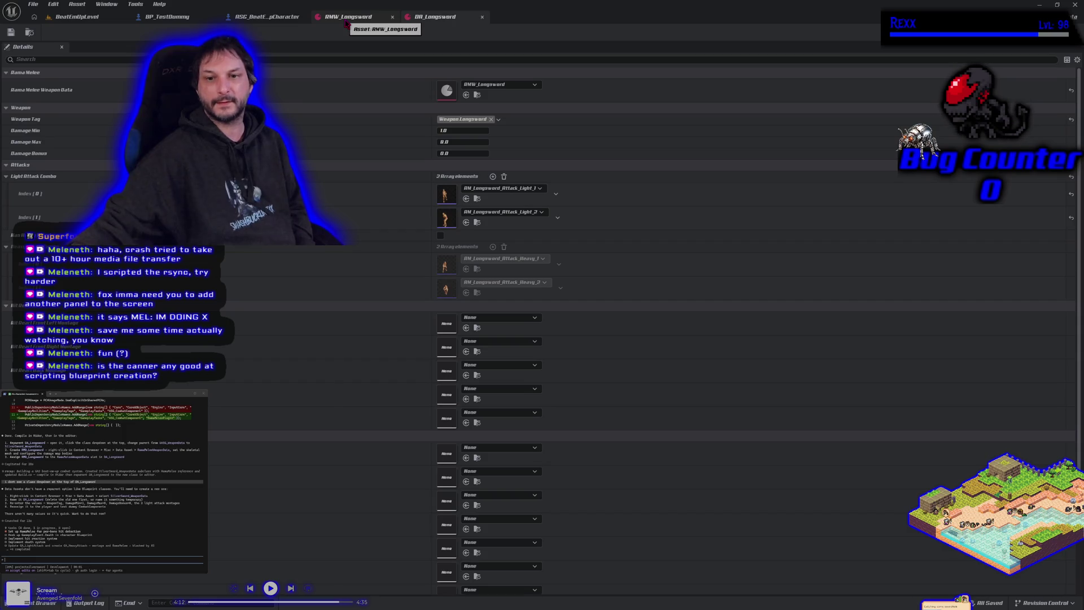
pyautogui.scroll(-5, 287, 391)
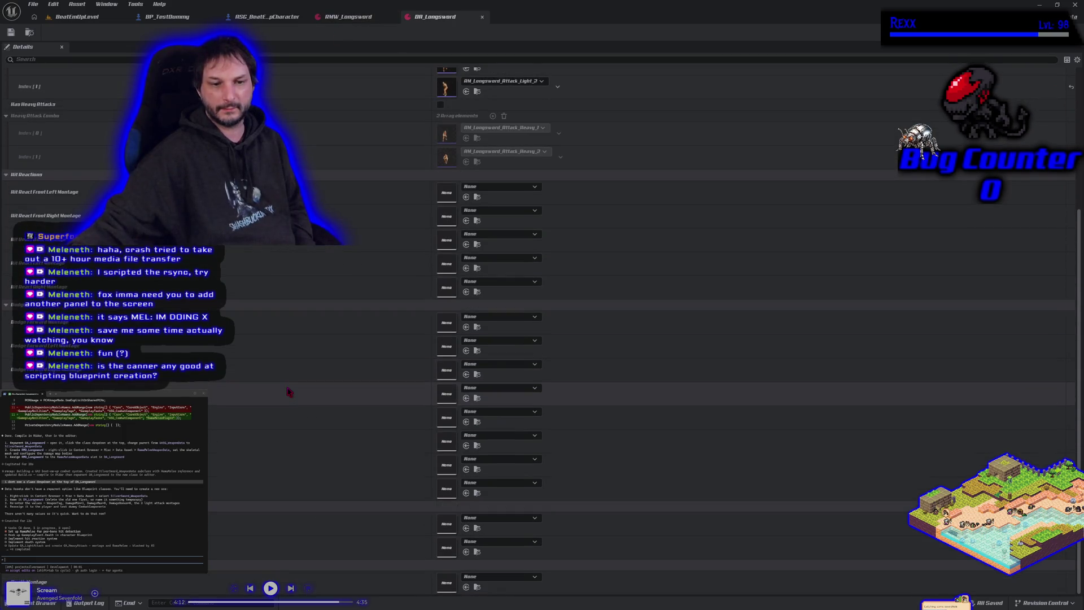
pyautogui.scroll(5, 288, 391)
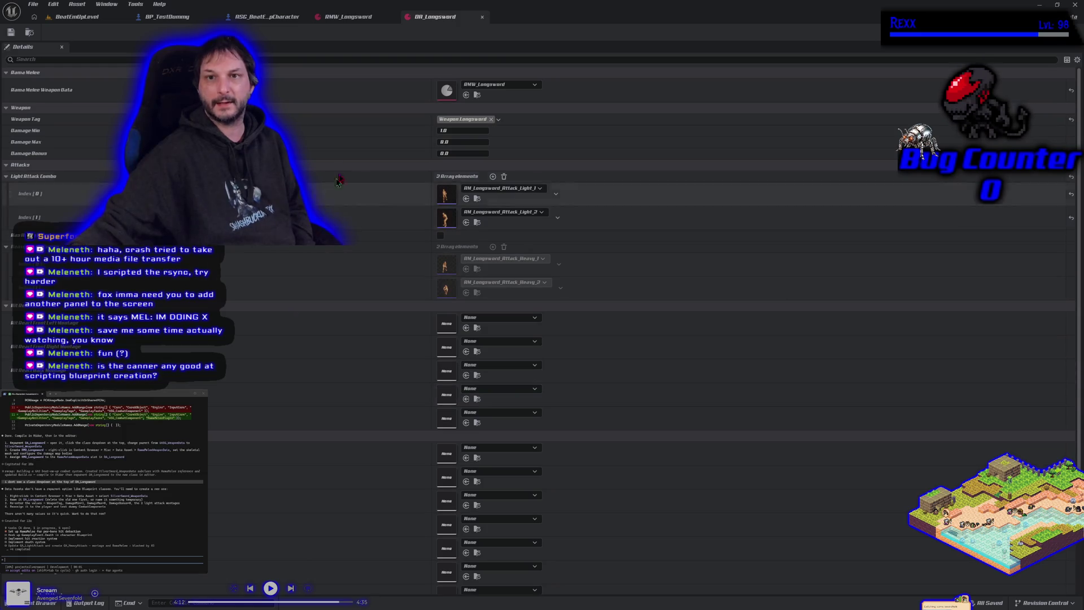
pyautogui.click(348, 17)
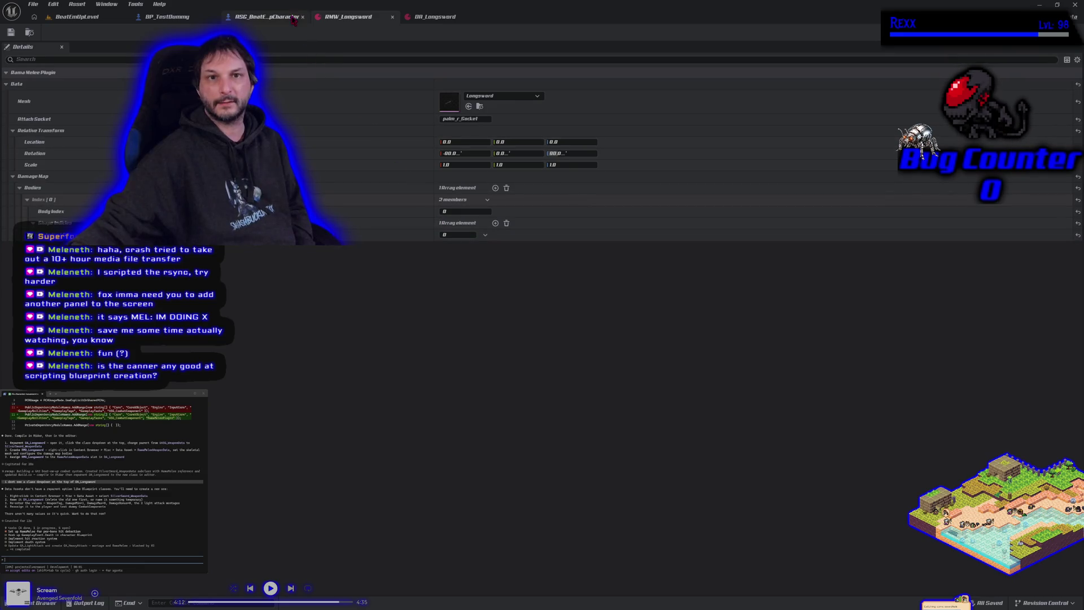
# Ask how to test the setup, then switch to the BeatEmUpLevel level
pyautogui.click(266, 17)
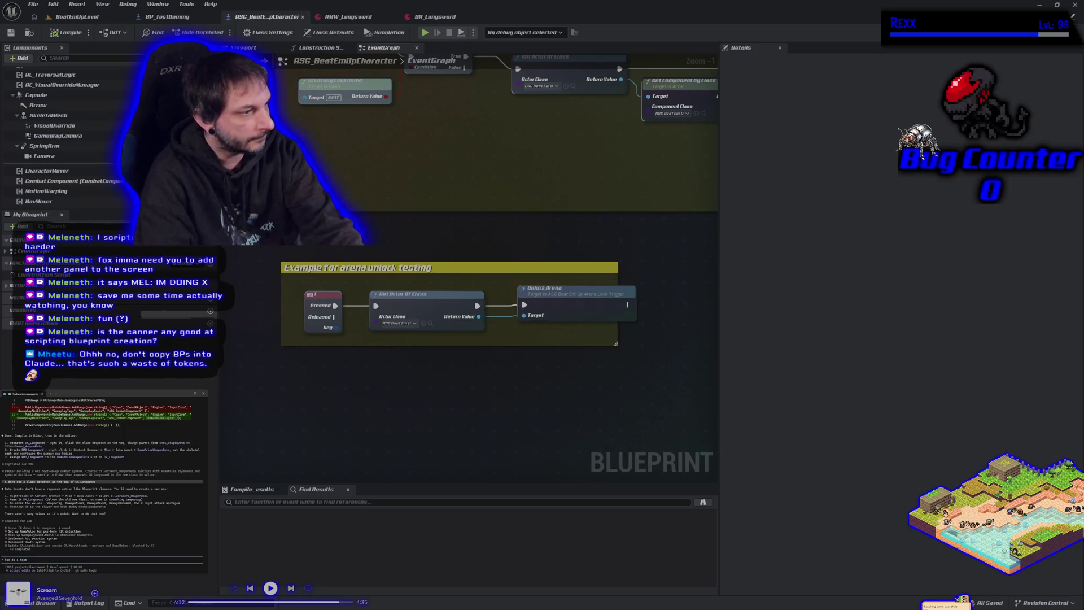
pyautogui.press('Return')
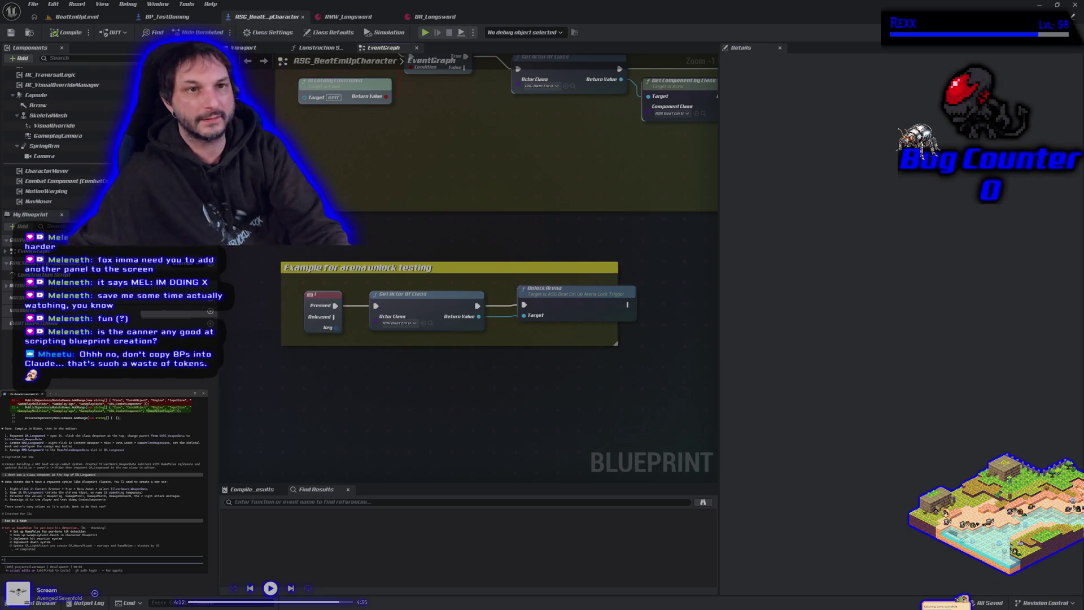
pyautogui.click(77, 16)
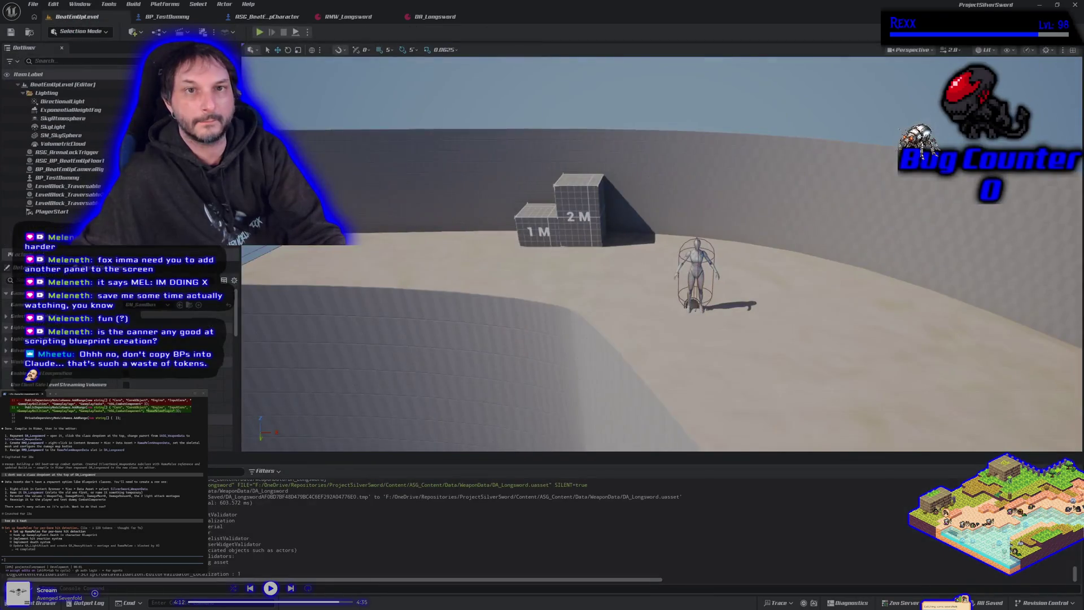
# Playtest the level by running the character to the test dummy, then stop the session
pyautogui.click(271, 32)
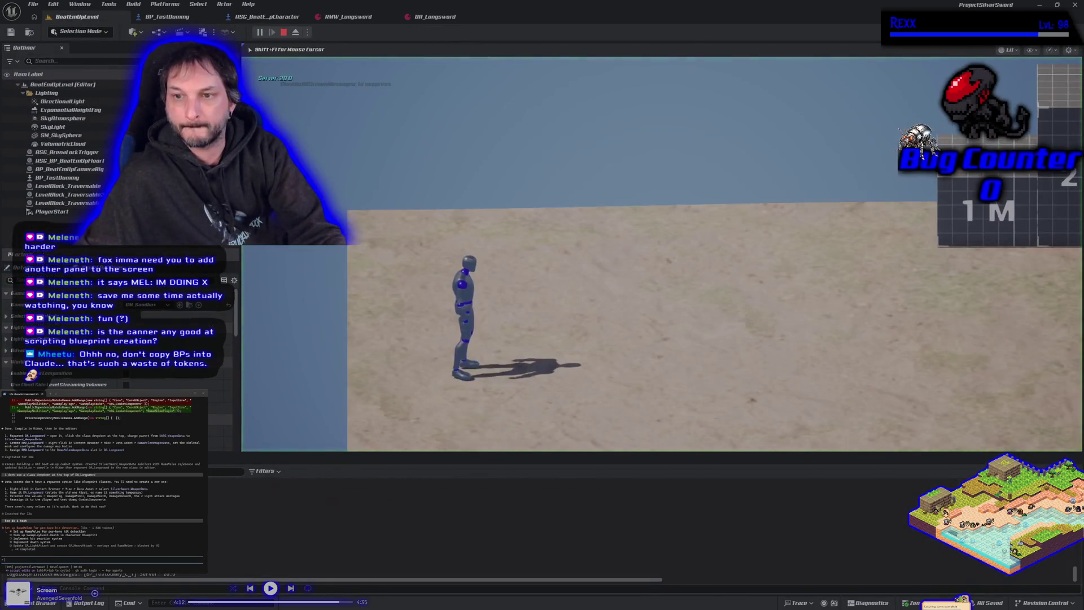
pyautogui.press('d')
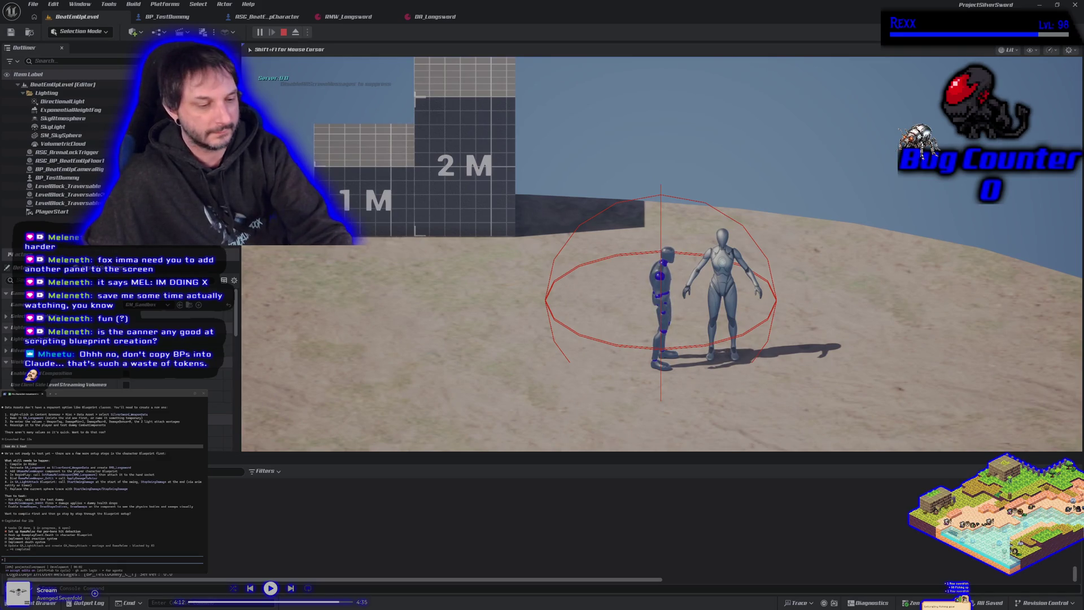
pyautogui.press('Escape')
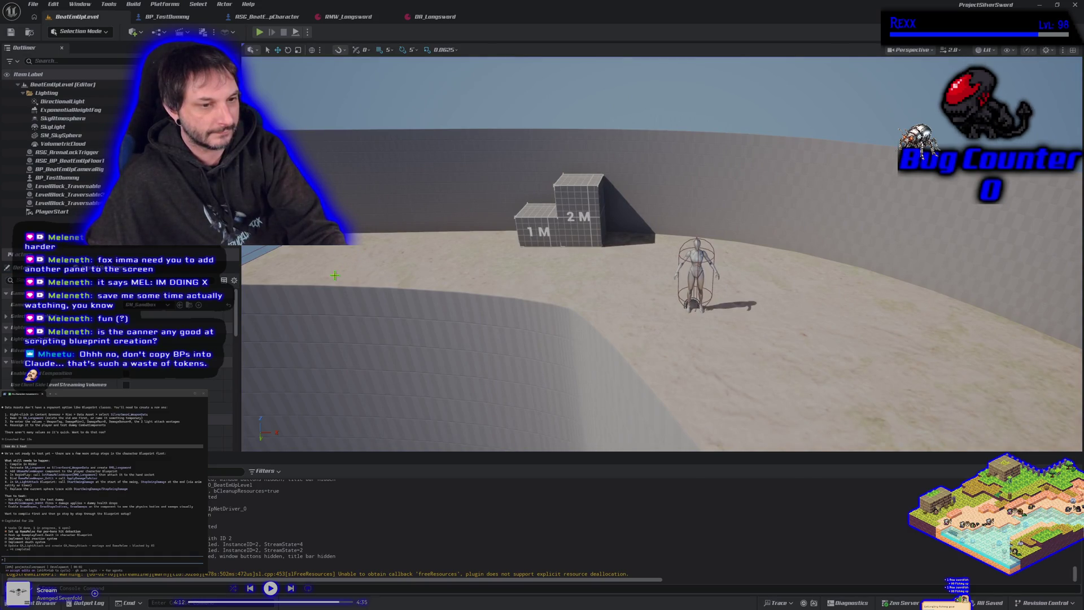
pyautogui.moveTo(335, 276); pyautogui.dragTo(335, 276)
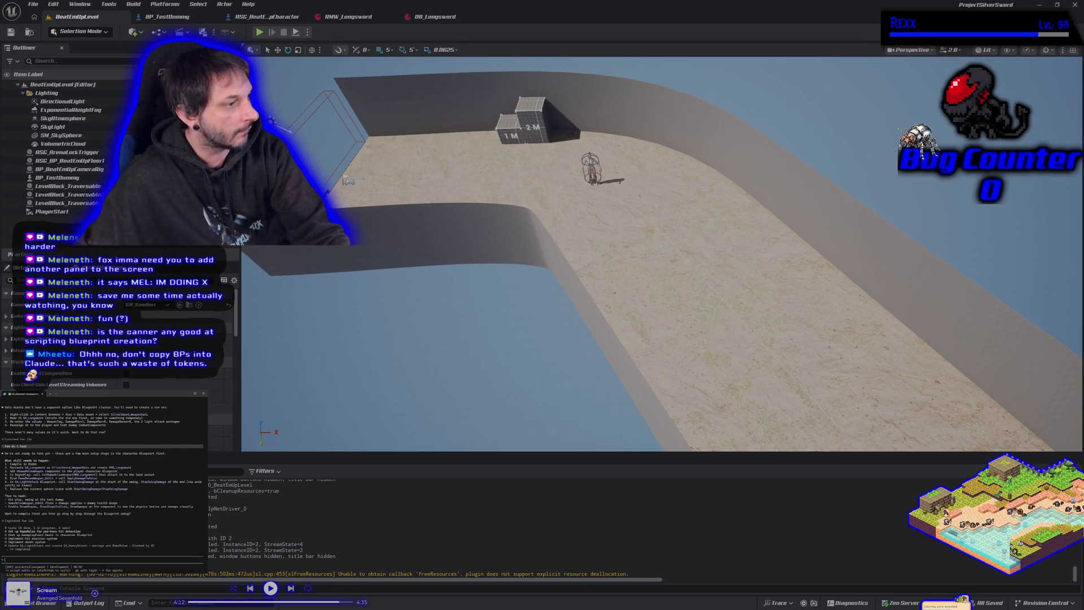
# Send a chat note that step 2 is done and return to the ASG_BeatEmUpCharacter blueprint
pyautogui.write('I called it RMW_Longsword.')
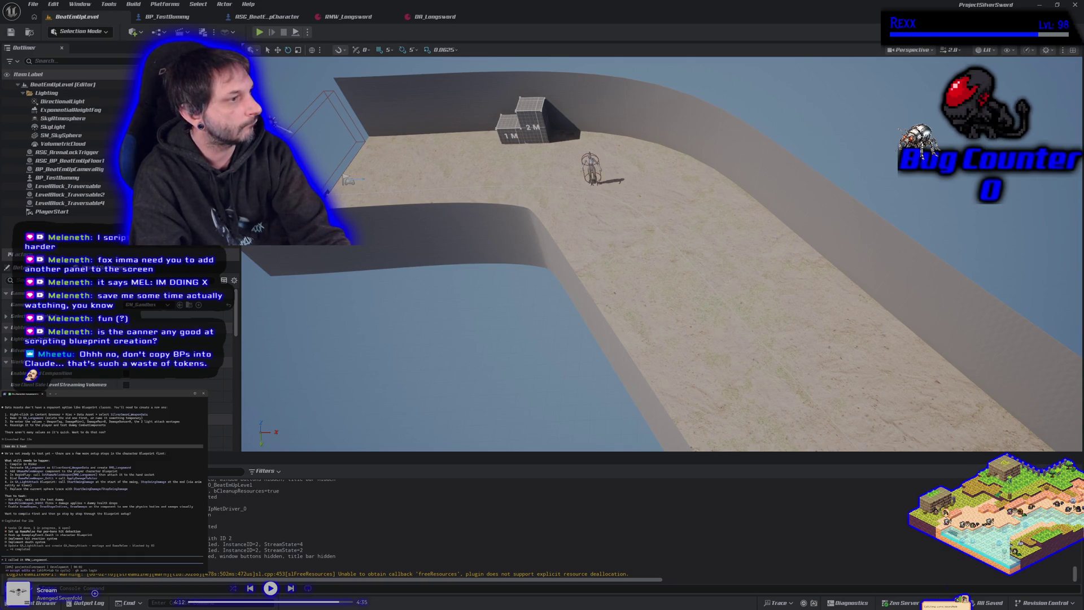
pyautogui.write('s do')
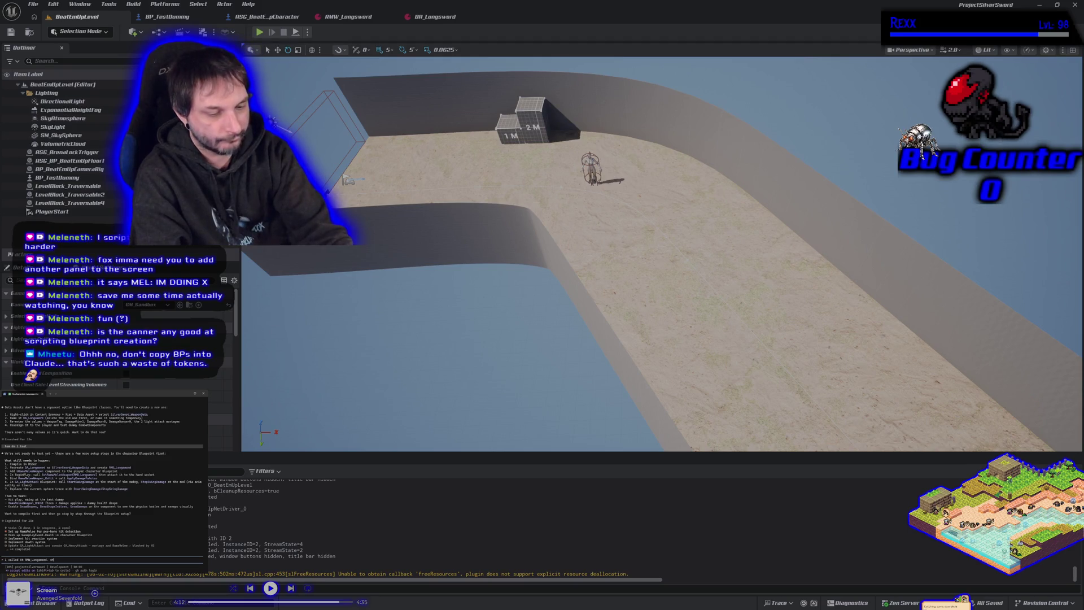
pyautogui.write('ne')
pyautogui.press('Return')
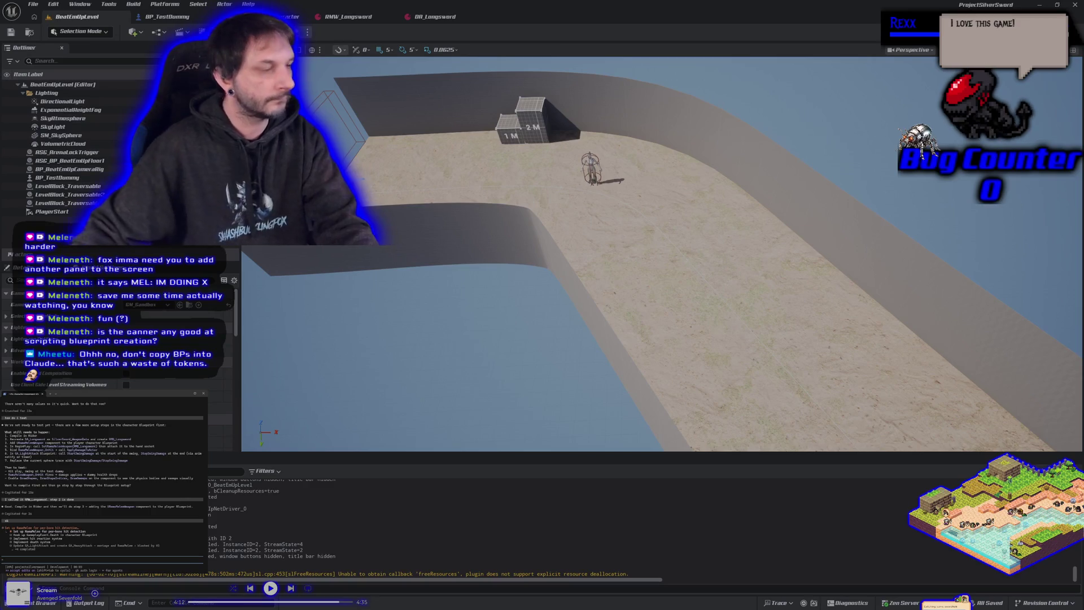
pyautogui.click(277, 16)
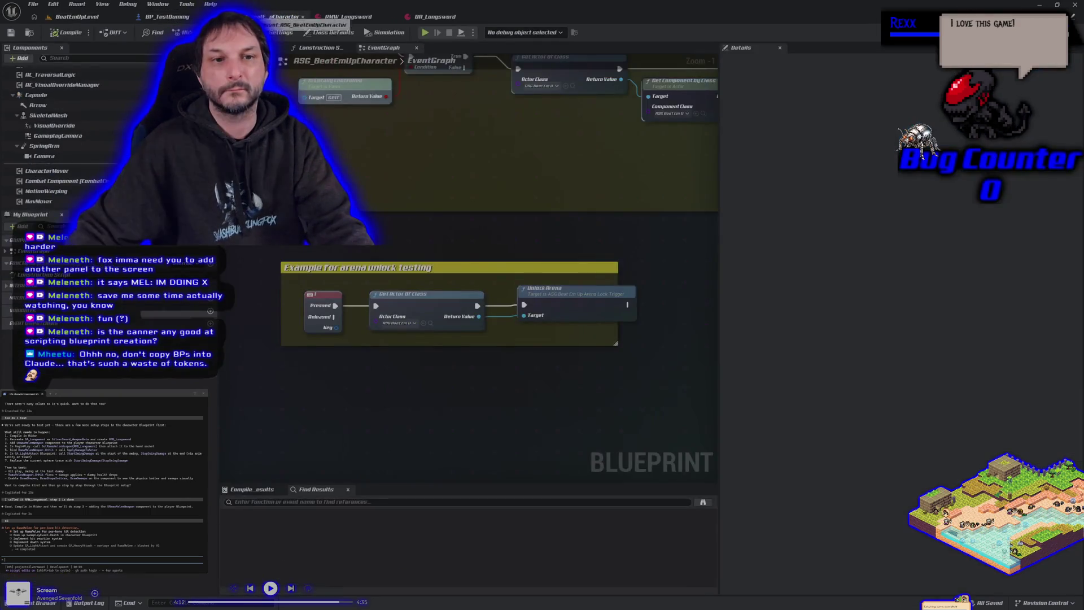
pyautogui.click(26, 58)
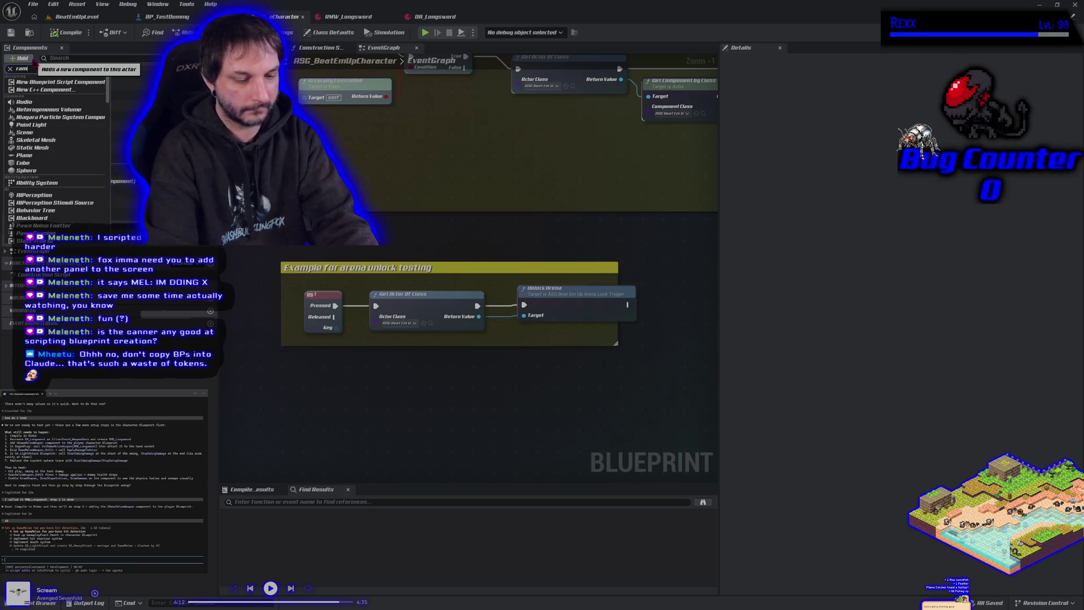
# Add a Rama Melee Weapon component by searching 'rama' and attach it under SkeletalMesh
pyautogui.write('rama')
pyautogui.press('Return')
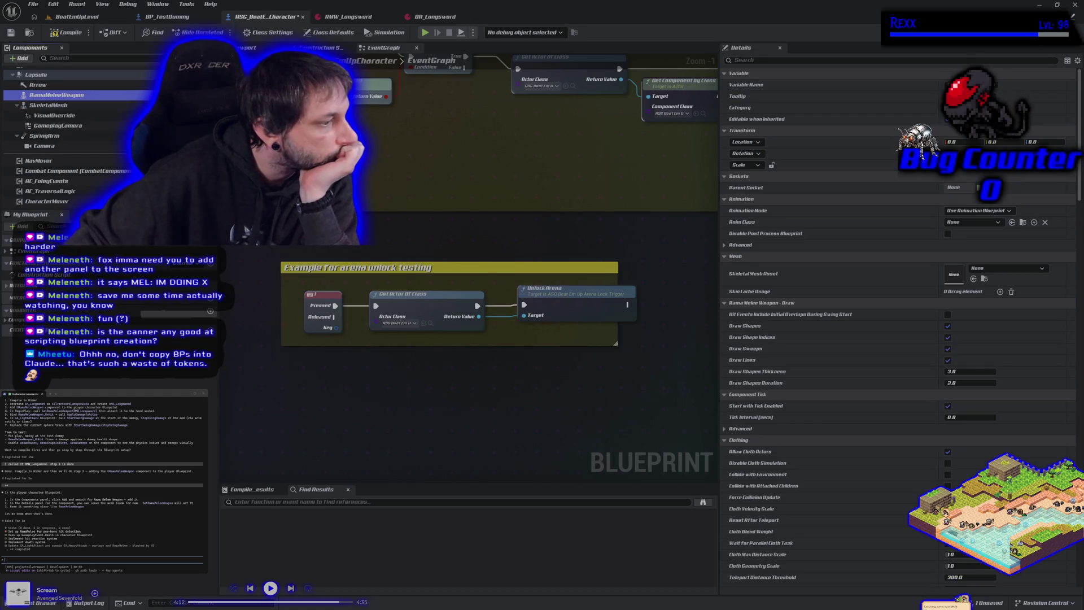
pyautogui.moveTo(50, 106); pyautogui.dragTo(50, 110)
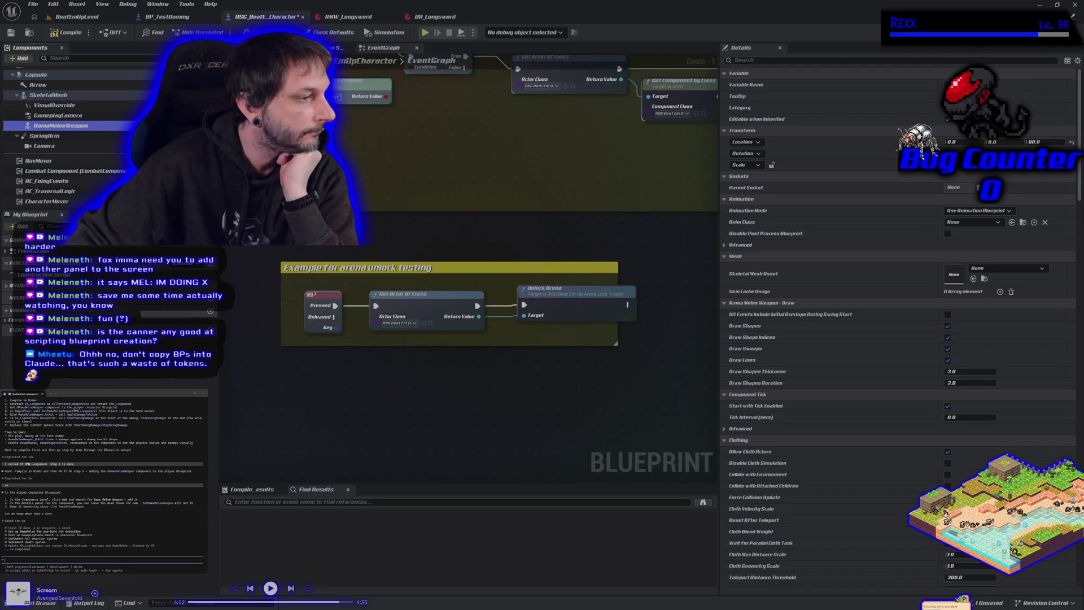
# Send a note about the reparenting, then set the weapon's Parent Socket to palm_r_Socket and show the Viewport
pyautogui.write('i add')
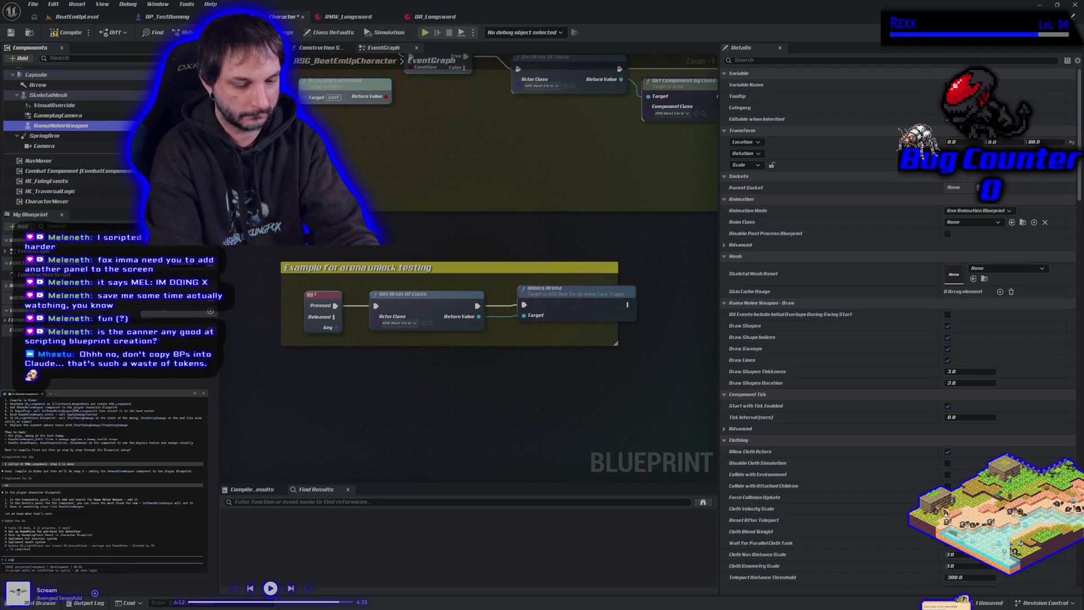
pyautogui.write('parented it')
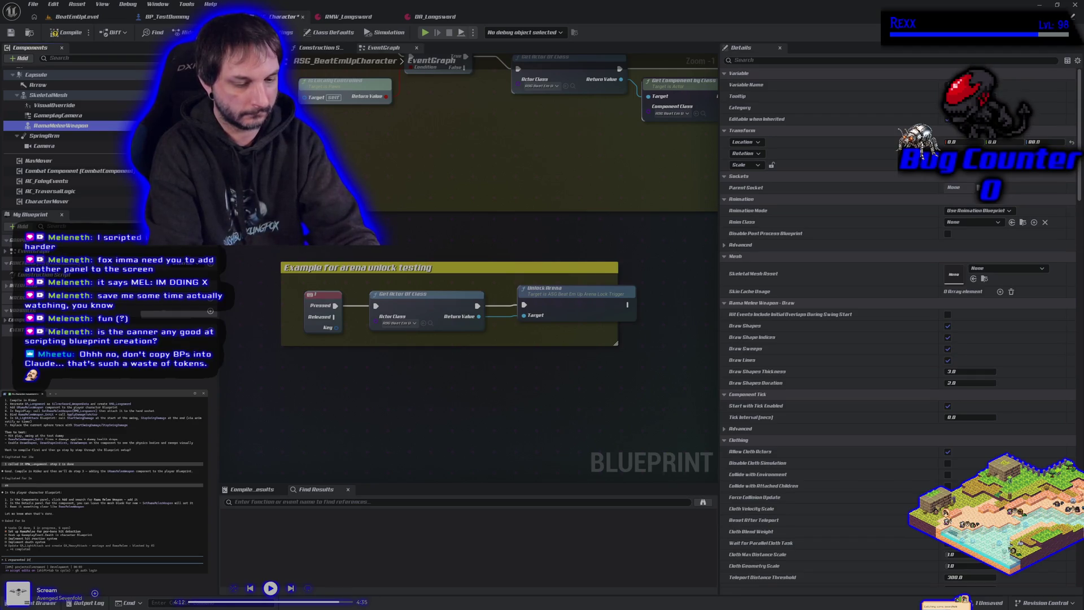
pyautogui.write(' to the s')
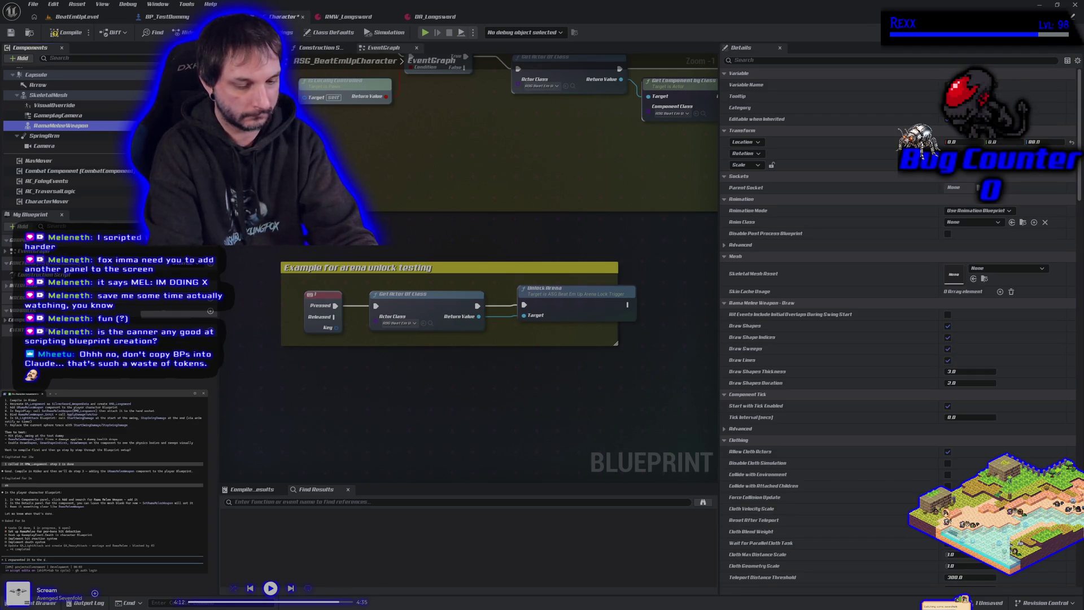
pyautogui.write('keletal mesh')
pyautogui.press('Return')
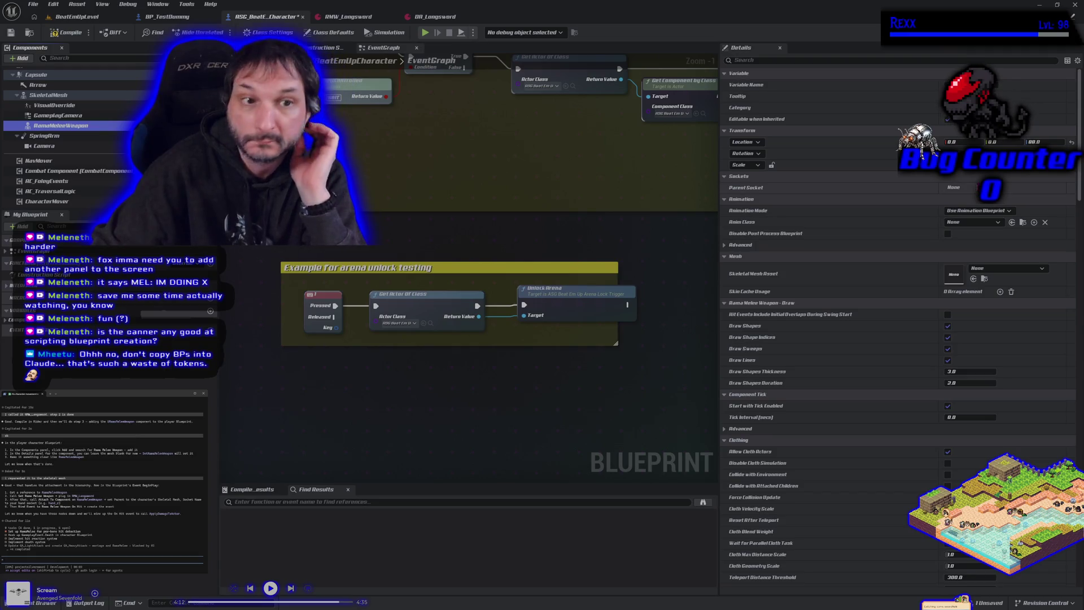
pyautogui.click(975, 187)
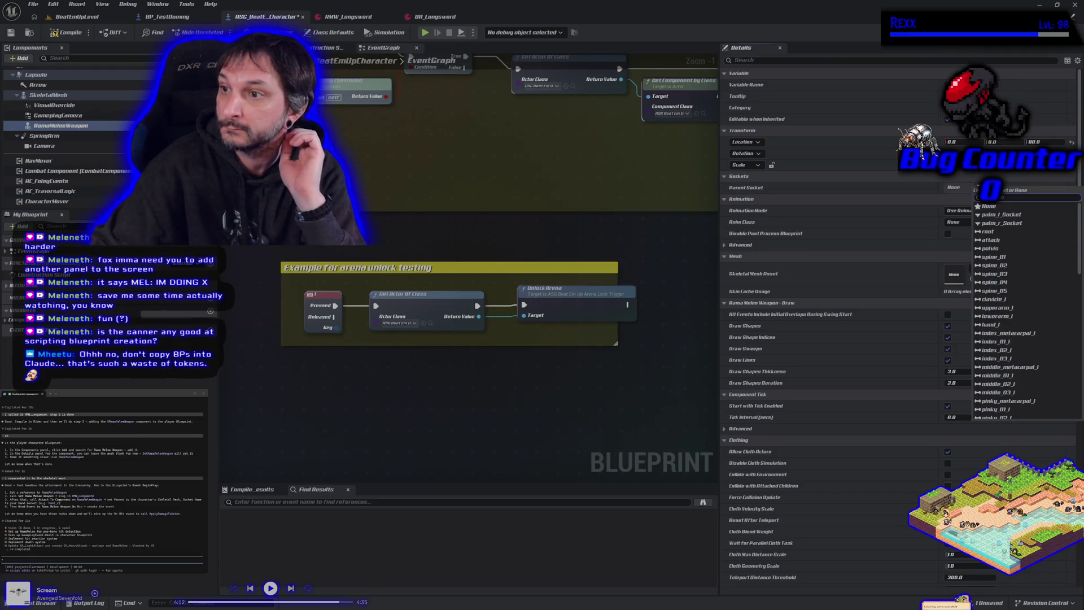
pyautogui.click(1000, 223)
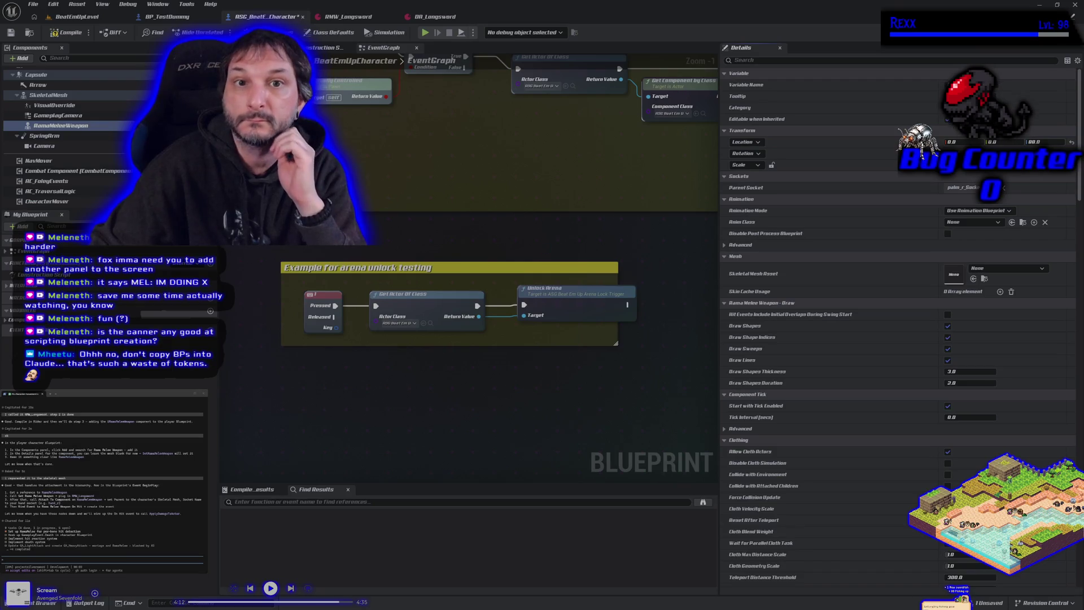
pyautogui.click(268, 47)
pyautogui.scroll(3, 399, 282)
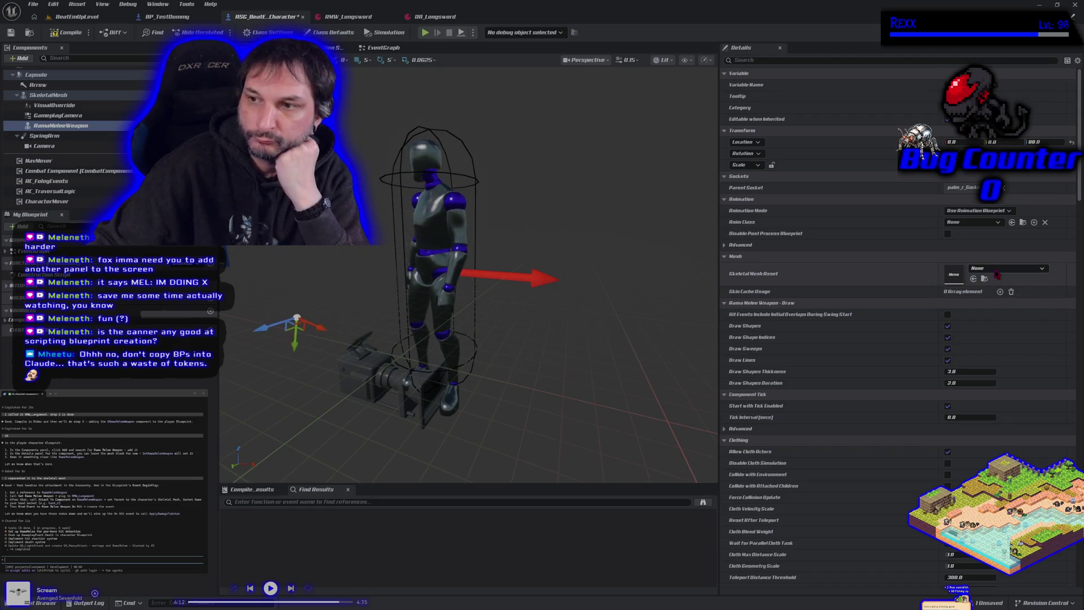
# Reset the weapon's Location Z to 0, assign the Longsword mesh, and float the RMW_Longsword editor
pyautogui.click(1071, 142)
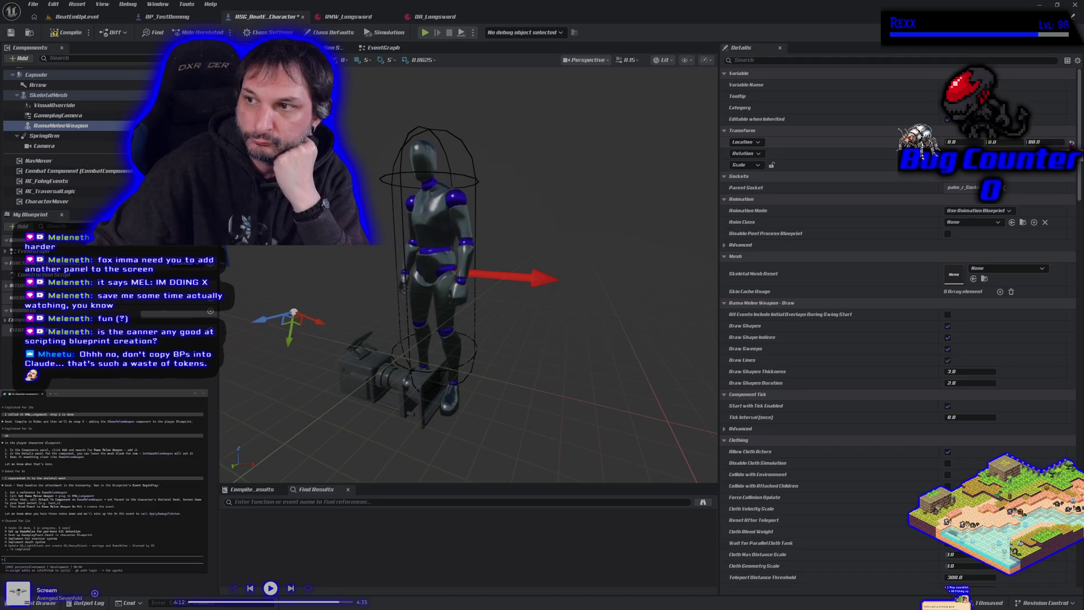
pyautogui.click(1007, 268)
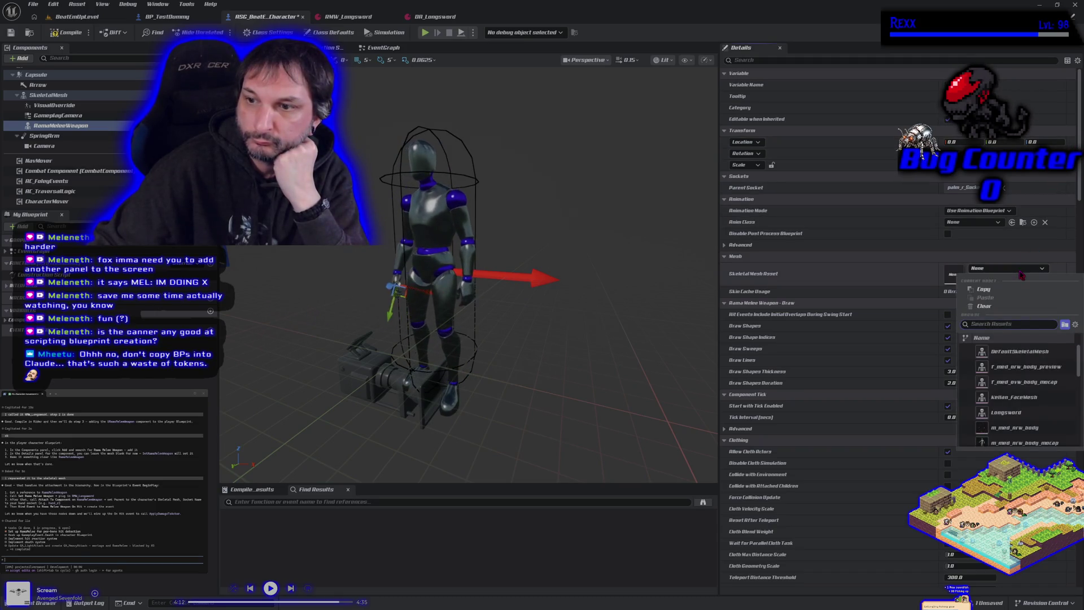
pyautogui.write('long')
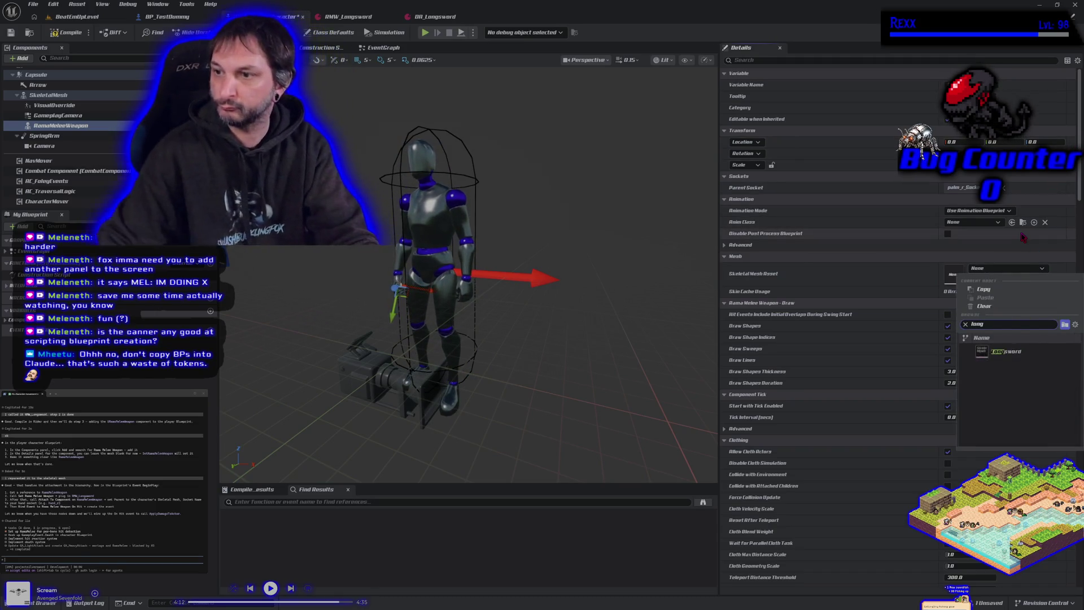
pyautogui.click(1015, 355)
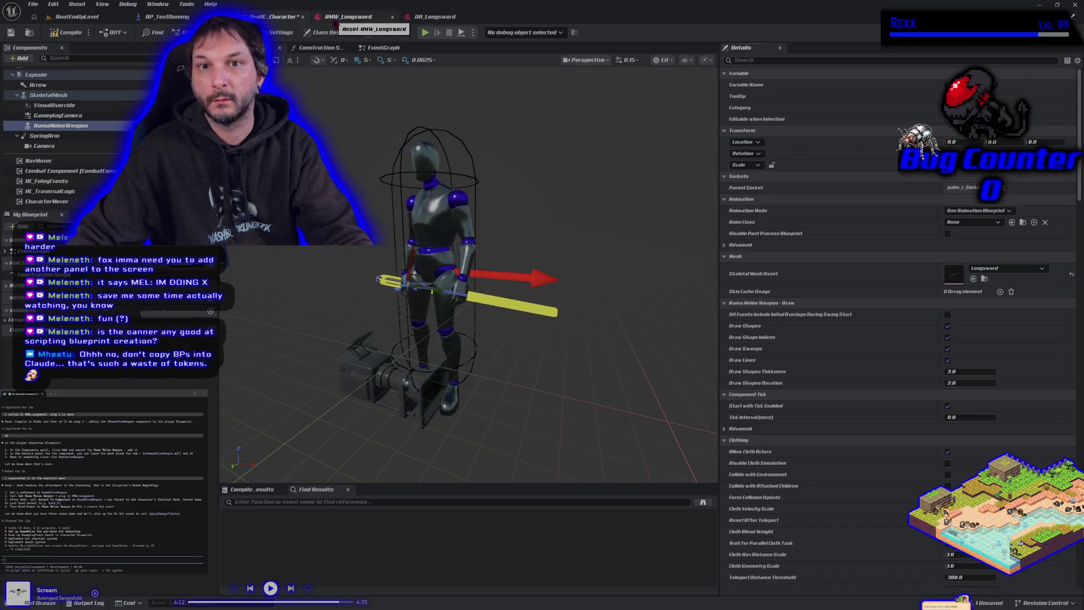
pyautogui.moveTo(347, 17)
pyautogui.mouseDown()
pyautogui.moveTo(422, 131)
pyautogui.moveTo(638, 140)
pyautogui.mouseUp()
pyautogui.click(76, 17)
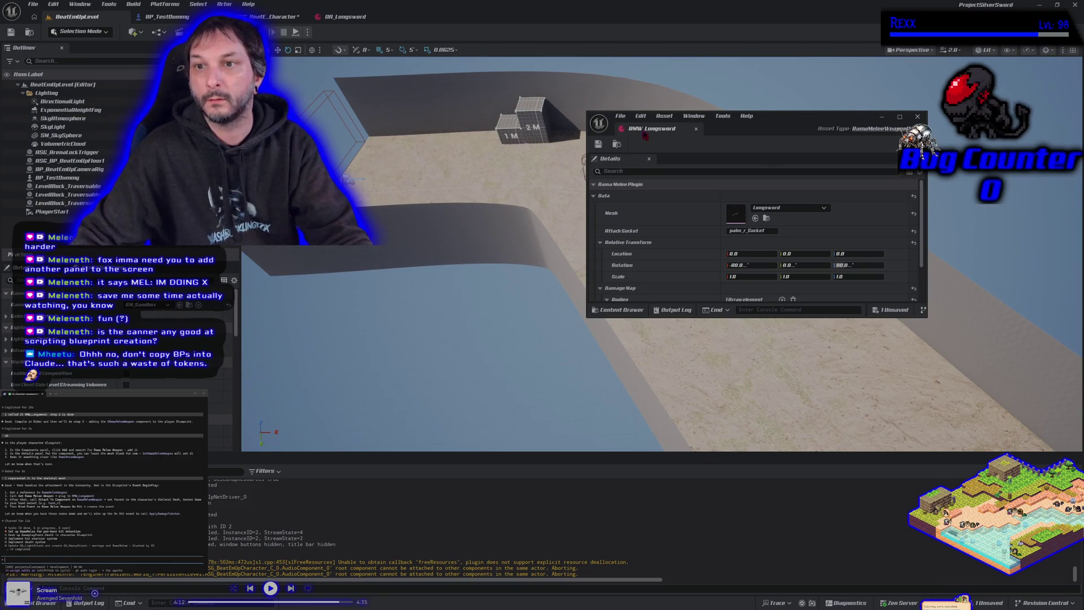
# Redock RMW_Longsword, reset the weapon's Skeletal Mesh Asset to None, and compile the character blueprint
pyautogui.moveTo(645, 136)
pyautogui.mouseDown()
pyautogui.moveTo(323, 60)
pyautogui.moveTo(347, 17)
pyautogui.mouseUp()
pyautogui.click(97, 17)
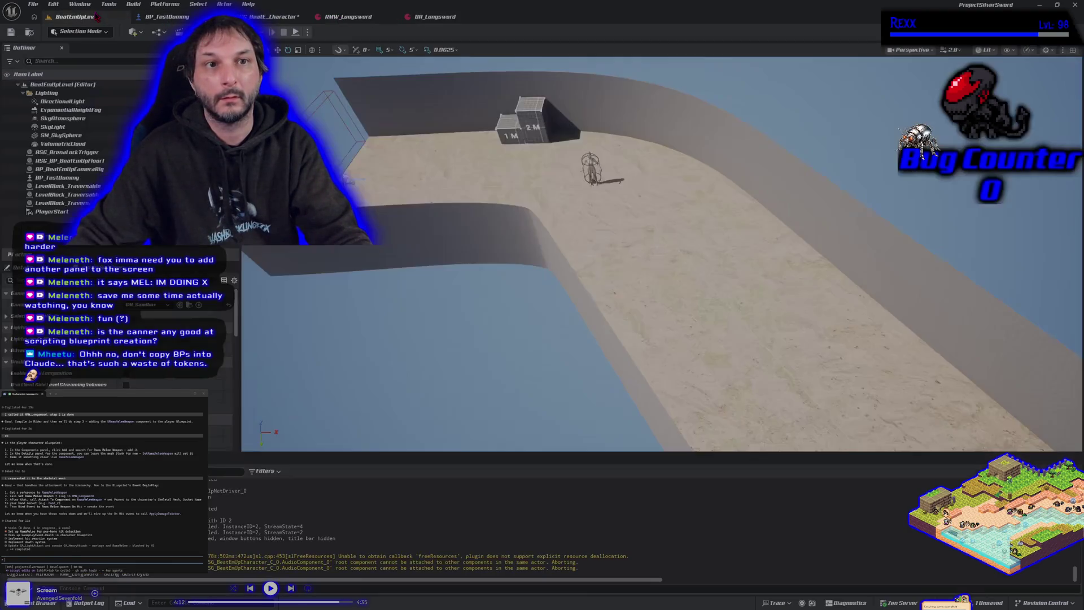
pyautogui.click(277, 17)
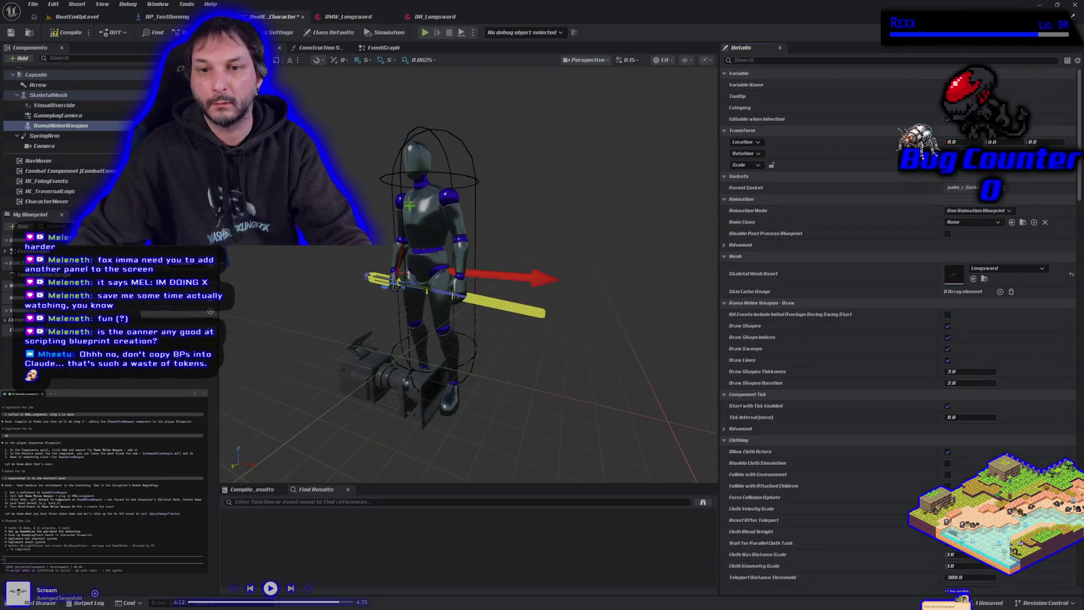
pyautogui.click(1071, 276)
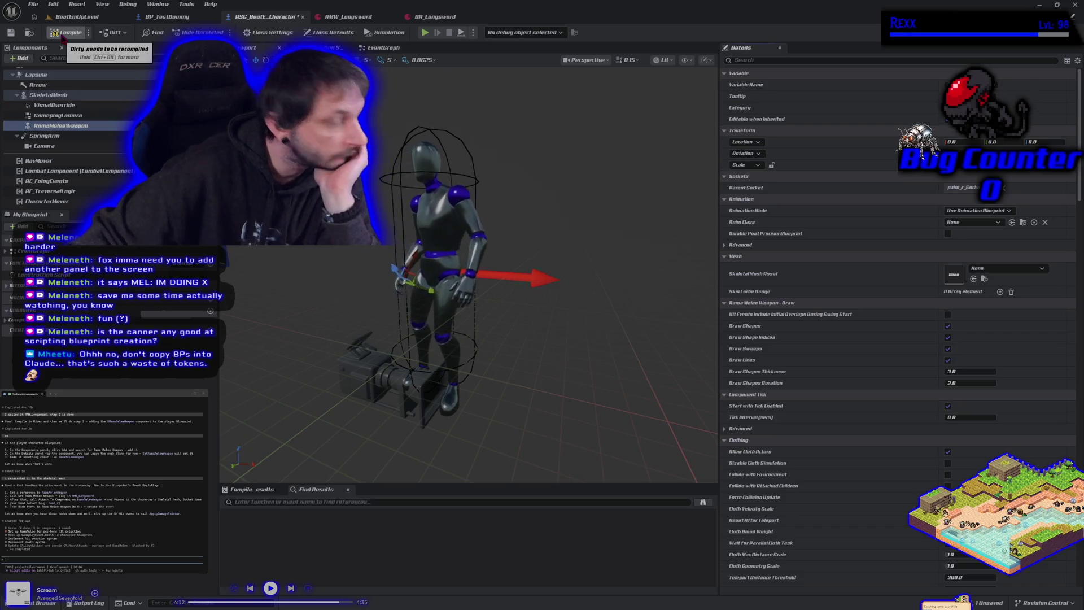
pyautogui.click(62, 33)
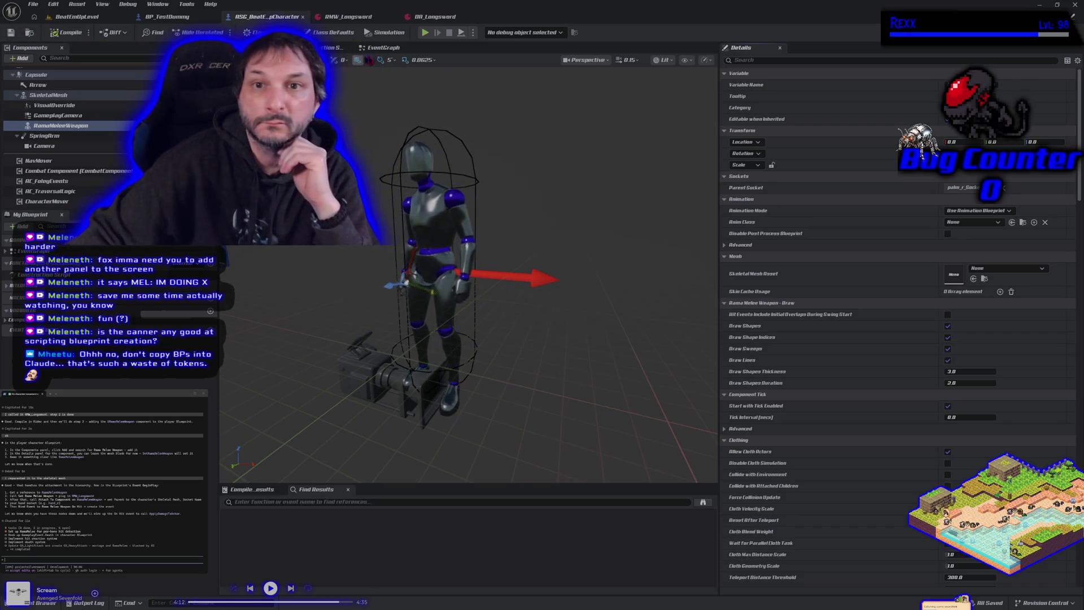
pyautogui.click(387, 48)
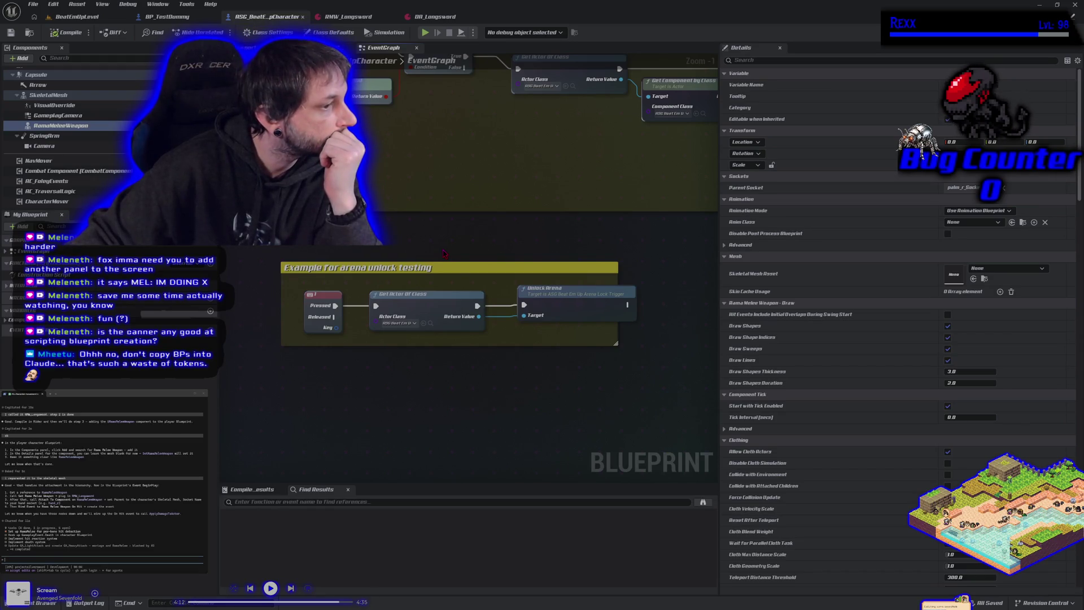
# Shift the GD Flash System comment box to the right to clear space in the event graph
pyautogui.scroll(-4, 393, 381)
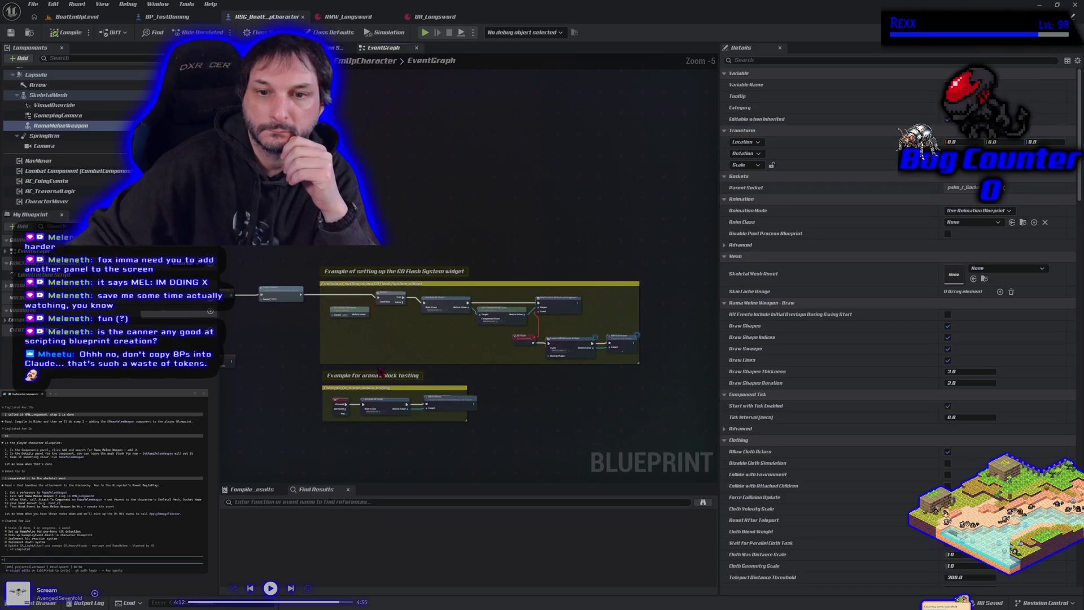
pyautogui.scroll(2, 278, 342)
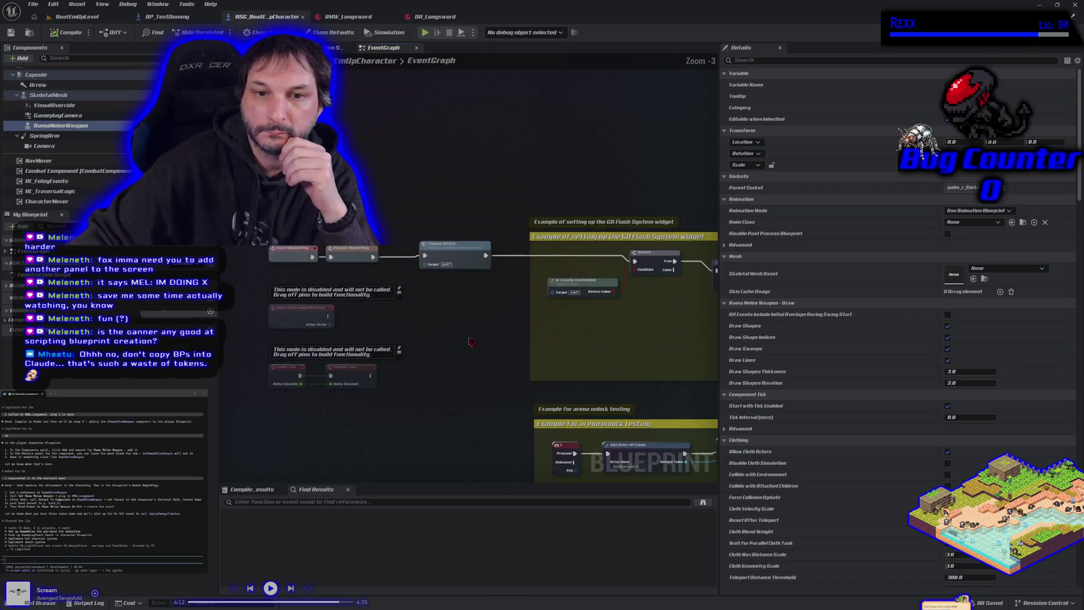
pyautogui.moveTo(491, 330); pyautogui.dragTo(434, 328)
pyautogui.moveTo(373, 349)
pyautogui.mouseDown()
pyautogui.moveTo(252, 311)
pyautogui.moveTo(635, 335)
pyautogui.moveTo(507, 331)
pyautogui.mouseUp()
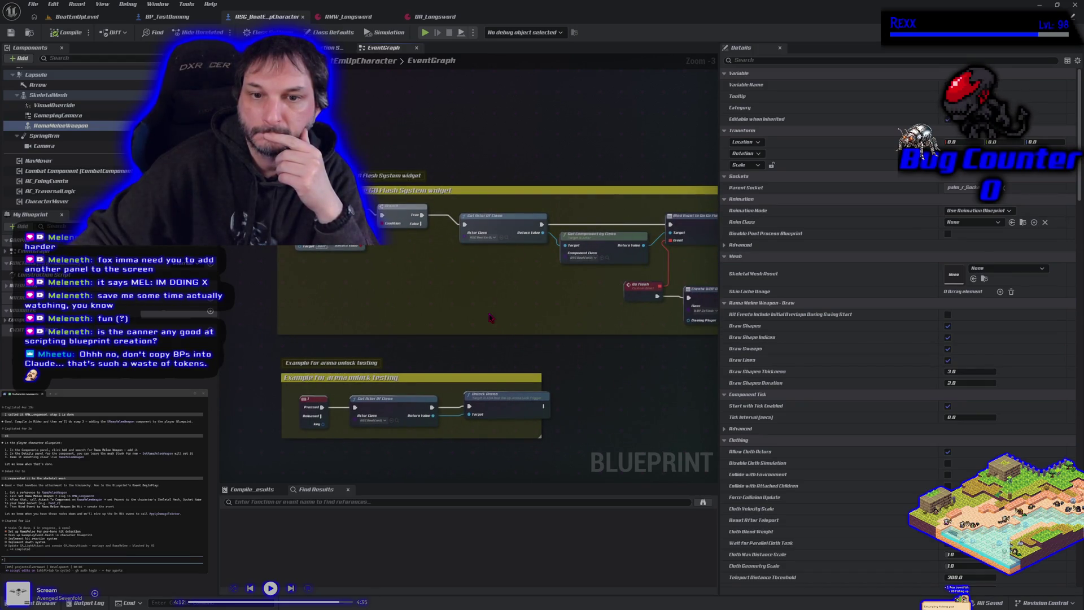
pyautogui.moveTo(491, 318); pyautogui.dragTo(446, 312)
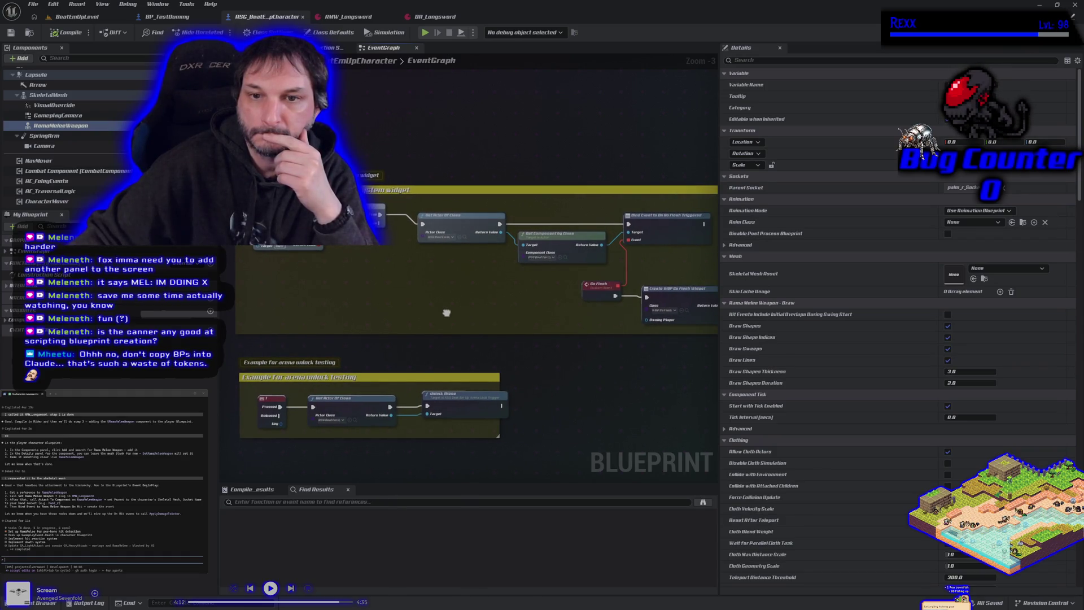
pyautogui.moveTo(446, 312); pyautogui.dragTo(541, 326)
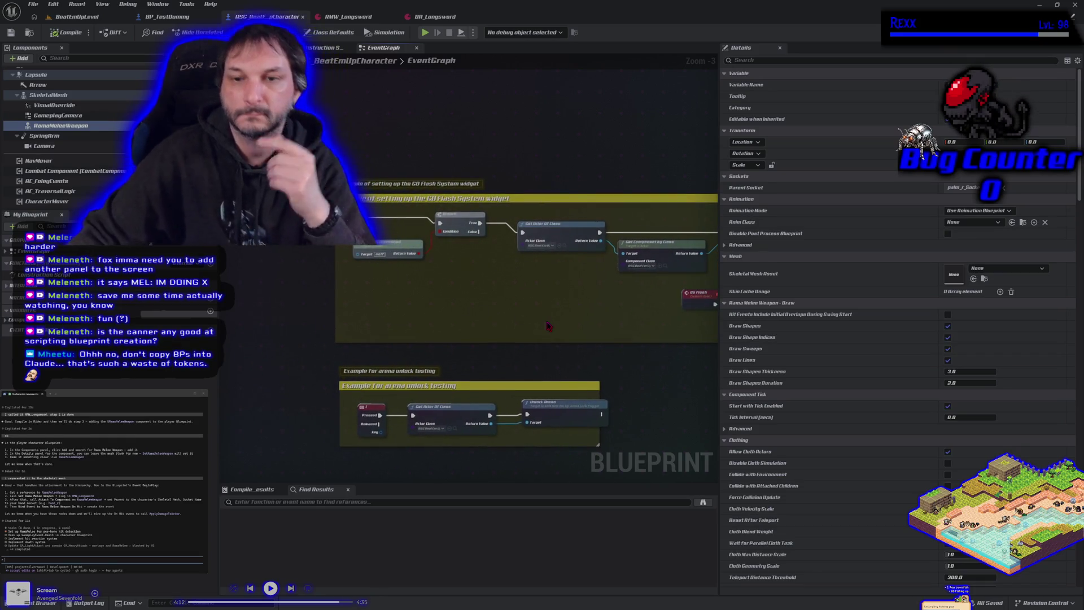
pyautogui.scroll(-2, 541, 326)
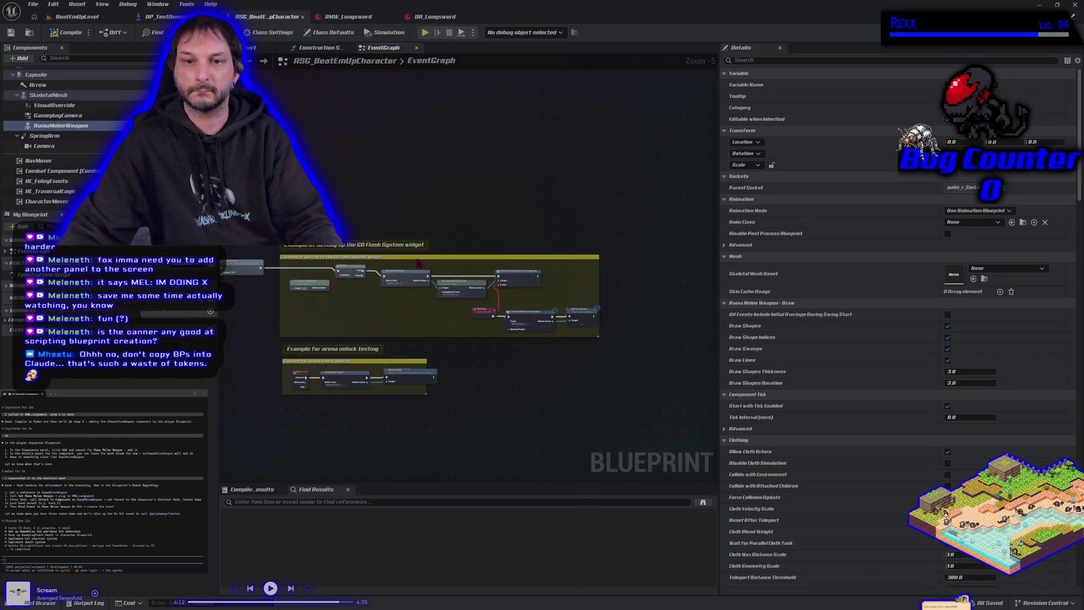
pyautogui.moveTo(415, 255); pyautogui.dragTo(565, 257)
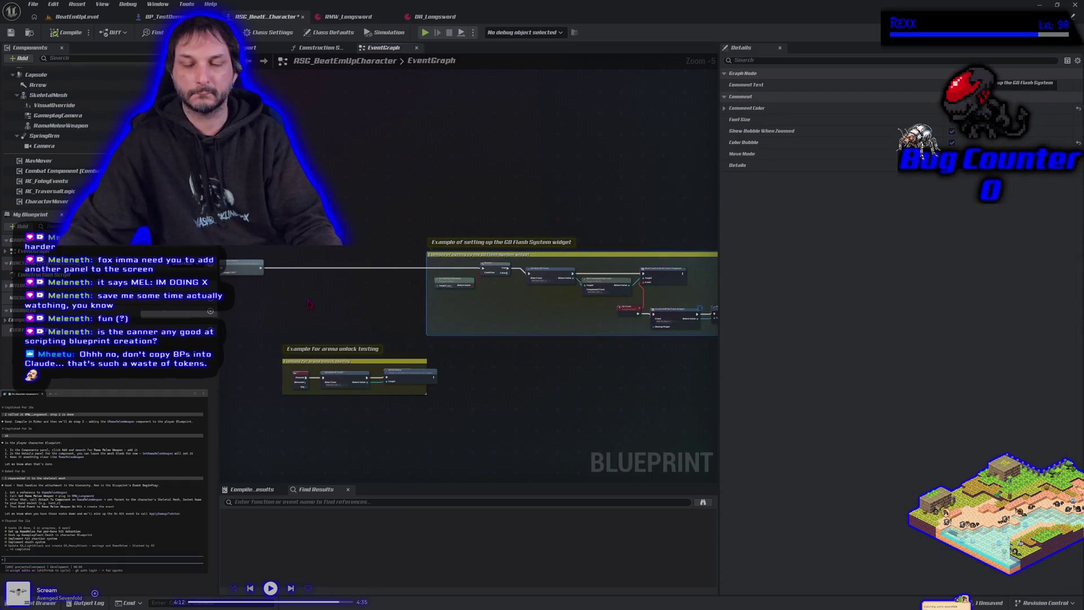
# Drag the RamaMeleeWeapon component into the event graph as a getter node
pyautogui.scroll(2, 309, 304)
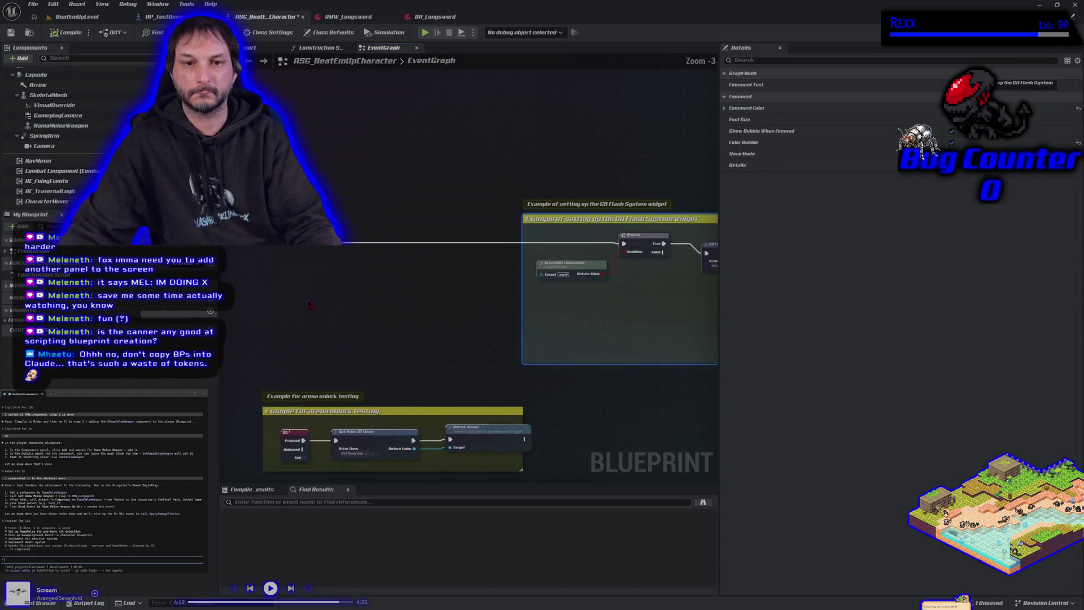
pyautogui.click(59, 126)
pyautogui.moveTo(59, 125)
pyautogui.mouseDown()
pyautogui.moveTo(338, 332)
pyautogui.moveTo(373, 338)
pyautogui.moveTo(391, 323)
pyautogui.mouseUp()
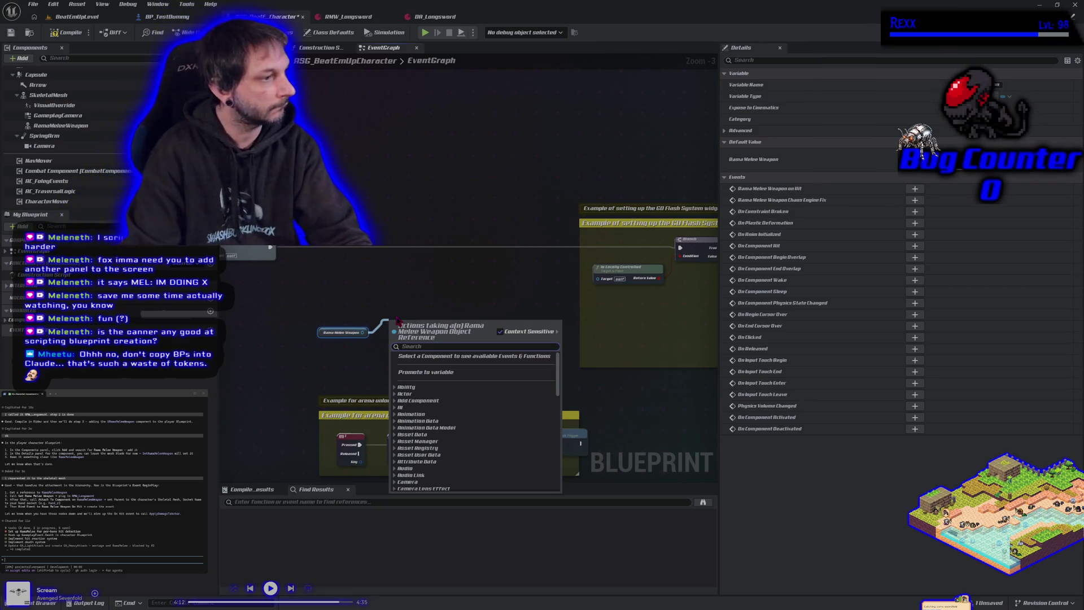
# Add a Set Rama Melee Weapon from Info node, then delete it as unwanted
pyautogui.write('set')
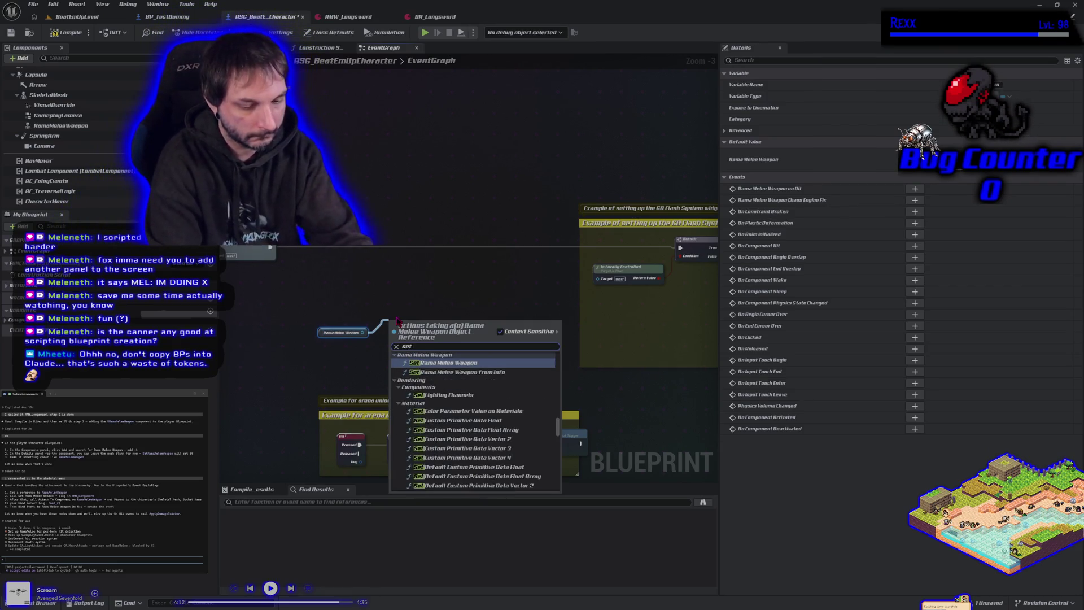
pyautogui.write(' rama')
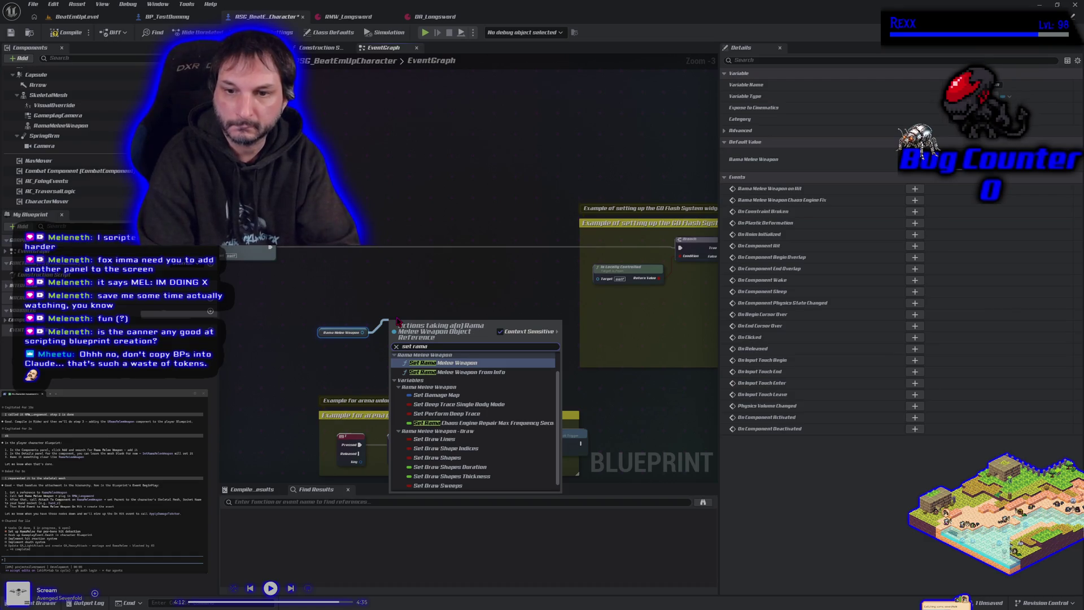
pyautogui.press('Down')
pyautogui.press('Return')
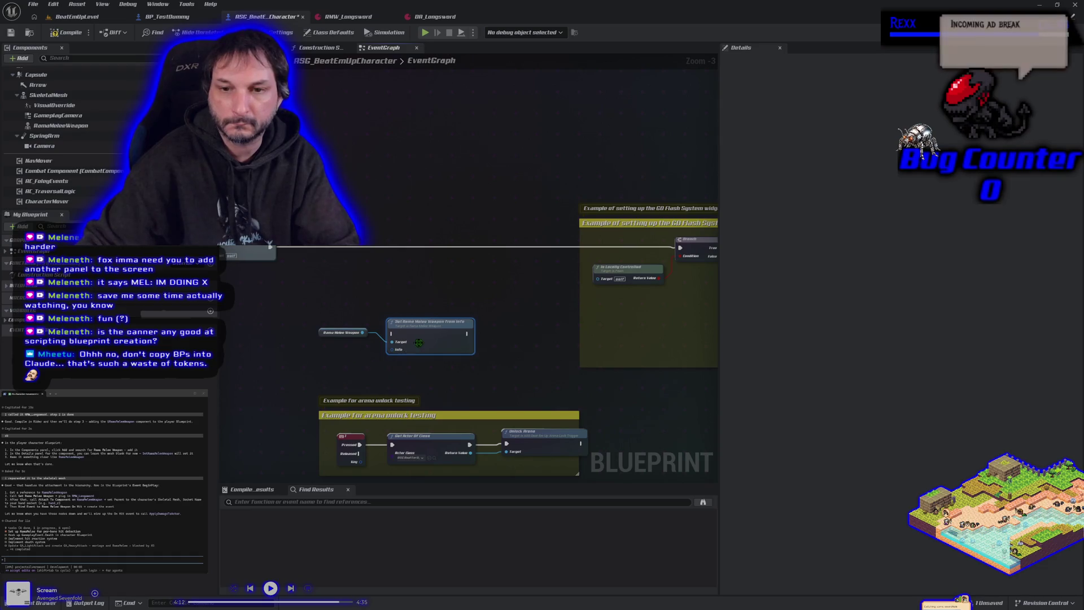
pyautogui.press('Delete')
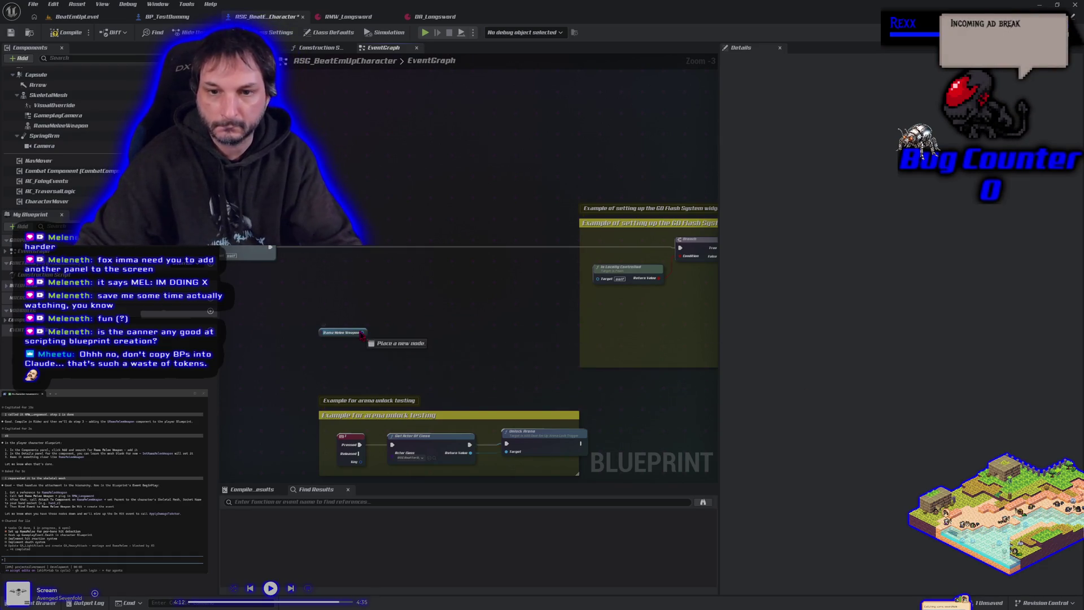
# From the weapon reference, add a Set Rama Melee Weapon node with RMW_Longsword as Data Asset
pyautogui.moveTo(363, 332); pyautogui.dragTo(394, 326)
pyautogui.write('set rama me')
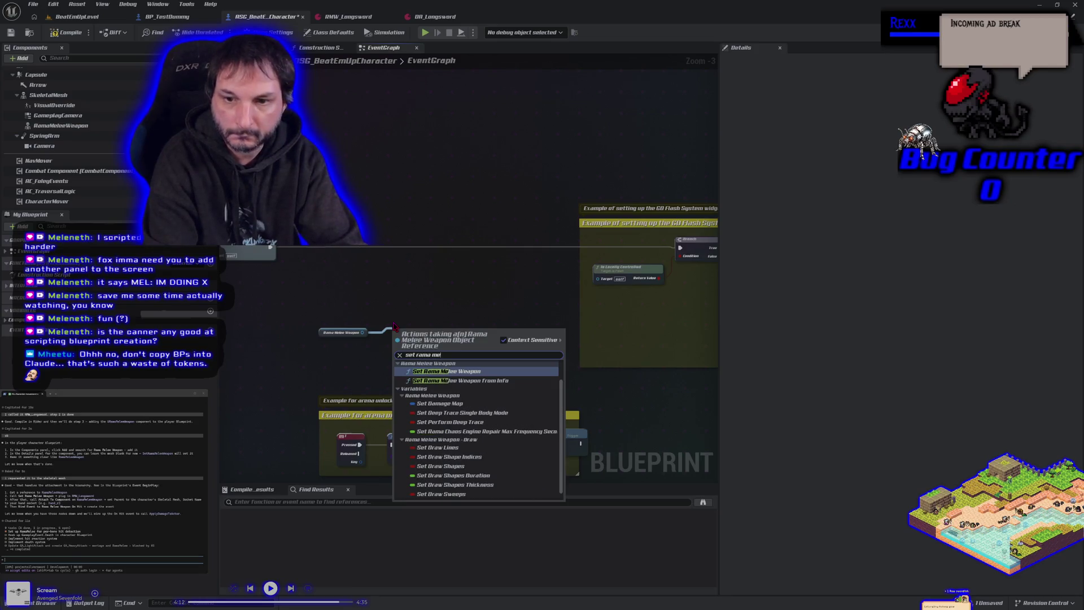
pyautogui.click(401, 371)
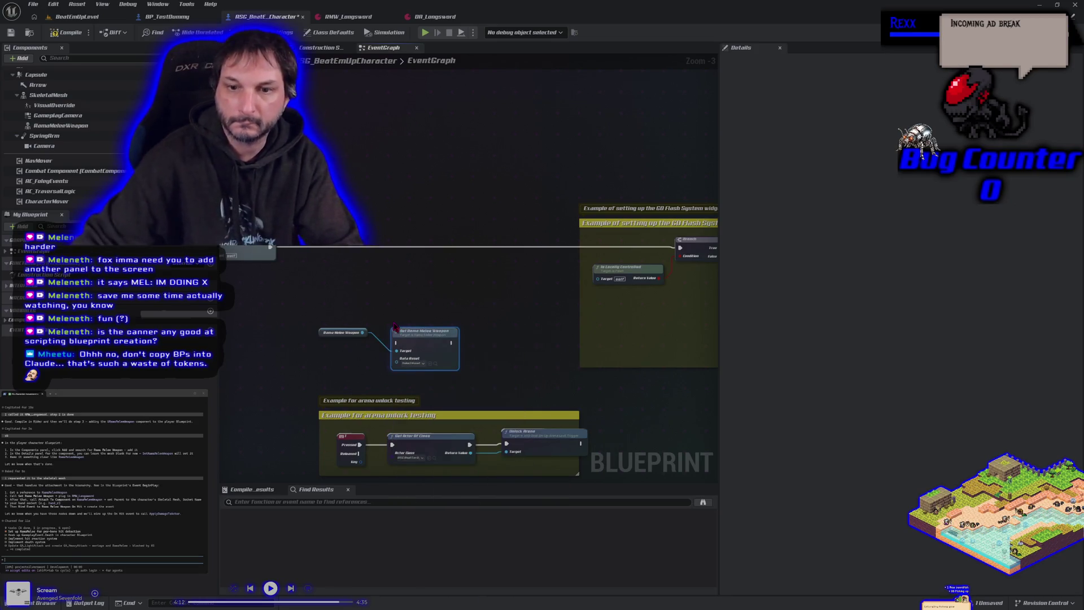
pyautogui.click(415, 362)
pyautogui.click(462, 413)
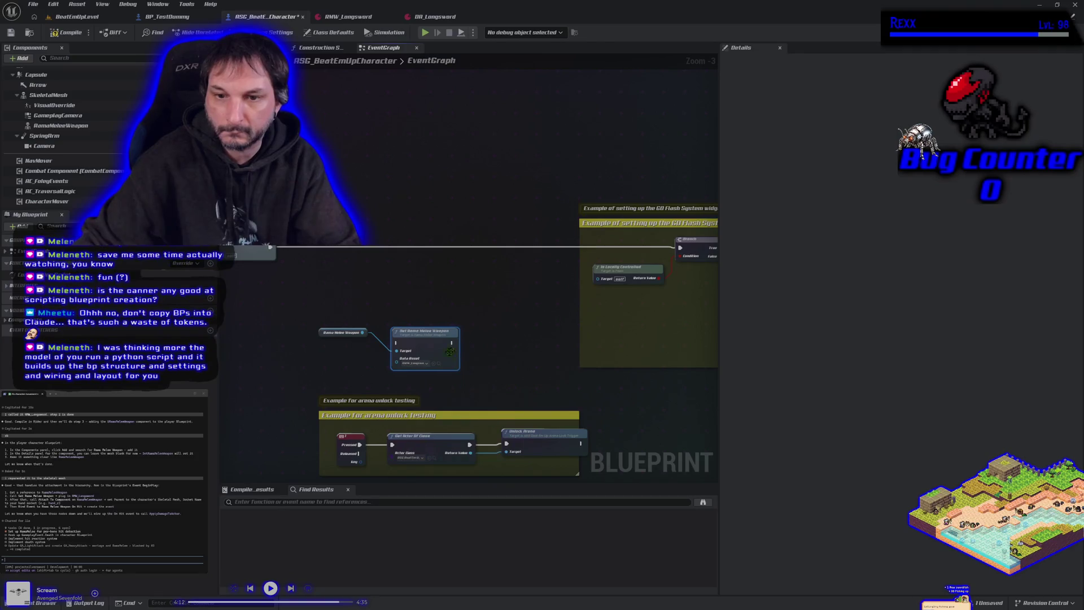
# Nudge the Set node up and place the Rama Melee Weapon getter beside it
pyautogui.moveTo(430, 344); pyautogui.dragTo(413, 244)
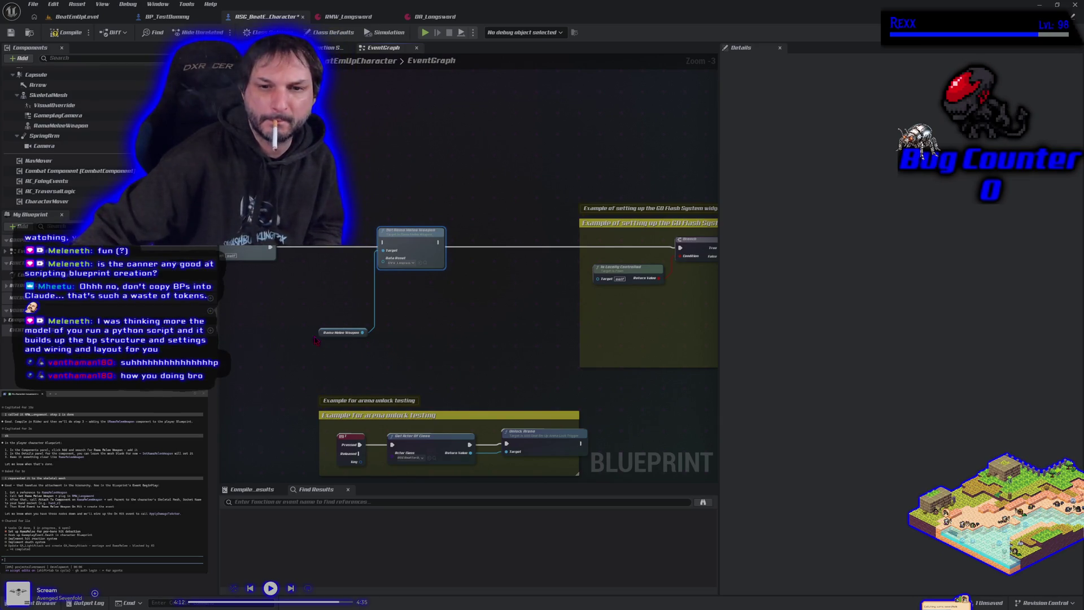
pyautogui.moveTo(316, 338); pyautogui.dragTo(317, 263)
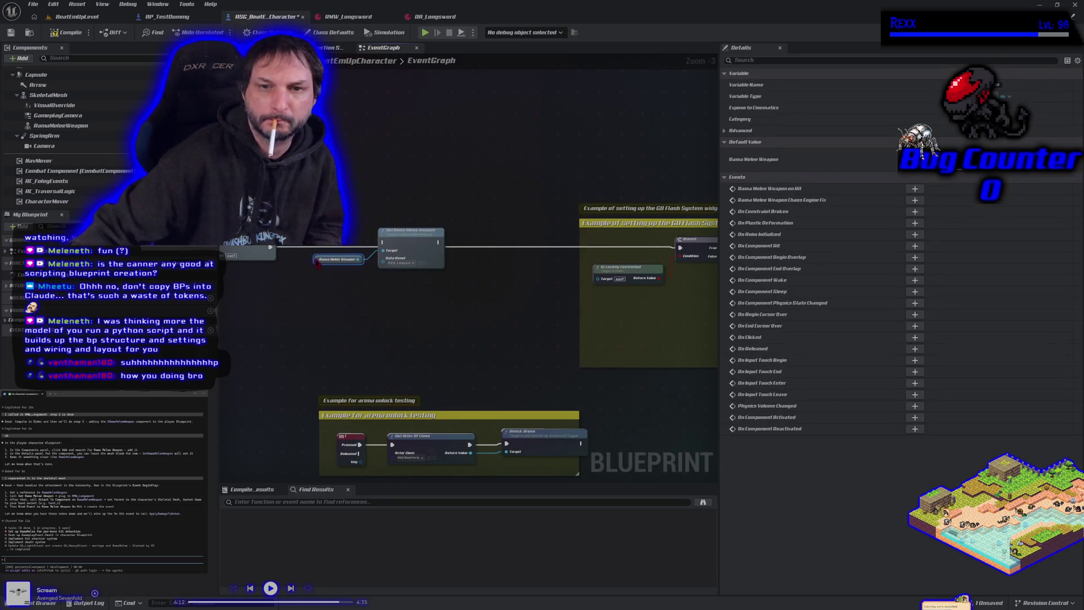
pyautogui.scroll(1, 371, 303)
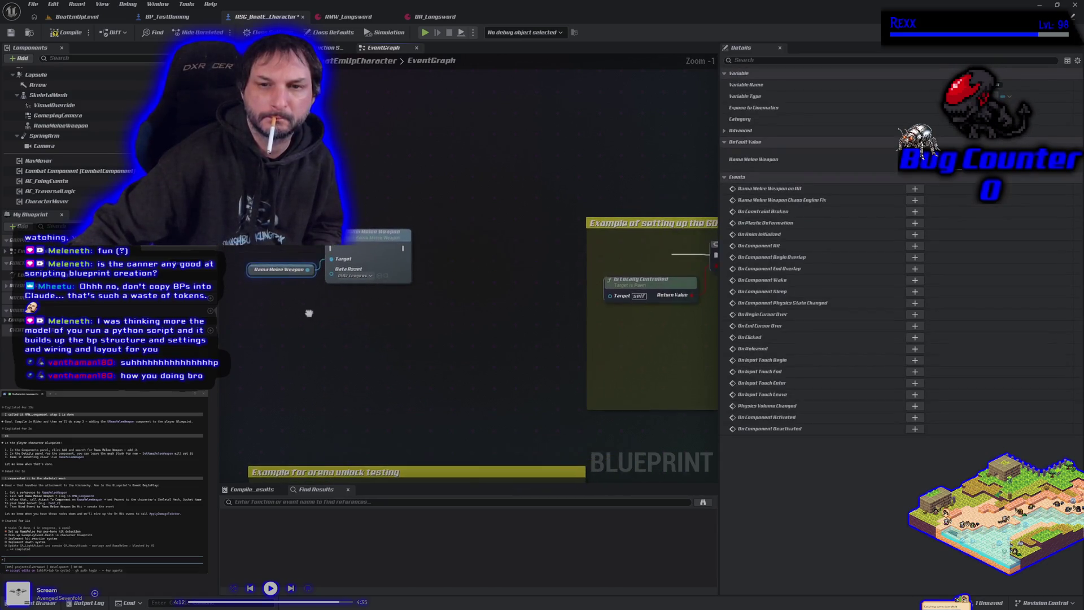
pyautogui.scroll(1, 339, 306)
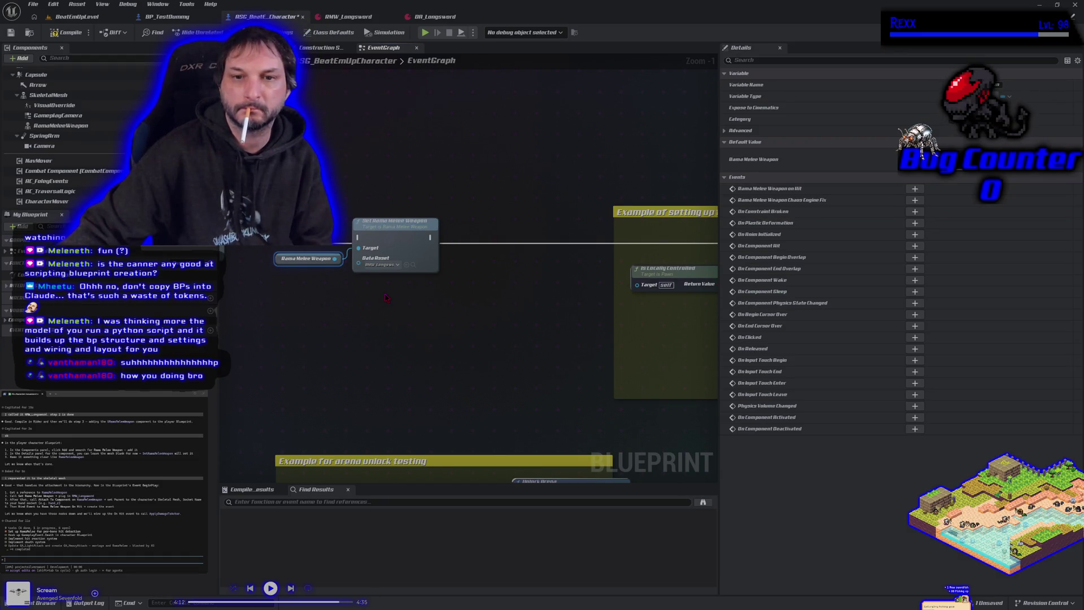
# Add an Attach Actor To Component node from the weapon reference and place it beside the setter
pyautogui.moveTo(336, 262); pyautogui.dragTo(351, 292)
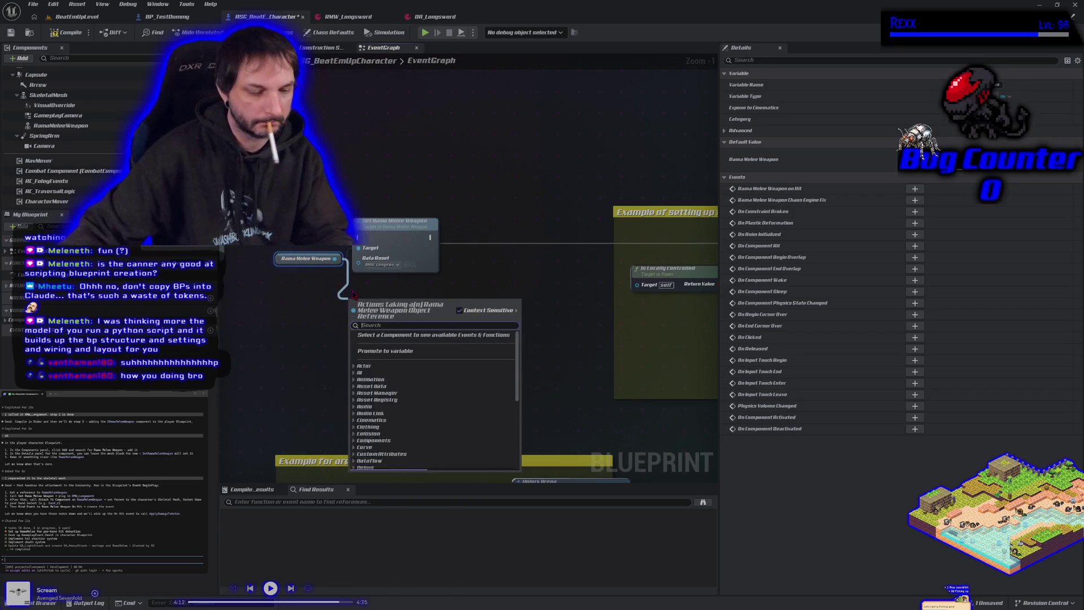
pyautogui.write('atta')
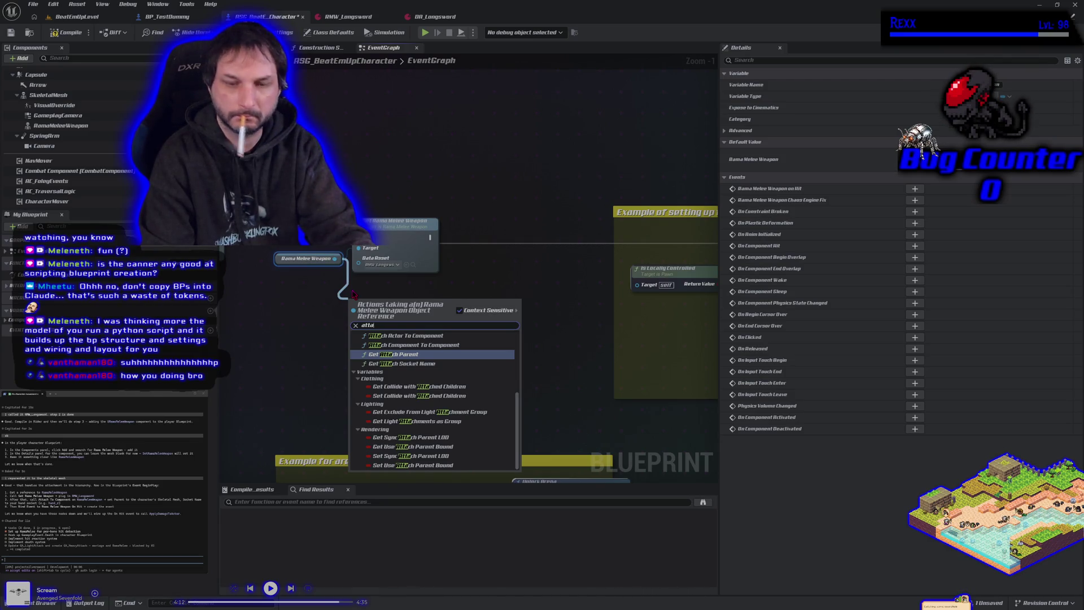
pyautogui.write('ch to')
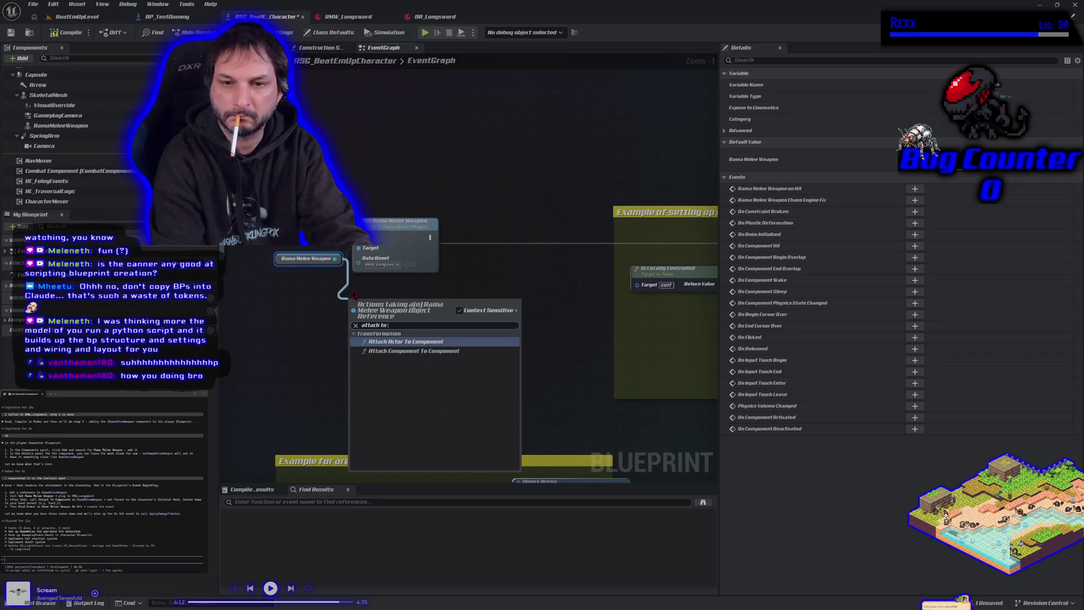
pyautogui.press('Return')
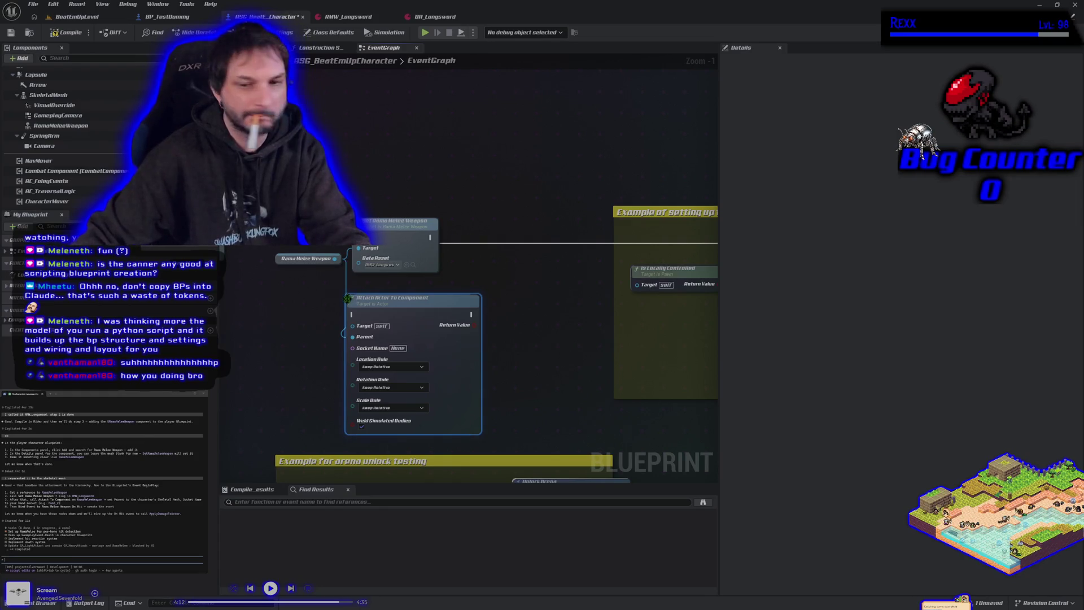
pyautogui.moveTo(389, 306)
pyautogui.mouseDown()
pyautogui.moveTo(448, 302)
pyautogui.moveTo(487, 286)
pyautogui.moveTo(502, 229)
pyautogui.moveTo(474, 286)
pyautogui.moveTo(508, 235)
pyautogui.moveTo(499, 236)
pyautogui.mouseUp()
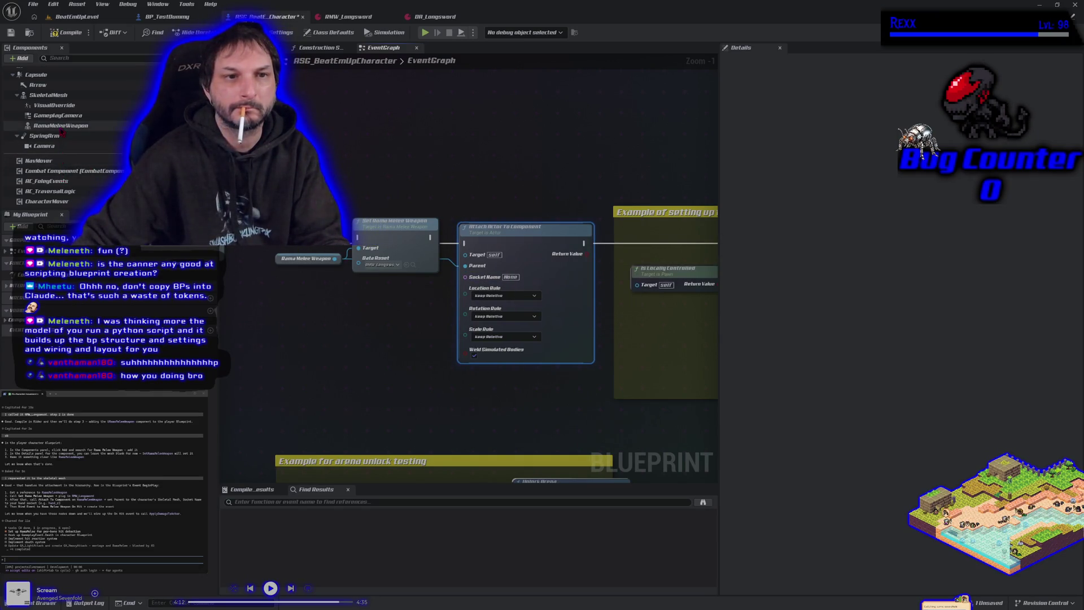
# Copy palm_r_Socket from the weapon's Parent Socket into the attach node's Socket Name
pyautogui.click(61, 126)
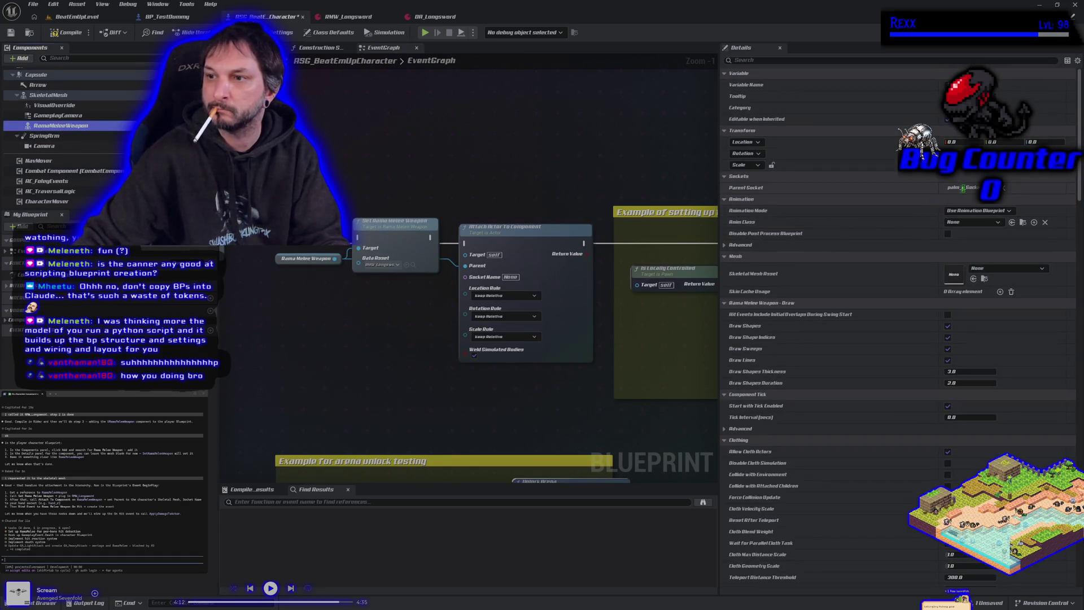
pyautogui.click(963, 187)
pyautogui.rightClick(963, 187)
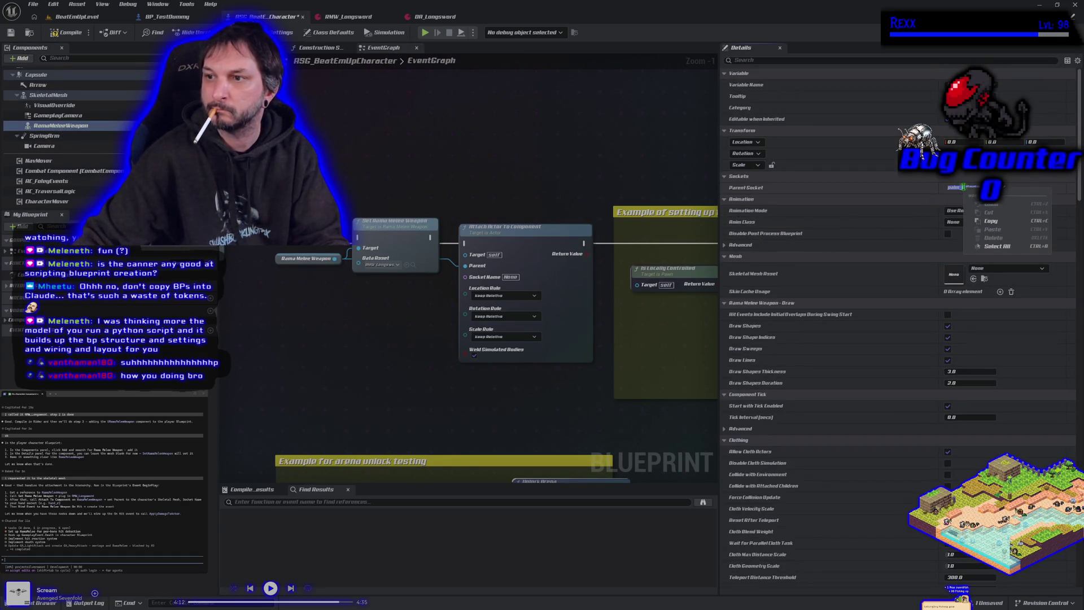
pyautogui.click(982, 224)
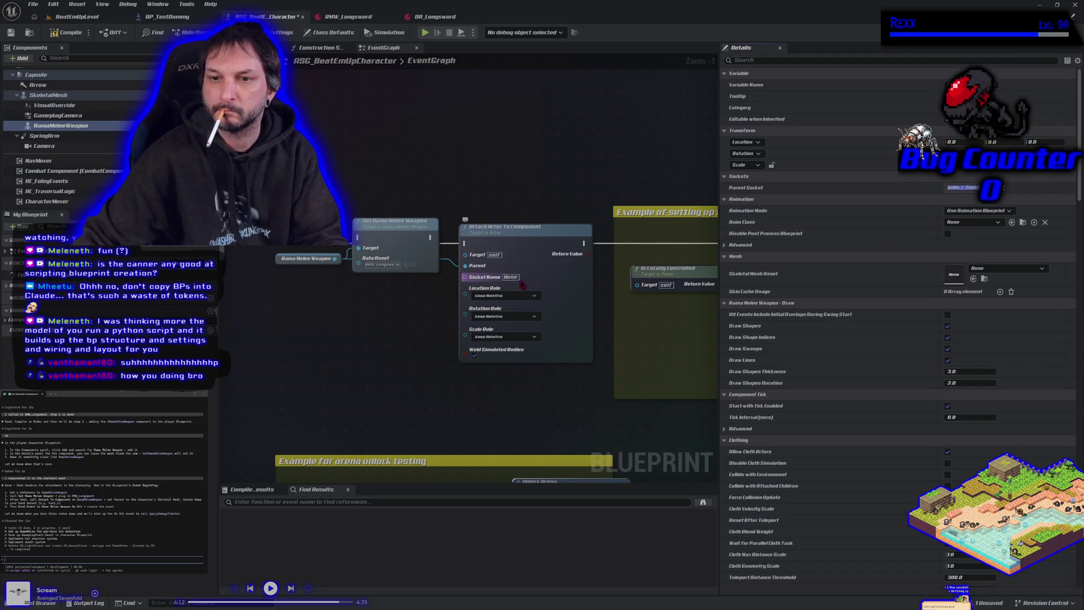
pyautogui.rightClick(521, 284)
pyautogui.click(545, 294)
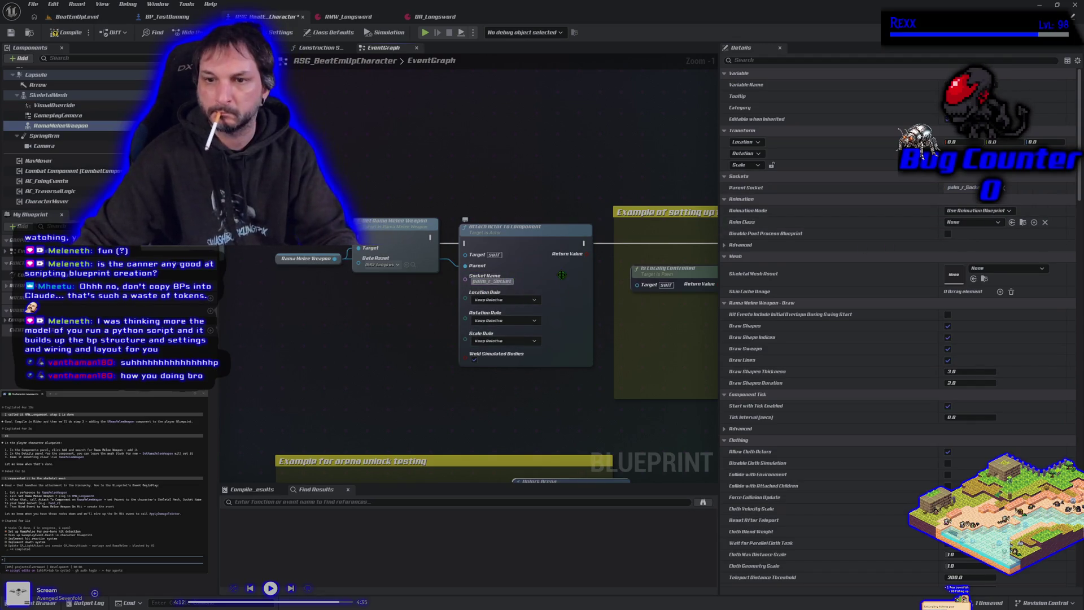
pyautogui.click(562, 275)
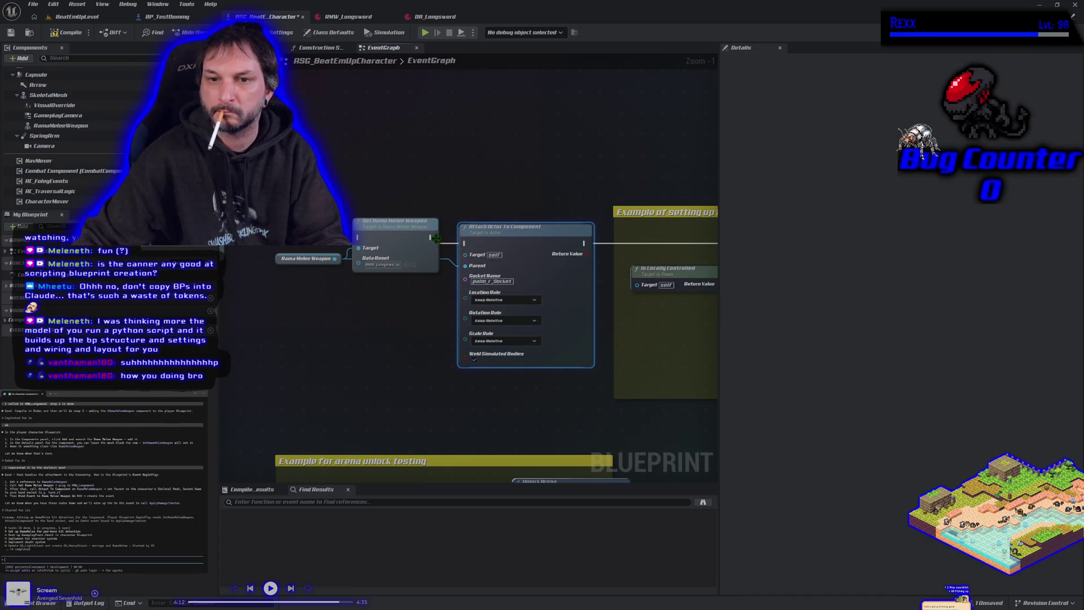
# Wire the execution flow from Set Rama Melee Weapon through Attach Actor To Component into Branch
pyautogui.moveTo(437, 238)
pyautogui.mouseDown()
pyautogui.moveTo(530, 265)
pyautogui.moveTo(454, 240)
pyautogui.moveTo(465, 243)
pyautogui.mouseUp()
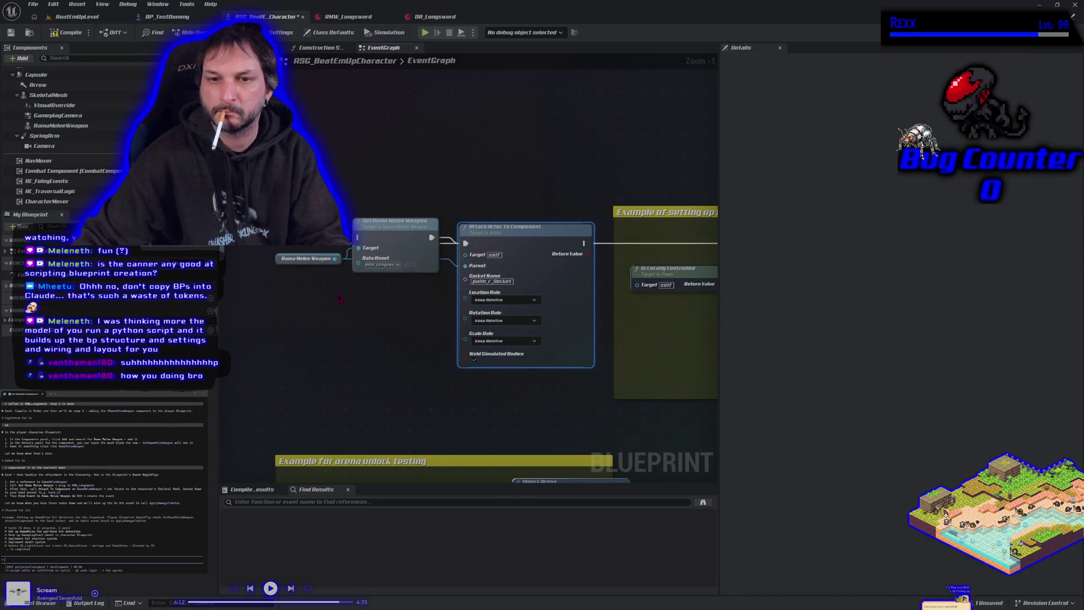
pyautogui.scroll(-1, 338, 298)
pyautogui.moveTo(689, 254)
pyautogui.mouseDown()
pyautogui.moveTo(344, 249)
pyautogui.moveTo(357, 246)
pyautogui.mouseUp()
pyautogui.moveTo(549, 250)
pyautogui.mouseDown()
pyautogui.moveTo(615, 264)
pyautogui.moveTo(711, 258)
pyautogui.moveTo(685, 251)
pyautogui.mouseUp()
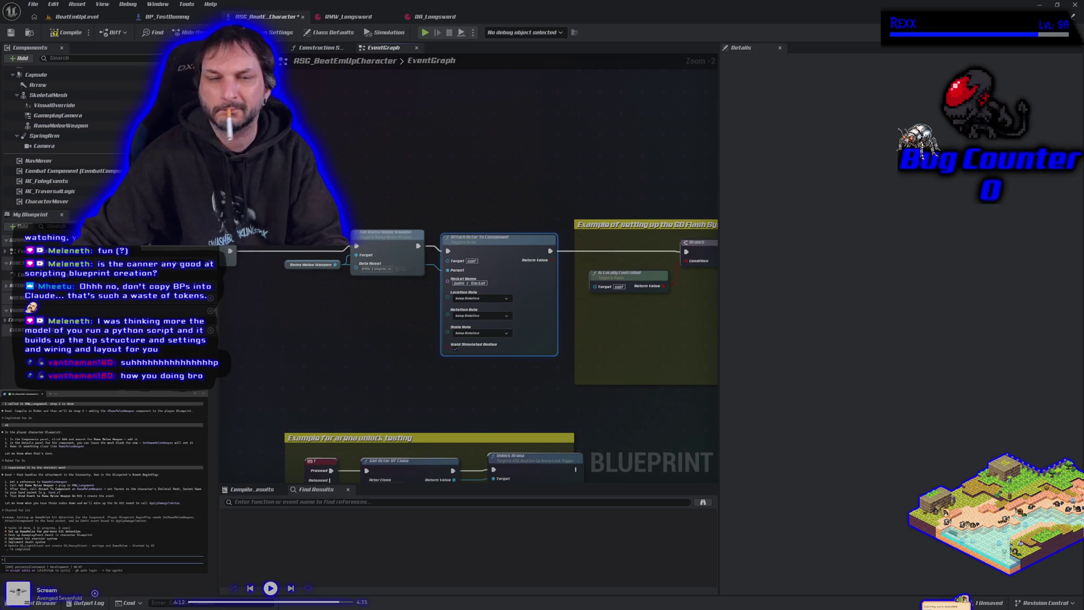
pyautogui.click(257, 48)
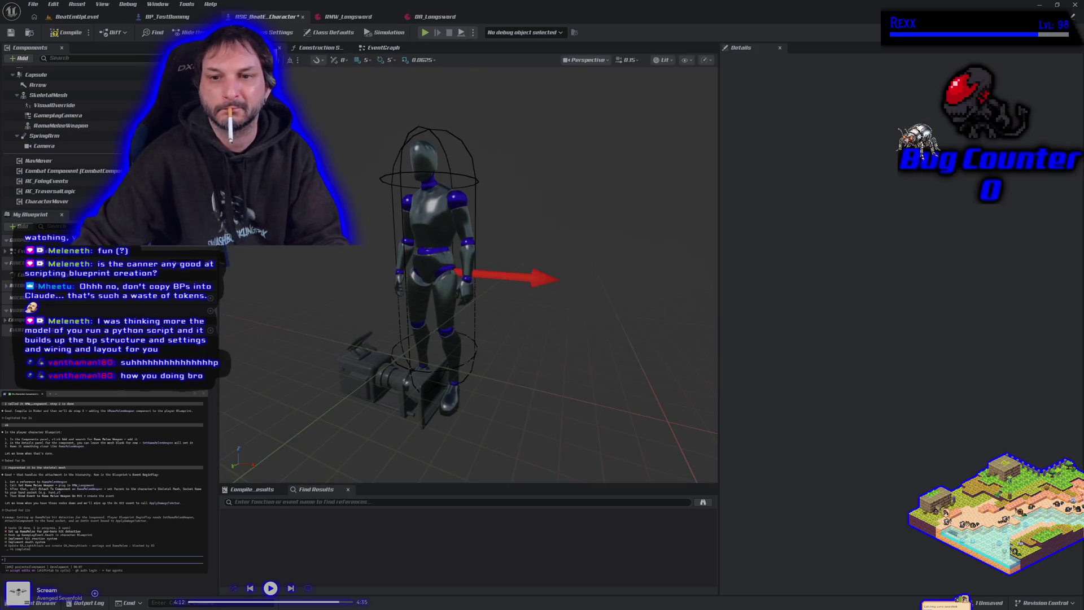
# Compile, reconnect the incoming execution to Set Rama Melee Weapon, and box-select the weapon setup nodes
pyautogui.click(53, 34)
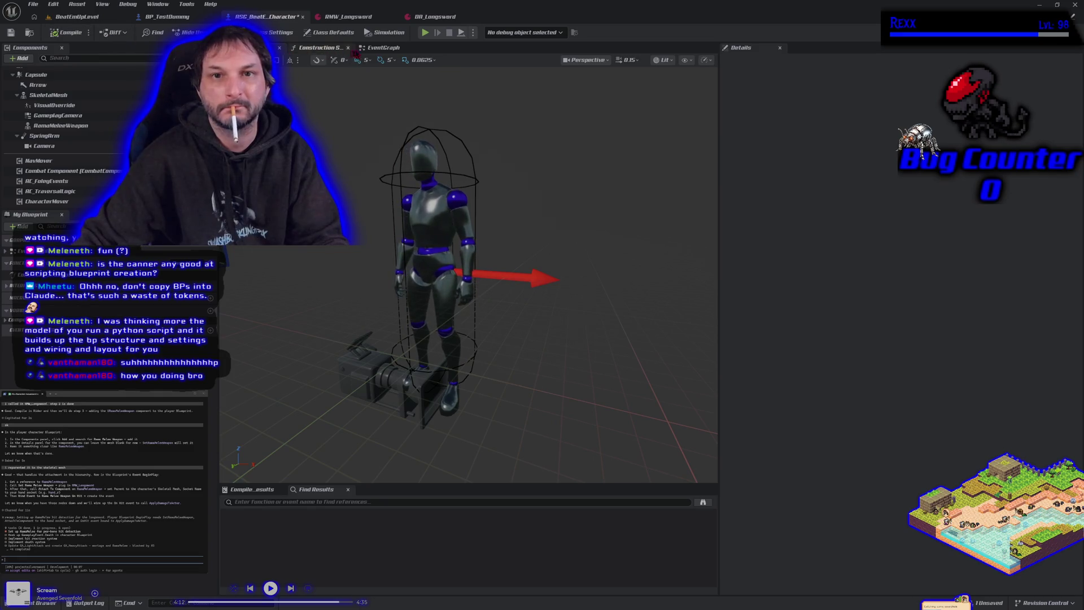
pyautogui.click(375, 49)
pyautogui.scroll(-2, 354, 358)
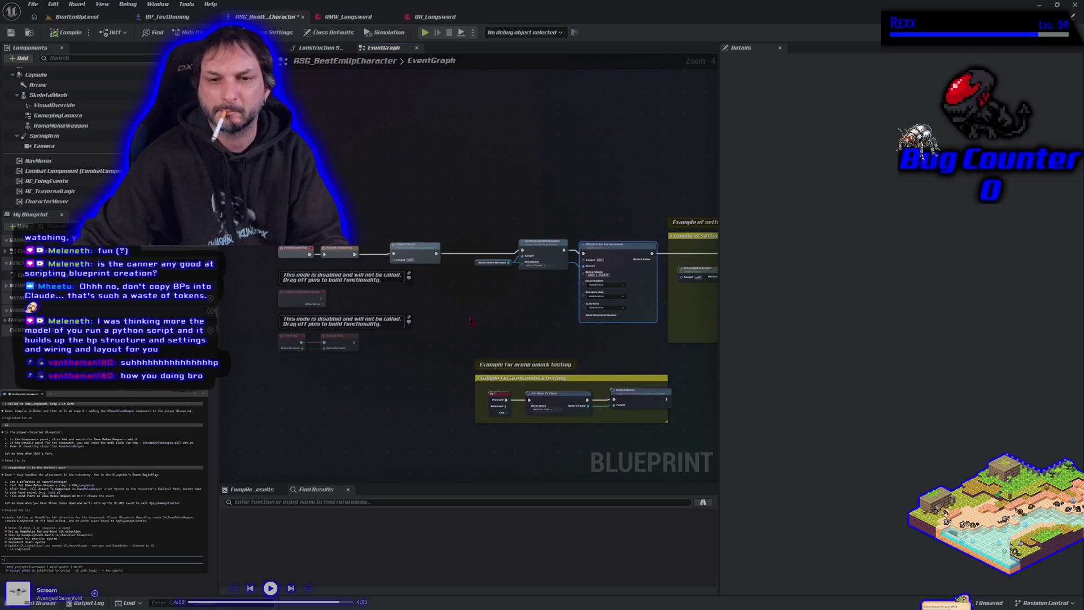
pyautogui.scroll(1, 464, 318)
pyautogui.moveTo(457, 307)
pyautogui.mouseDown()
pyautogui.moveTo(371, 306)
pyautogui.moveTo(408, 315)
pyautogui.mouseUp()
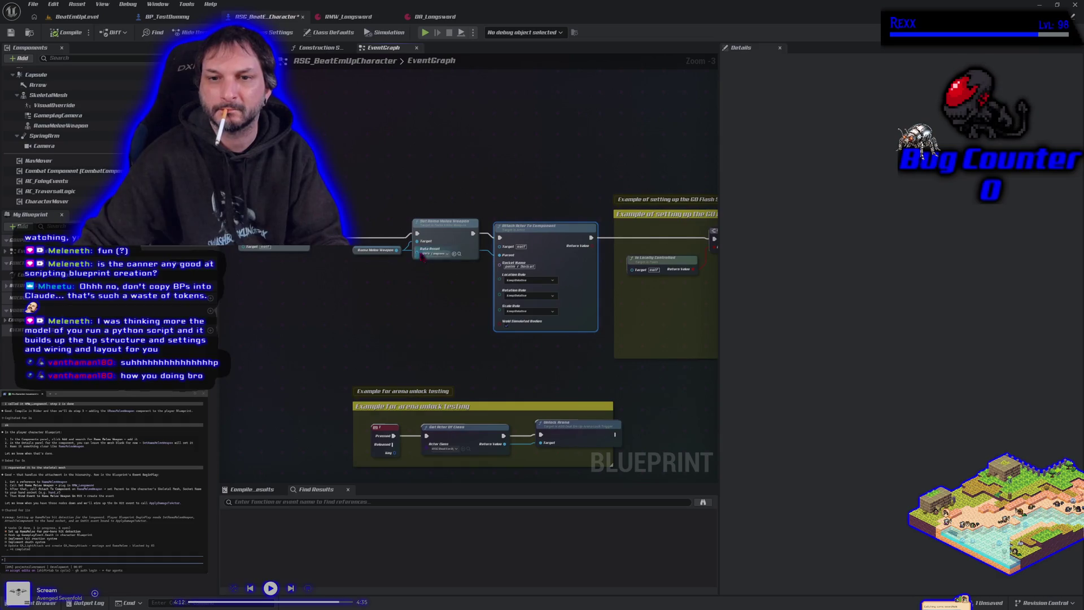
pyautogui.moveTo(416, 233); pyautogui.dragTo(416, 233)
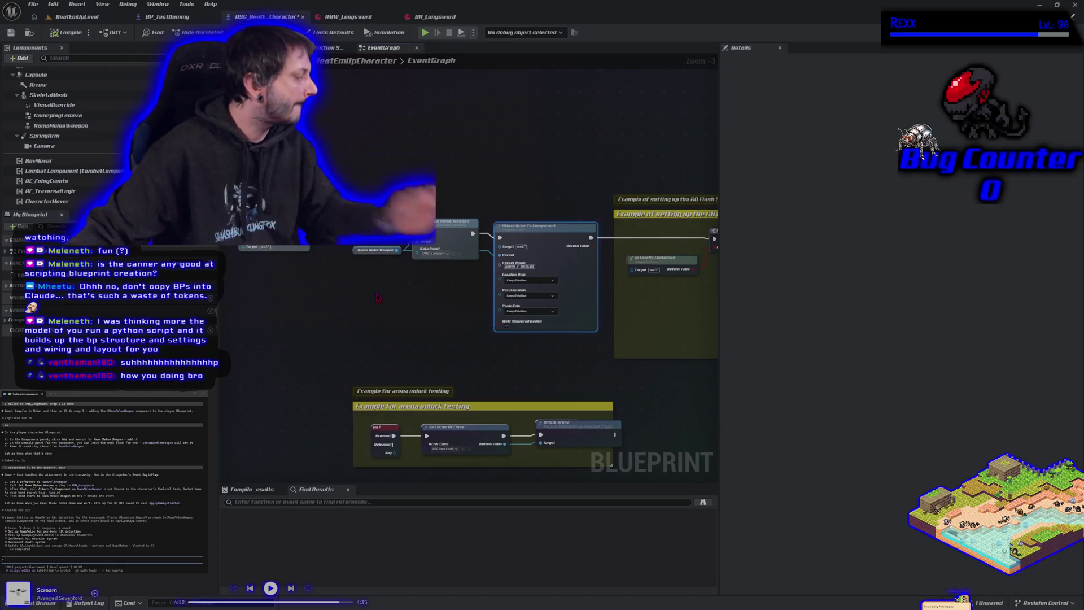
pyautogui.moveTo(368, 191); pyautogui.dragTo(519, 298)
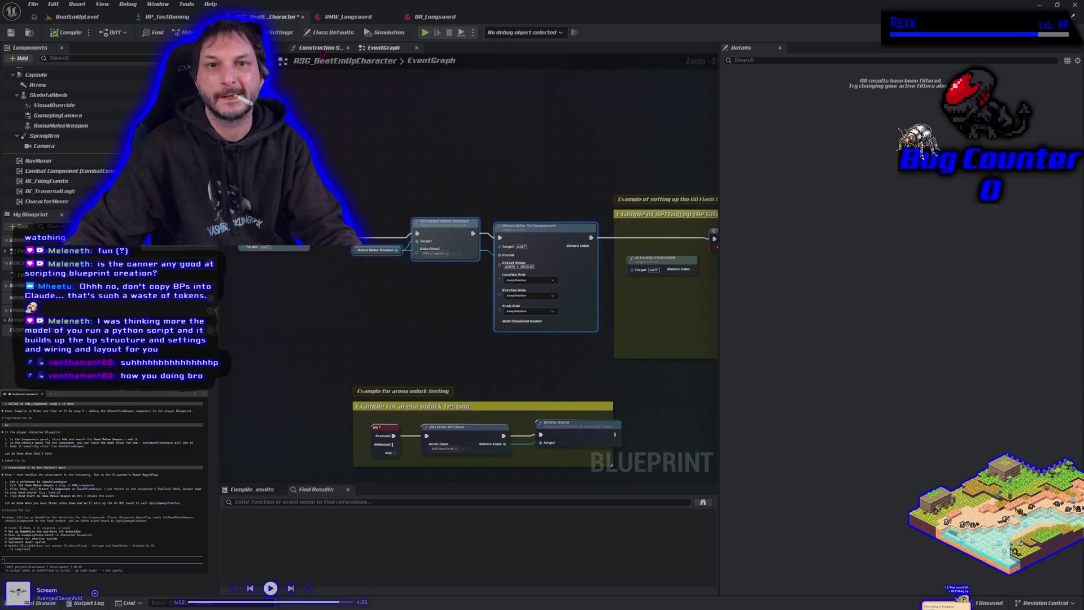
pyautogui.click(320, 48)
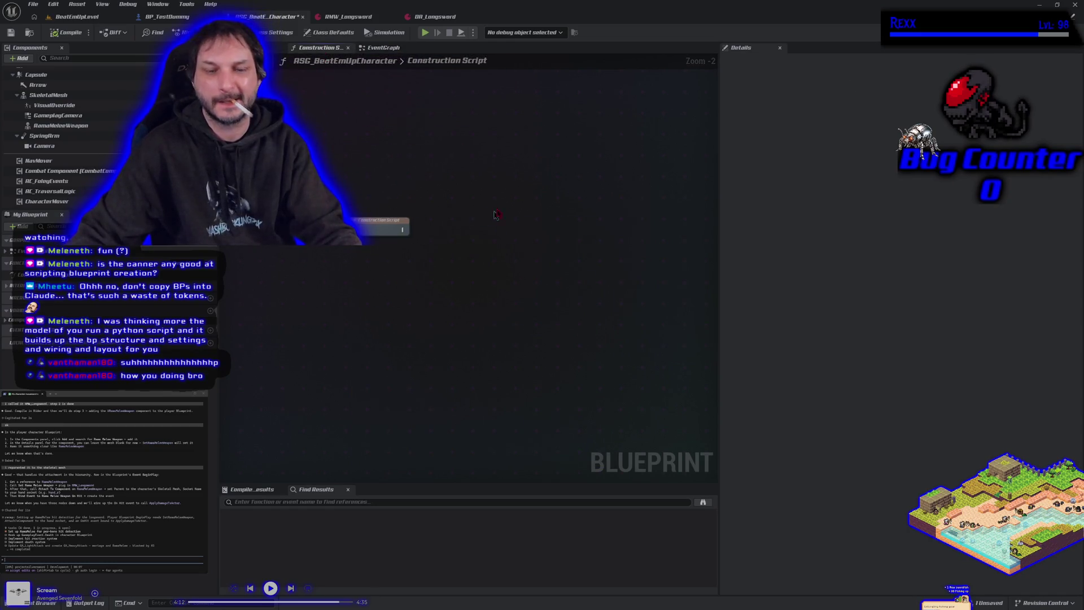
# Paste the weapon setup nodes into the Construction Script and wire its start into the Set node
pyautogui.hotkey('ctrl', 'v')
pyautogui.click(404, 230)
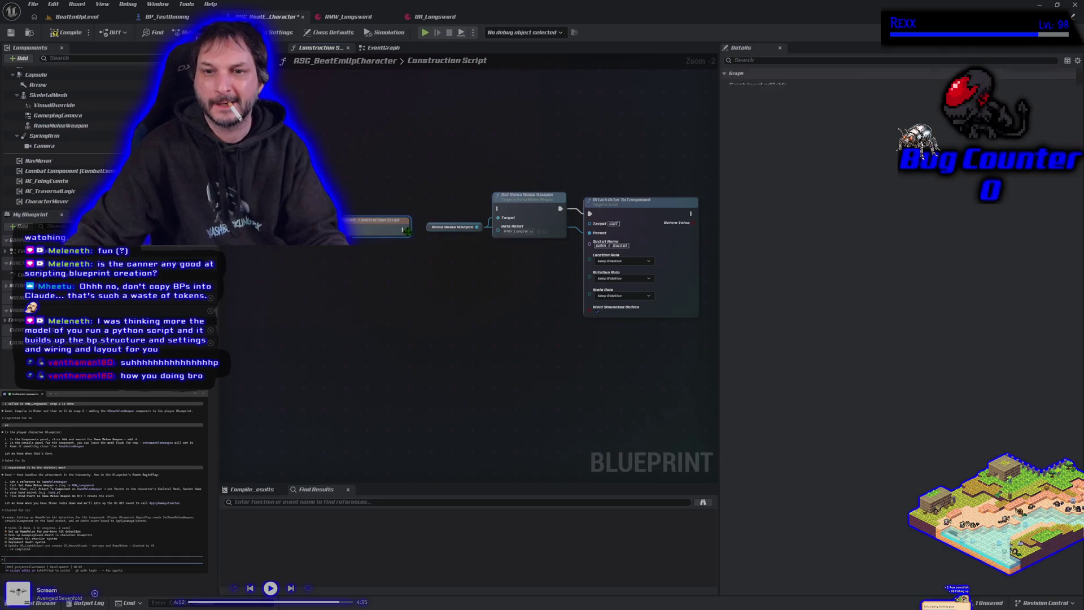
pyautogui.moveTo(402, 231); pyautogui.dragTo(493, 216)
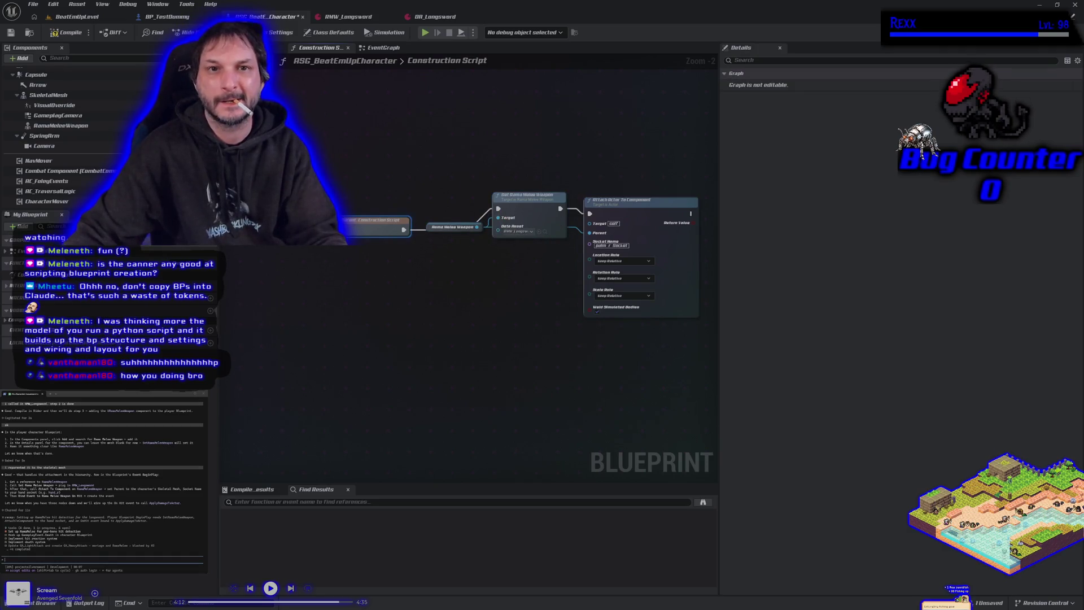
# Compile so the weapon appears on the character, then bring up the DA_Longsword asset
pyautogui.click(254, 47)
pyautogui.click(62, 34)
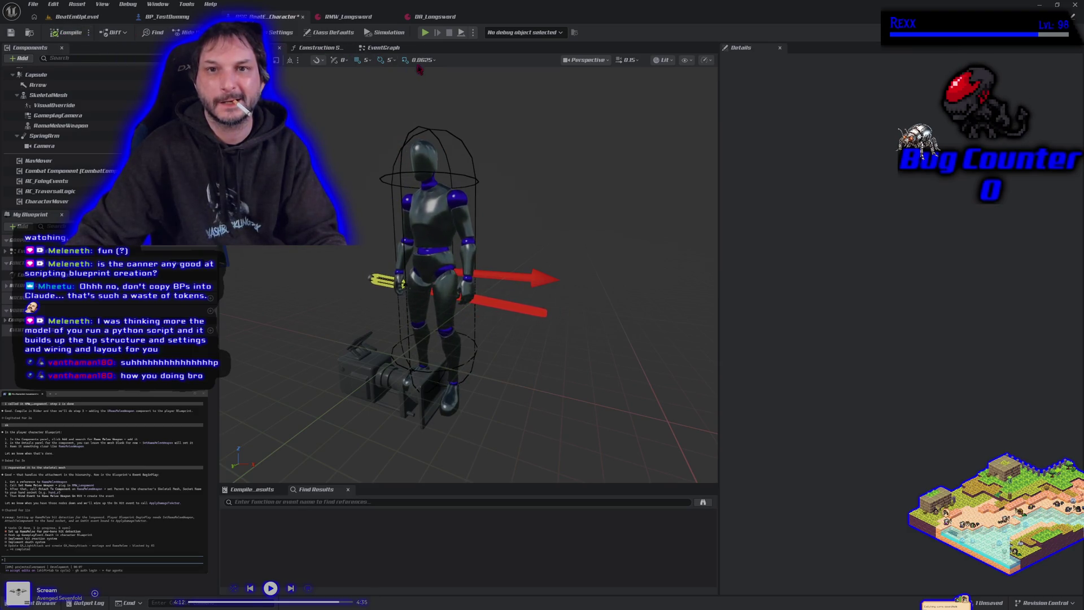
pyautogui.click(396, 48)
pyautogui.click(434, 16)
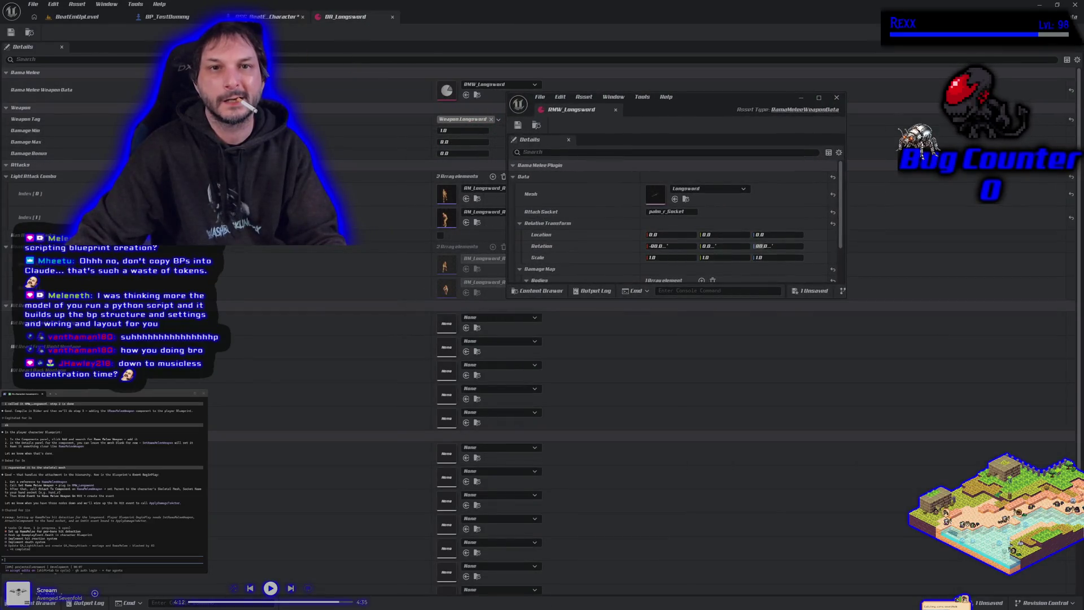
# With the character viewport visible, set RMW_Longsword's Rotation Z and X to 0
pyautogui.click(265, 17)
pyautogui.click(263, 47)
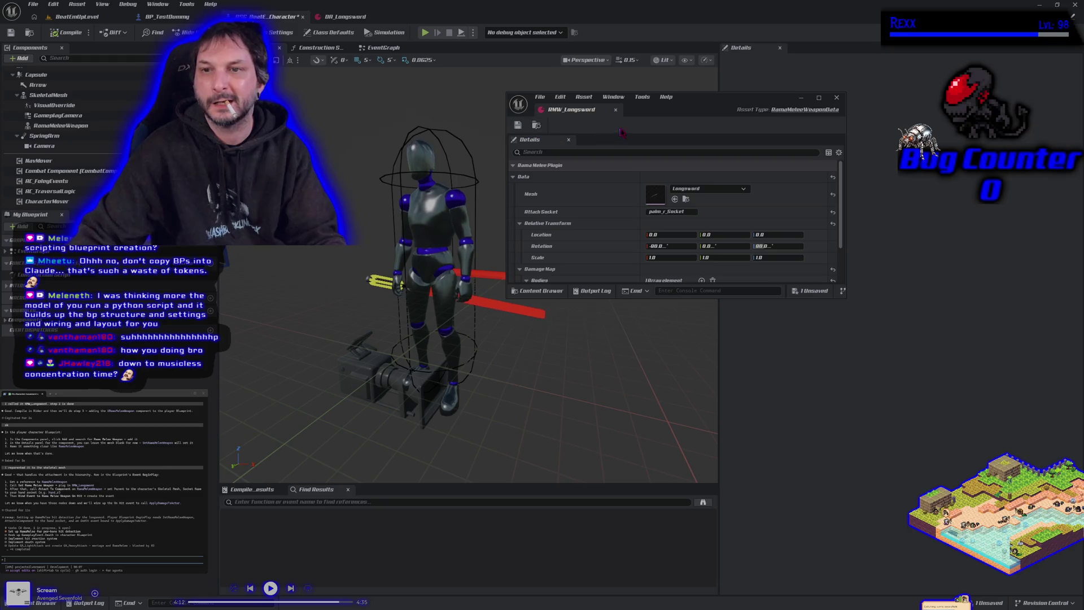
pyautogui.moveTo(684, 108); pyautogui.dragTo(767, 84)
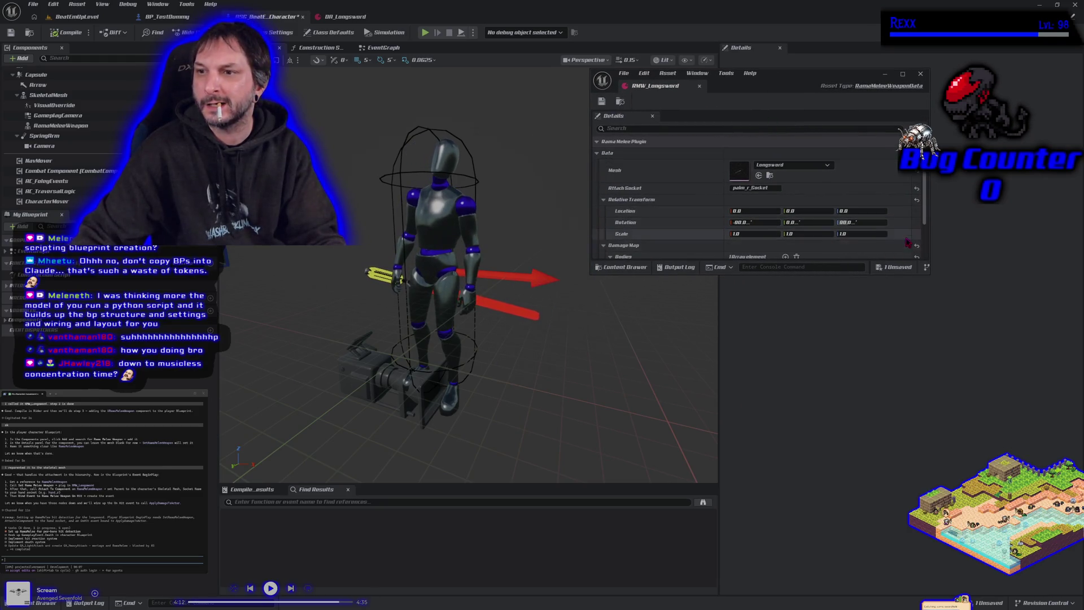
pyautogui.click(858, 222)
pyautogui.write('0')
pyautogui.press('Return')
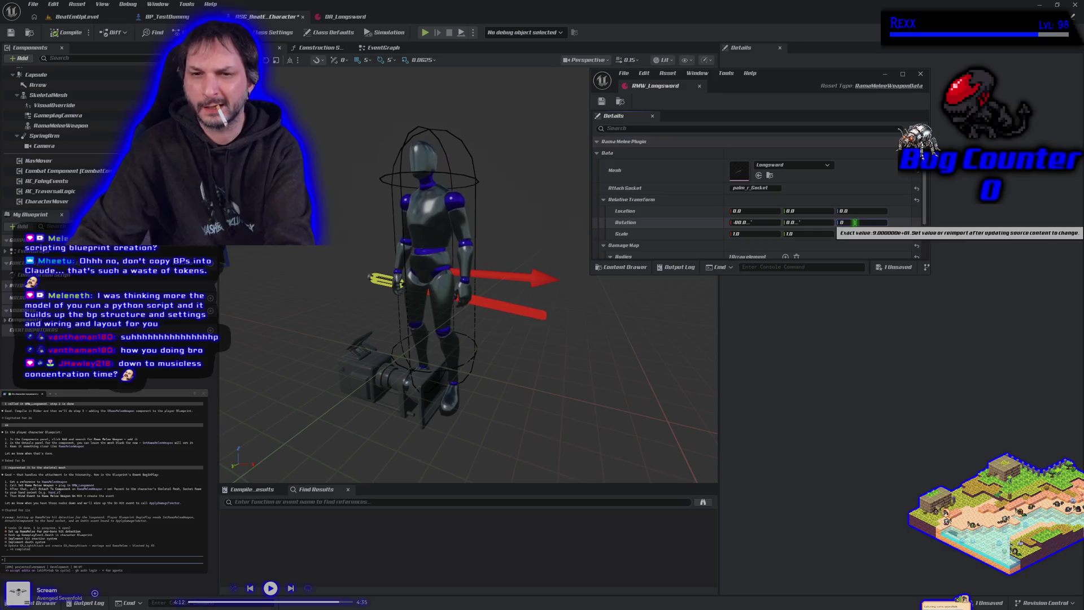
pyautogui.click(745, 223)
pyautogui.write('0')
pyautogui.press('Return')
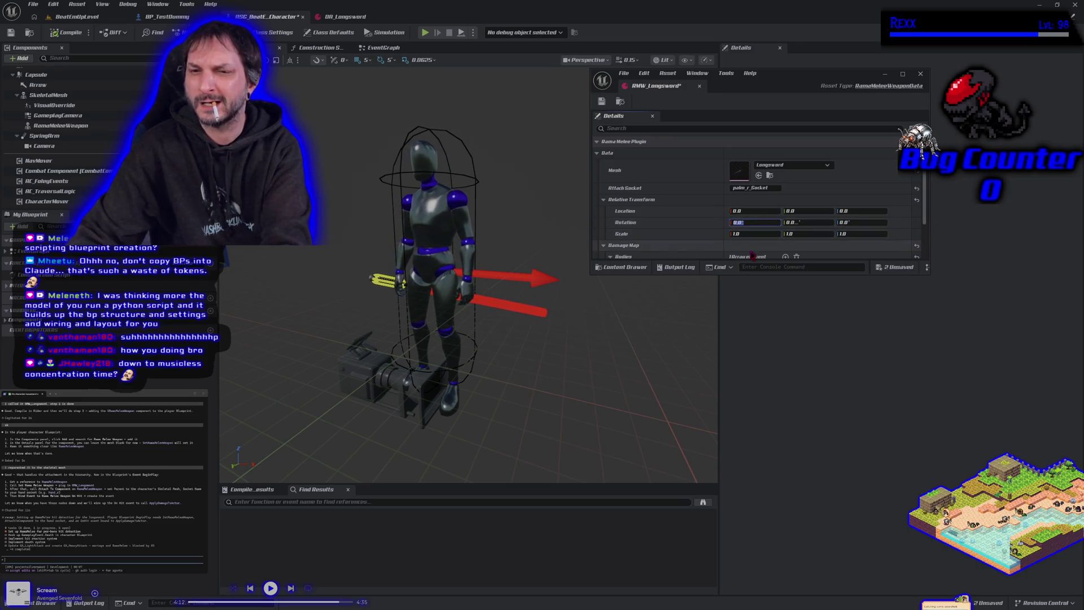
# Compile and review the result, undo the zeroed rotation, and return to the EventGraph
pyautogui.click(65, 32)
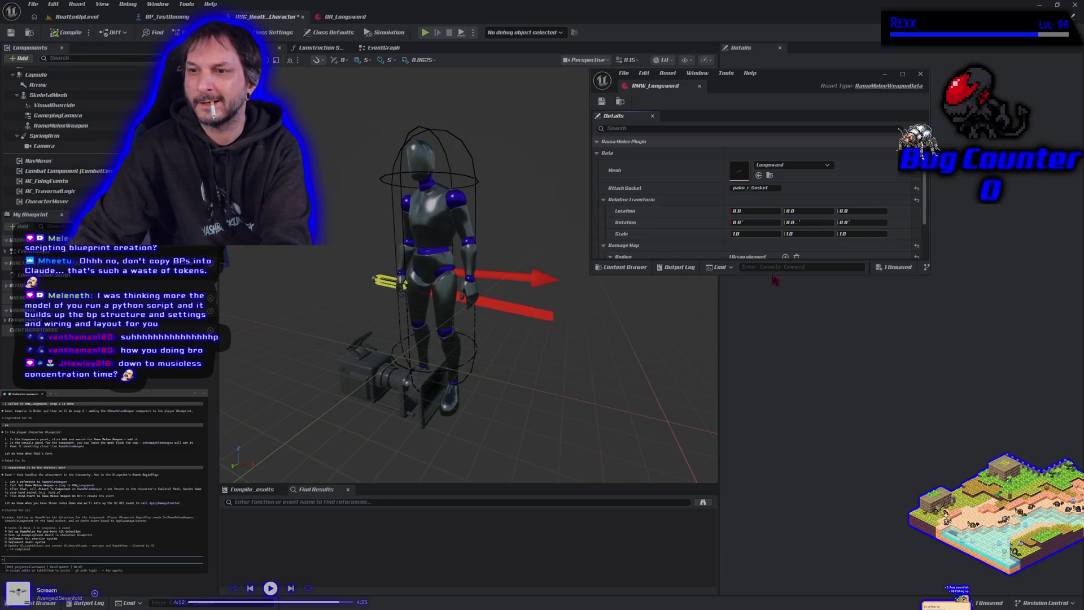
pyautogui.moveTo(776, 281); pyautogui.dragTo(775, 338)
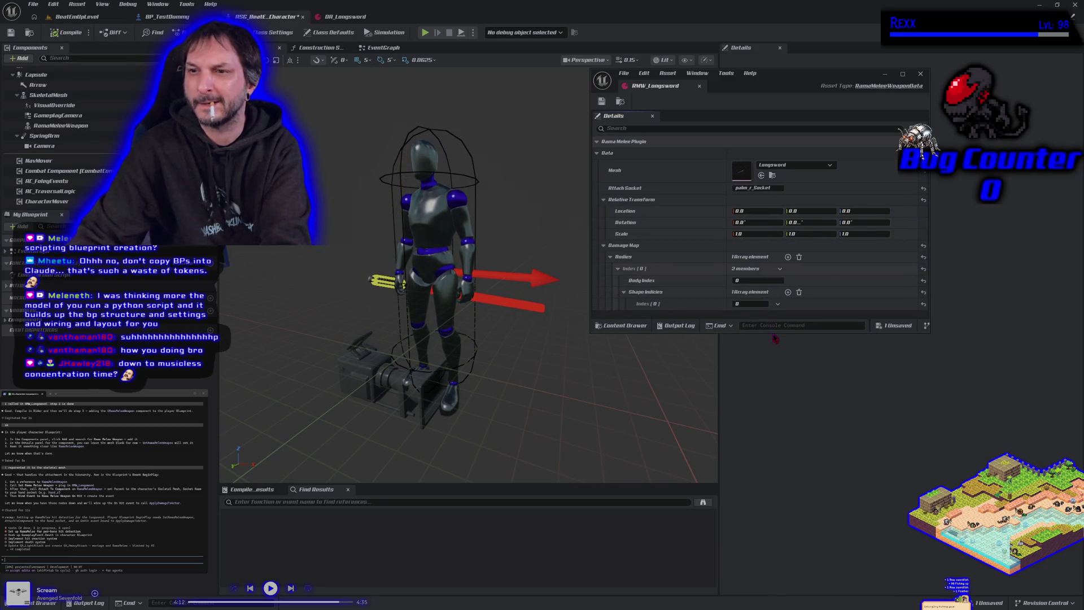
pyautogui.hotkey('ctrl', 'z')
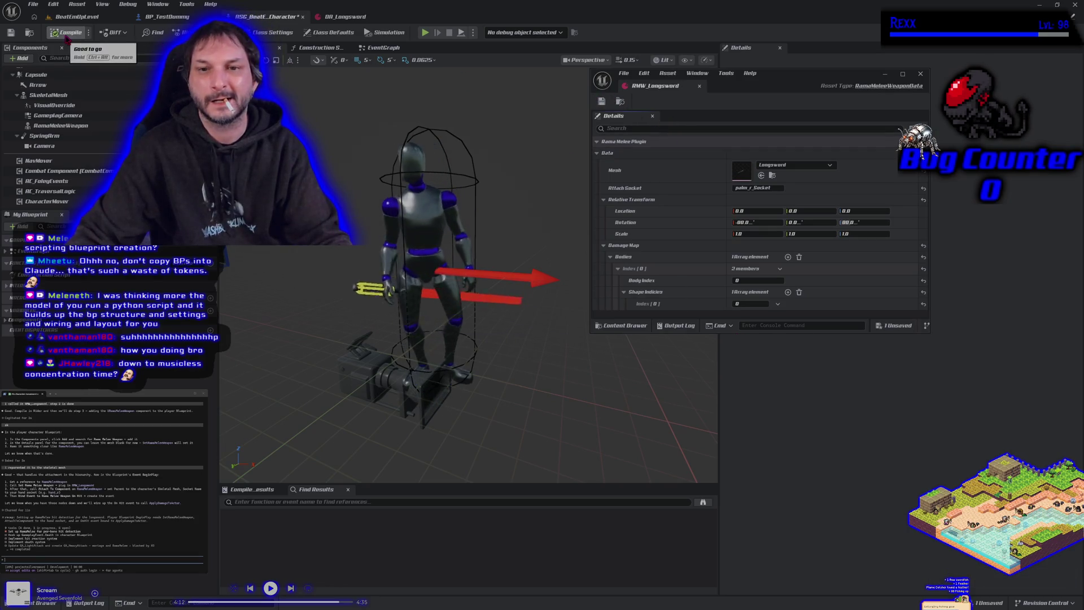
pyautogui.click(394, 50)
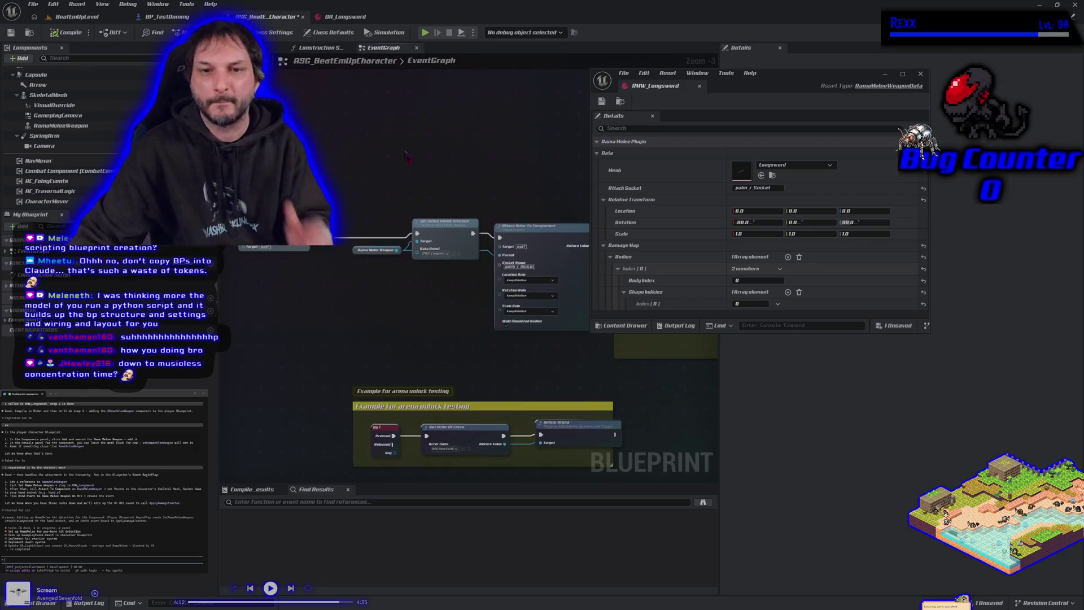
# Set the EventGraph Attach Actor To Component node's Location, Rotation and Scale Rules to Snap to Target, then go to the Construction Script
pyautogui.scroll(2, 526, 299)
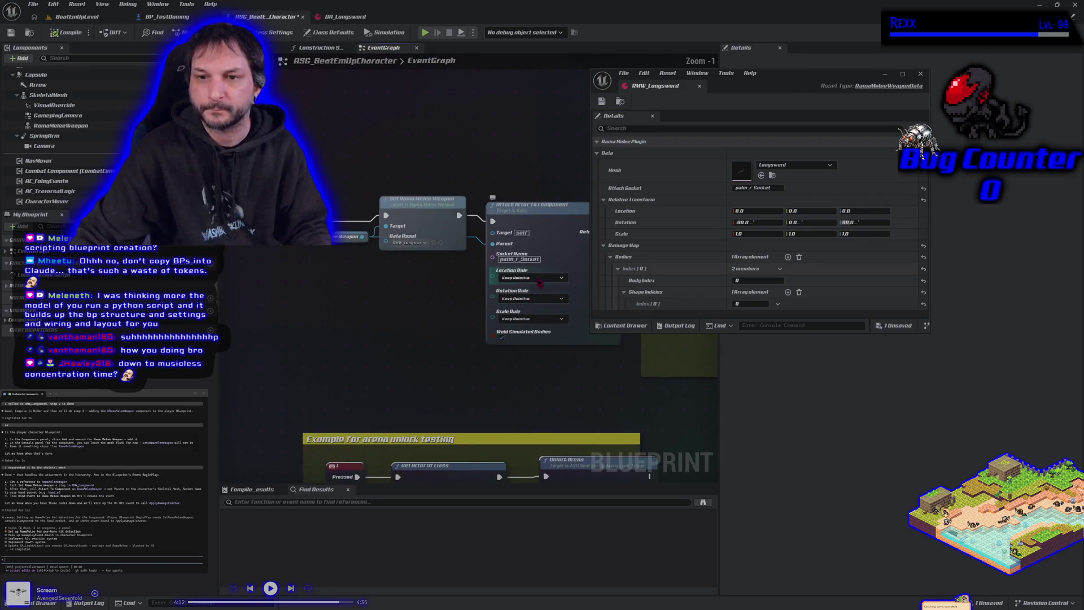
pyautogui.click(539, 279)
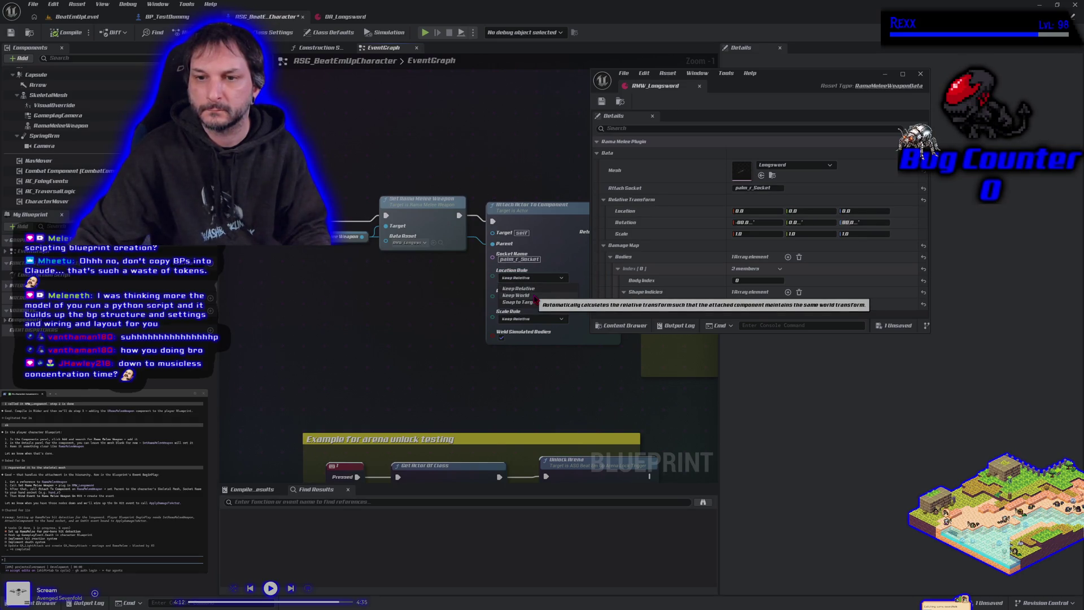
pyautogui.click(517, 302)
pyautogui.click(531, 298)
pyautogui.click(528, 322)
pyautogui.click(525, 319)
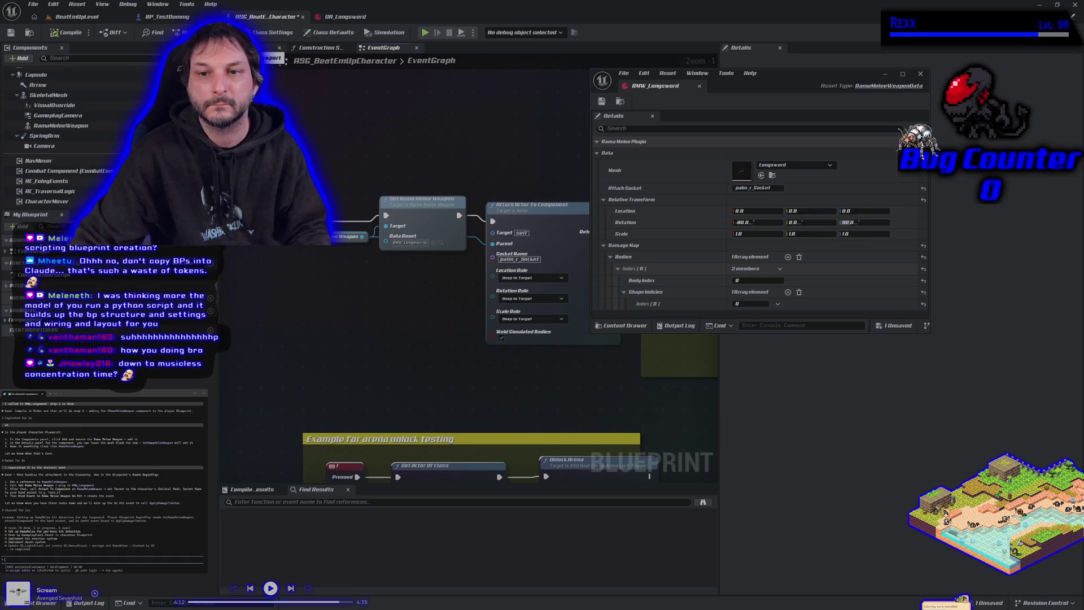
pyautogui.click(272, 58)
pyautogui.click(314, 49)
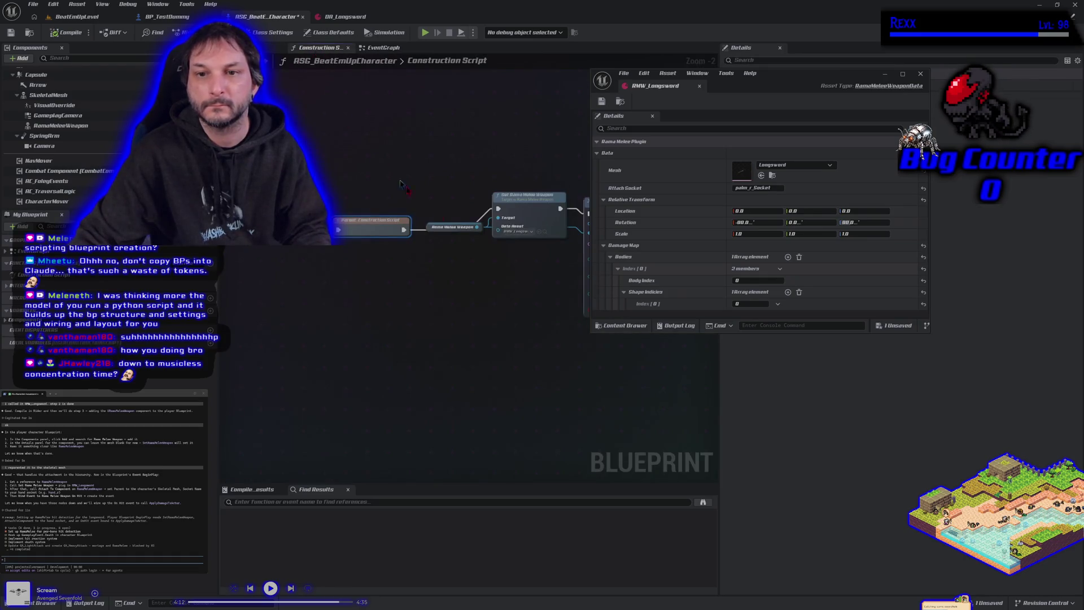
# Set the Construction Script attach node's three rules to Snap to Target, compile, and check the viewport
pyautogui.moveTo(491, 266); pyautogui.dragTo(338, 243)
pyautogui.click(434, 239)
pyautogui.click(439, 261)
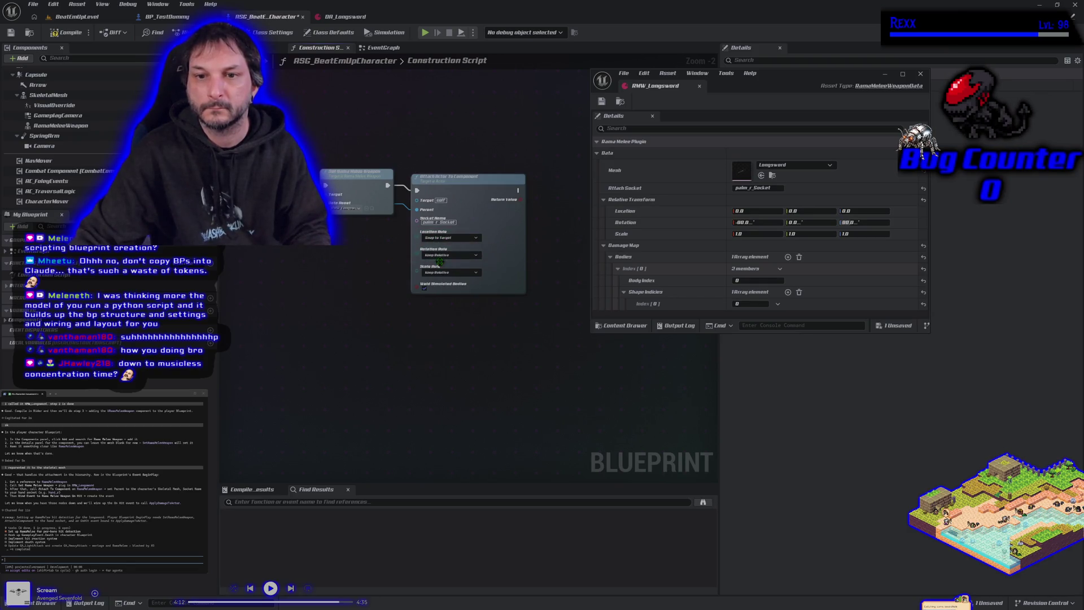
pyautogui.click(450, 255)
pyautogui.click(443, 278)
pyautogui.click(450, 272)
pyautogui.click(442, 296)
pyautogui.click(67, 32)
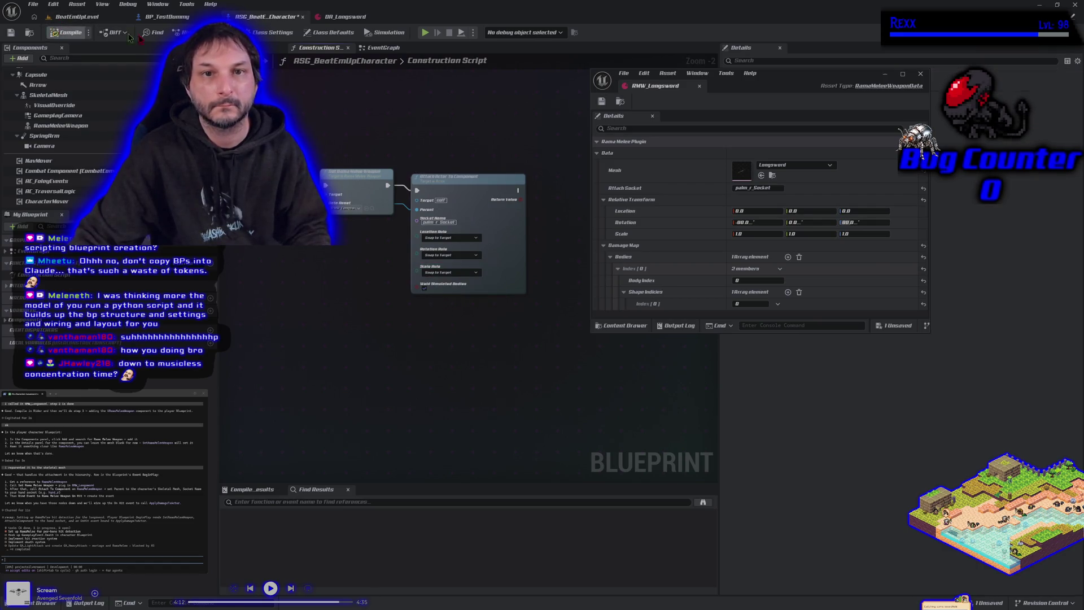
pyautogui.click(260, 47)
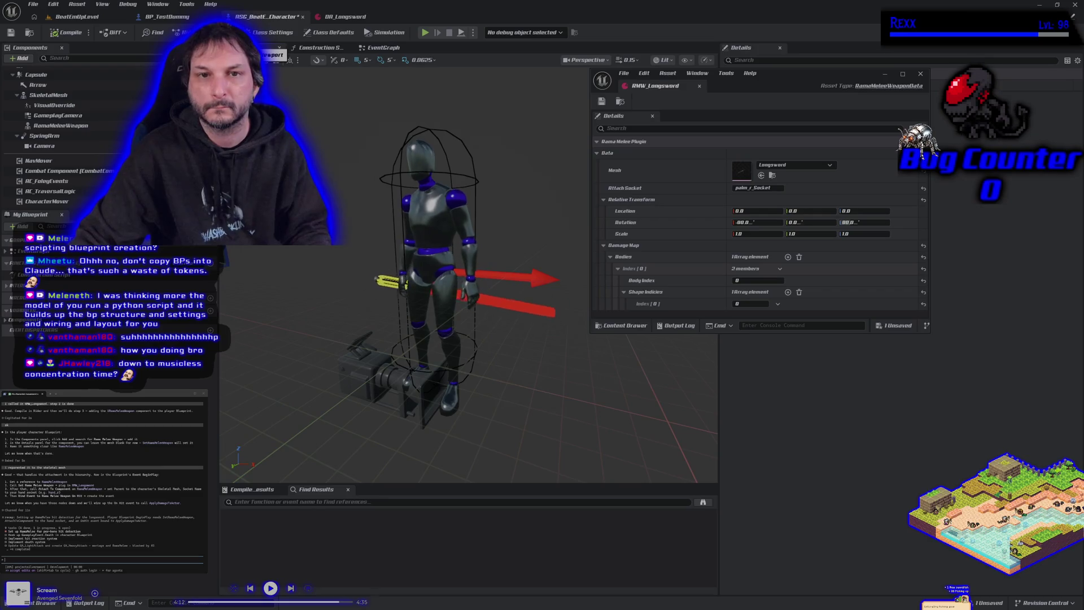
pyautogui.click(344, 52)
# Switch the Location, Rotation and Scale Rules to Keep World and recompile the blueprint
pyautogui.click(446, 237)
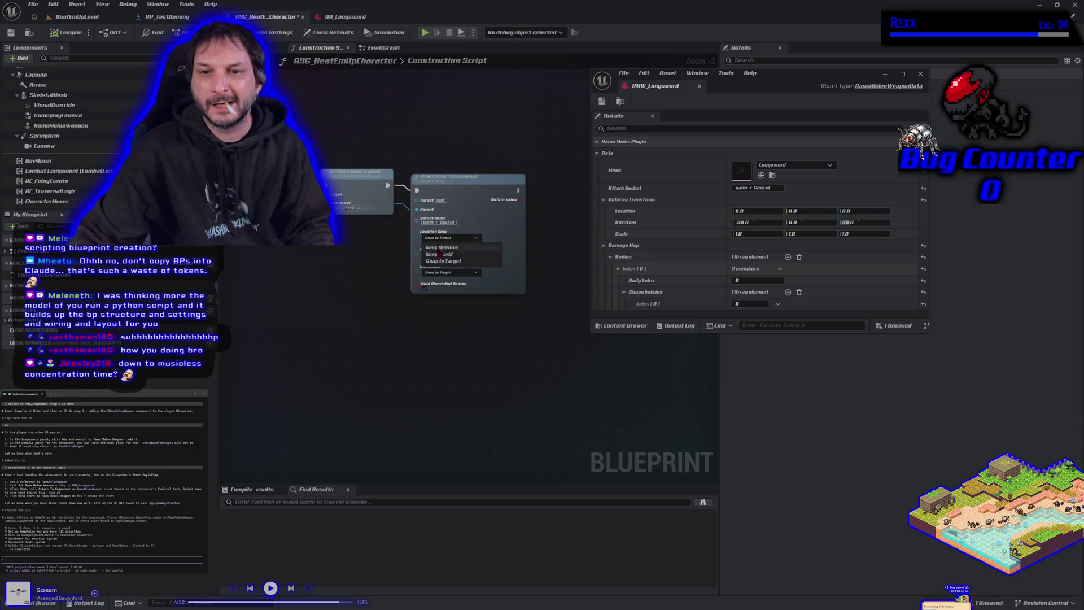
pyautogui.click(439, 254)
pyautogui.click(449, 254)
pyautogui.click(439, 271)
pyautogui.click(446, 273)
pyautogui.click(439, 288)
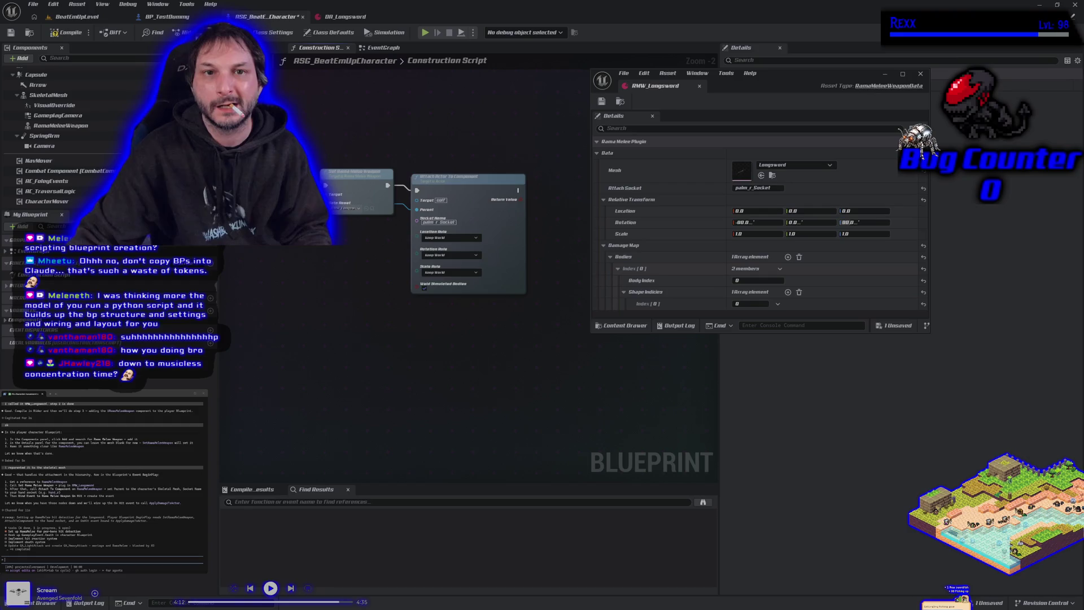
pyautogui.click(251, 48)
pyautogui.click(59, 34)
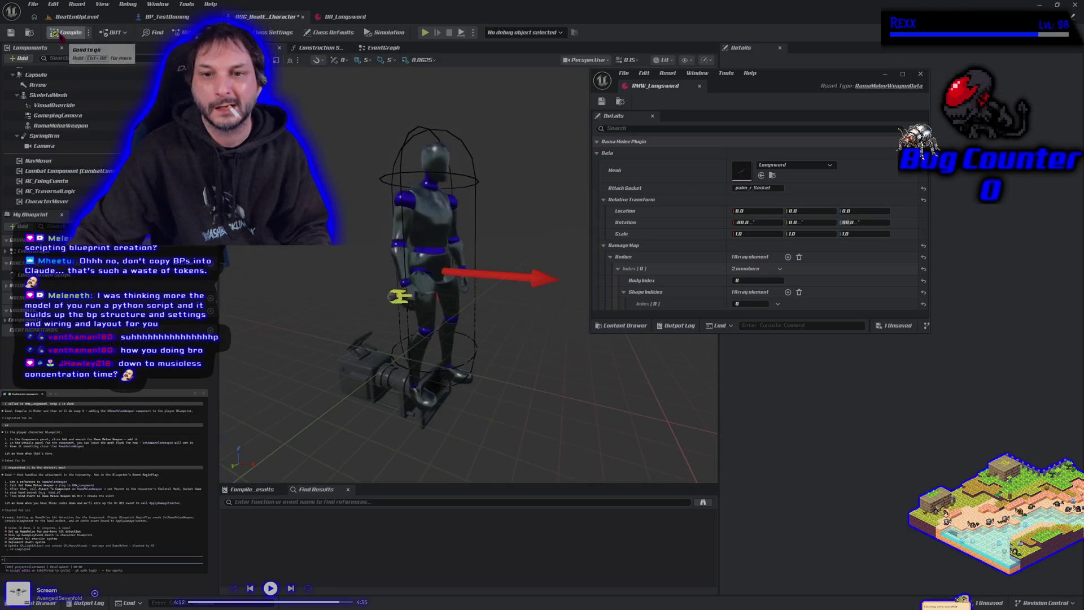
pyautogui.click(316, 48)
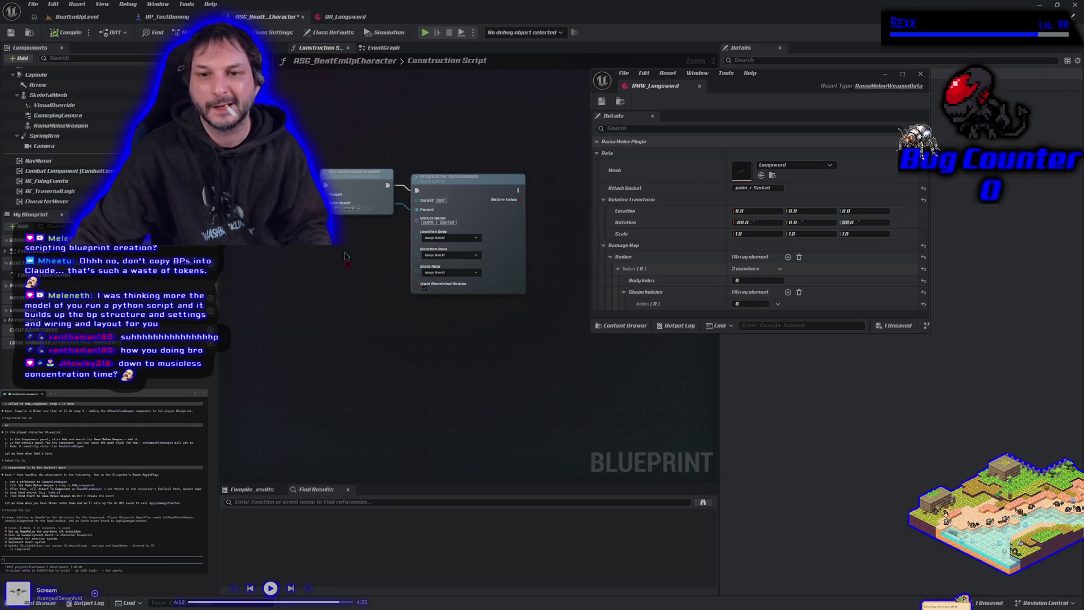
pyautogui.moveTo(352, 333); pyautogui.dragTo(417, 322)
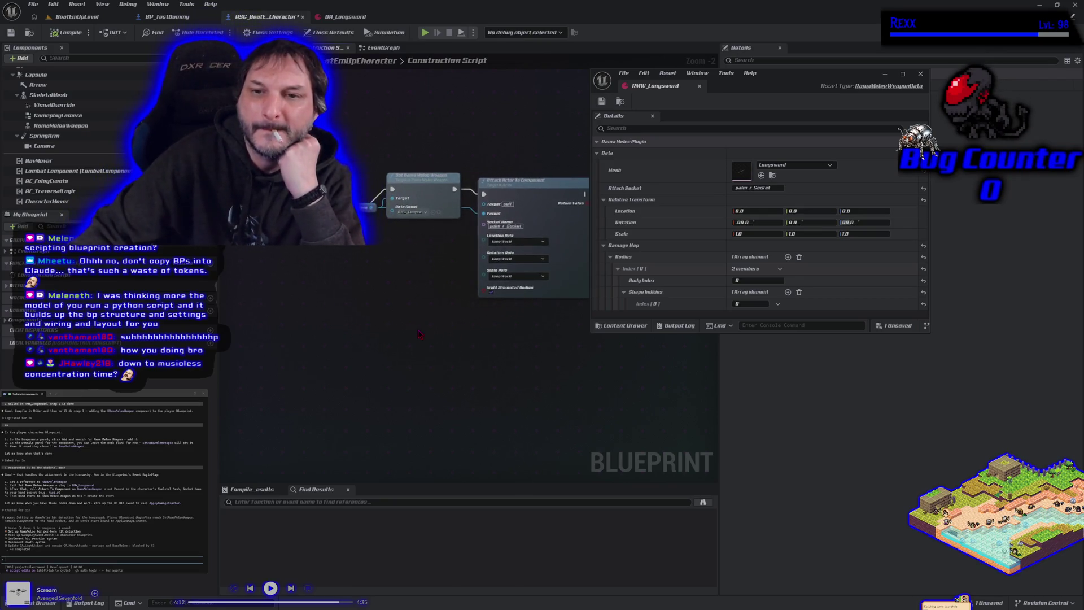
# Move the Set Rama Melee Weapon node up and the Rama Melee Weapon getter lower
pyautogui.moveTo(422, 190); pyautogui.dragTo(420, 171)
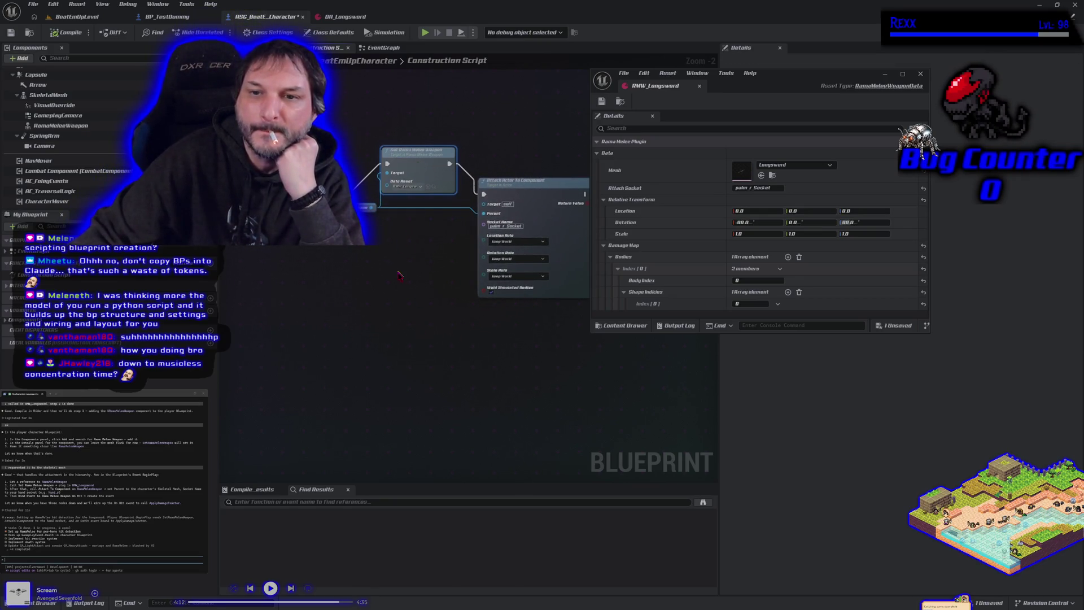
pyautogui.moveTo(398, 275); pyautogui.dragTo(436, 302)
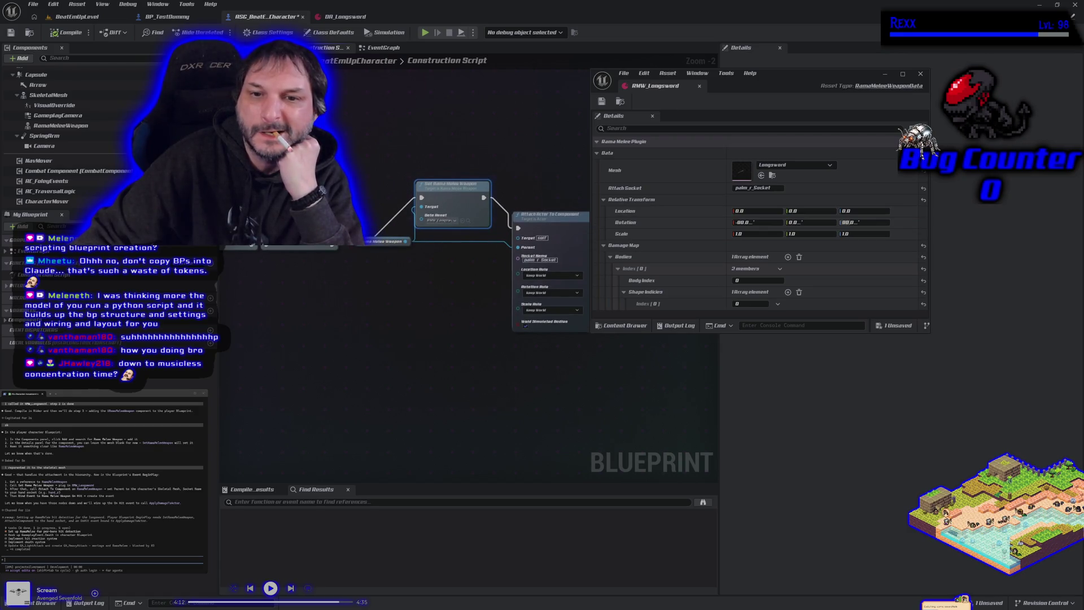
pyautogui.moveTo(392, 241); pyautogui.dragTo(386, 282)
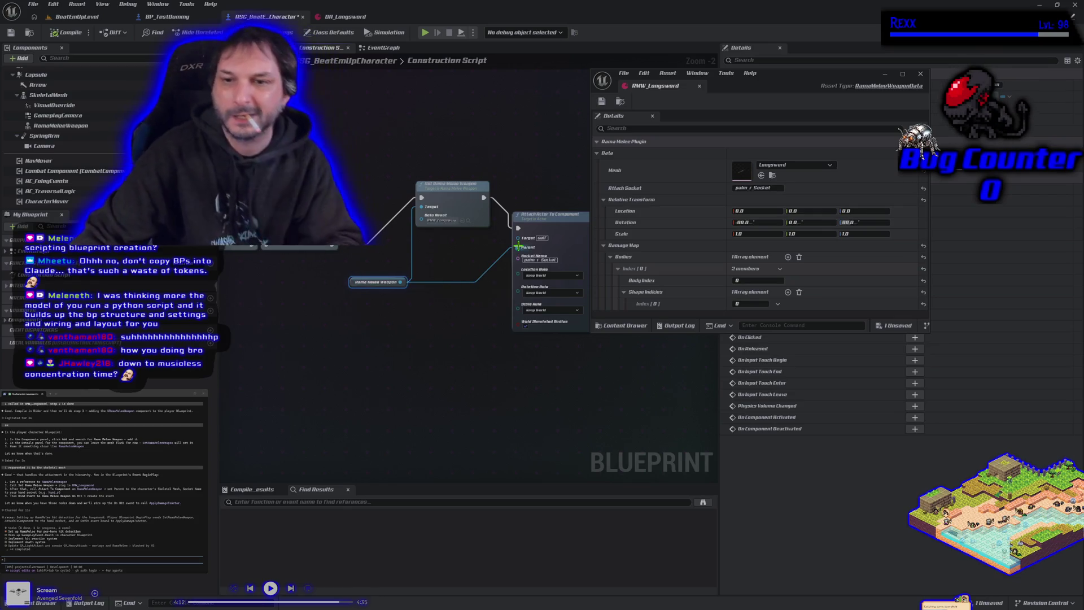
# Try wiring the getter to Target, then delete the Attach Actor To Component node
pyautogui.moveTo(518, 247); pyautogui.dragTo(522, 244)
pyautogui.click(473, 298)
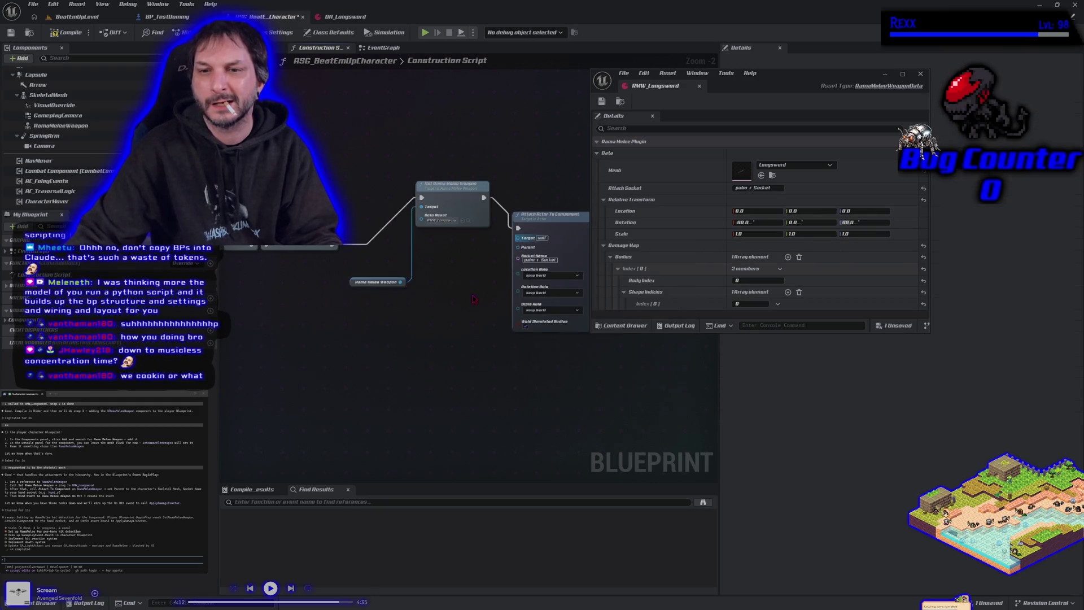
pyautogui.moveTo(426, 303); pyautogui.dragTo(342, 301)
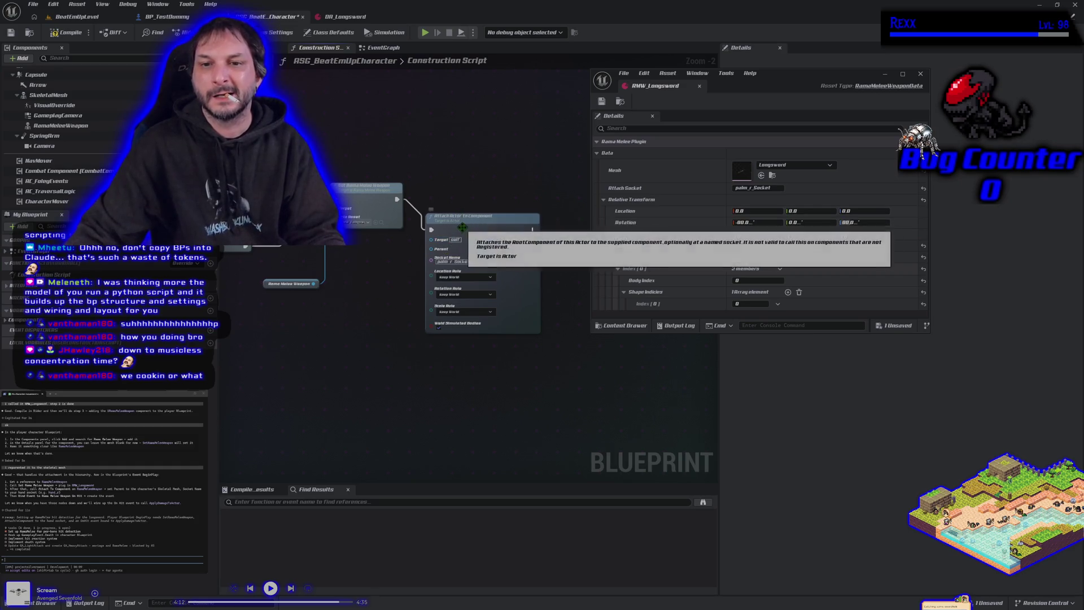
pyautogui.press('Delete')
pyautogui.moveTo(393, 314)
pyautogui.mouseDown()
pyautogui.moveTo(406, 333)
pyautogui.moveTo(367, 311)
pyautogui.mouseUp()
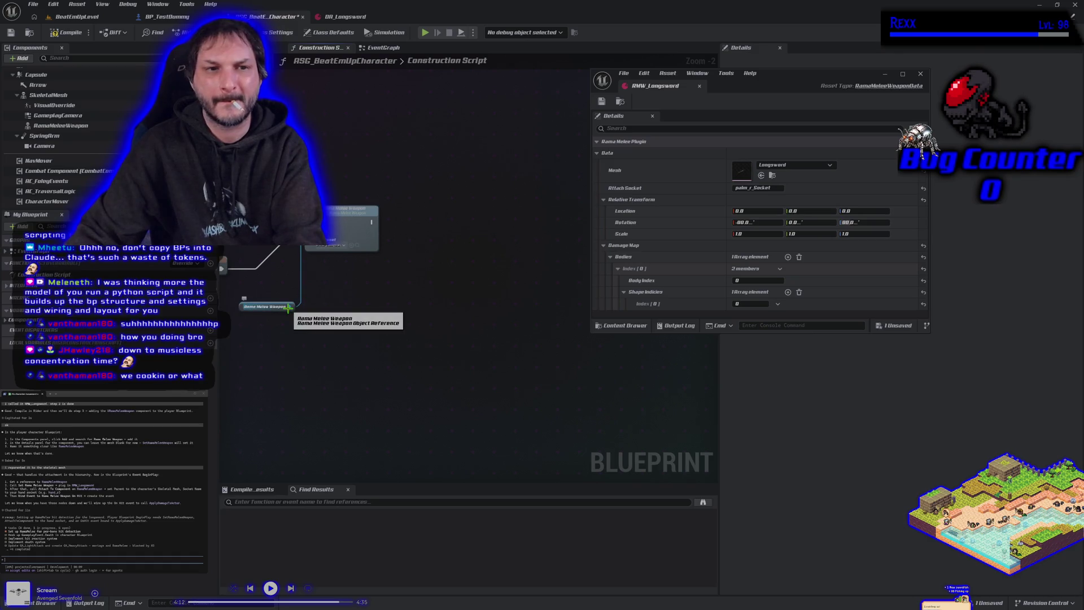
# Add an Attach Component To Component node from the Rama Melee Weapon pin and move it up-right
pyautogui.moveTo(288, 308); pyautogui.dragTo(320, 309)
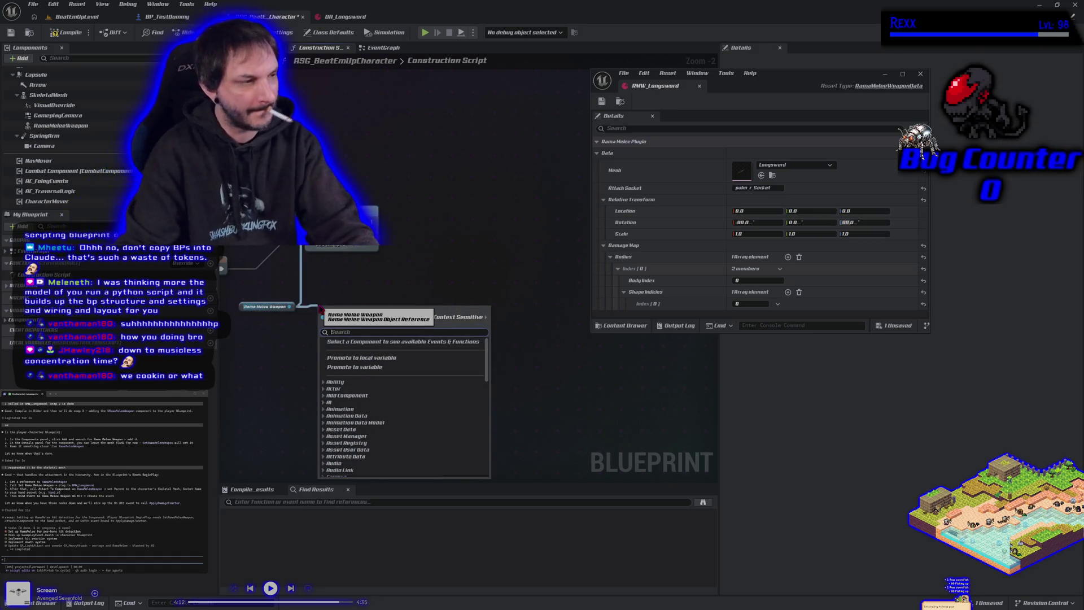
pyautogui.write('attatch')
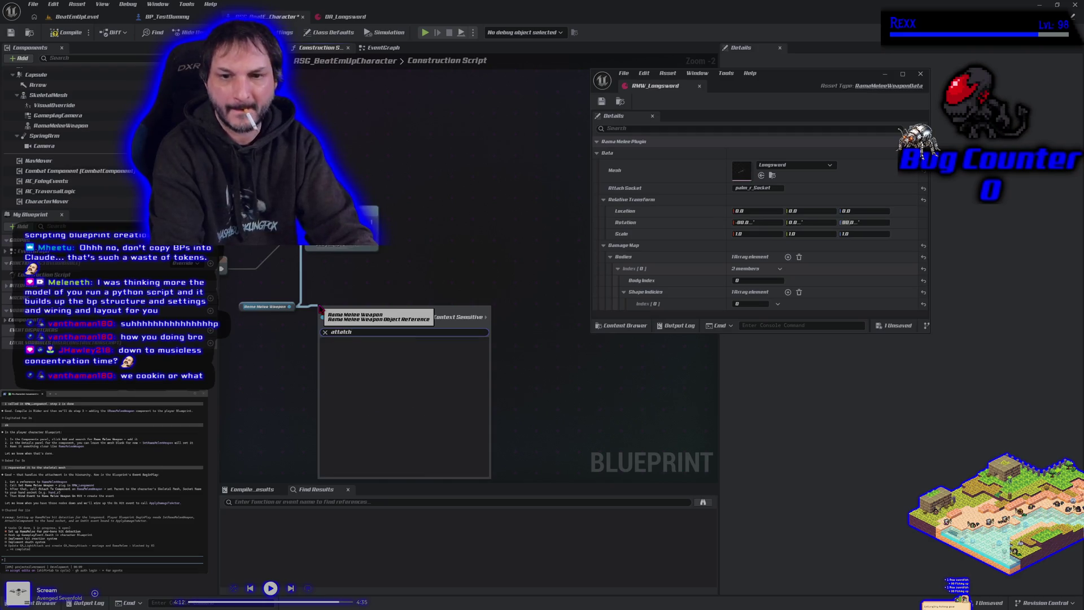
pyautogui.press('BackSpace')
pyautogui.press('BackSpace')
pyautogui.press('BackSpace')
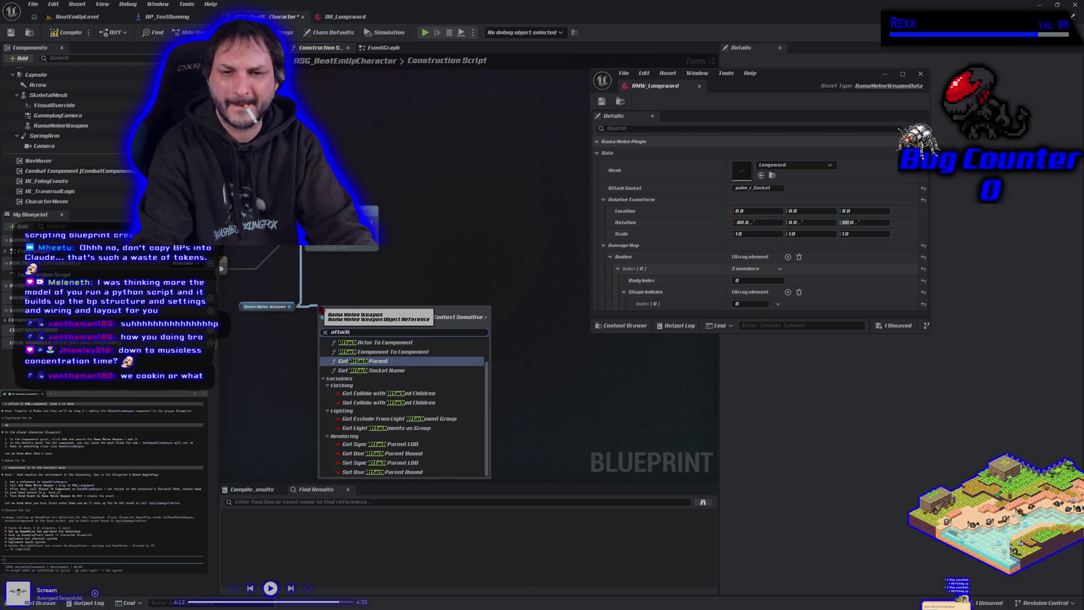
pyautogui.press('Return')
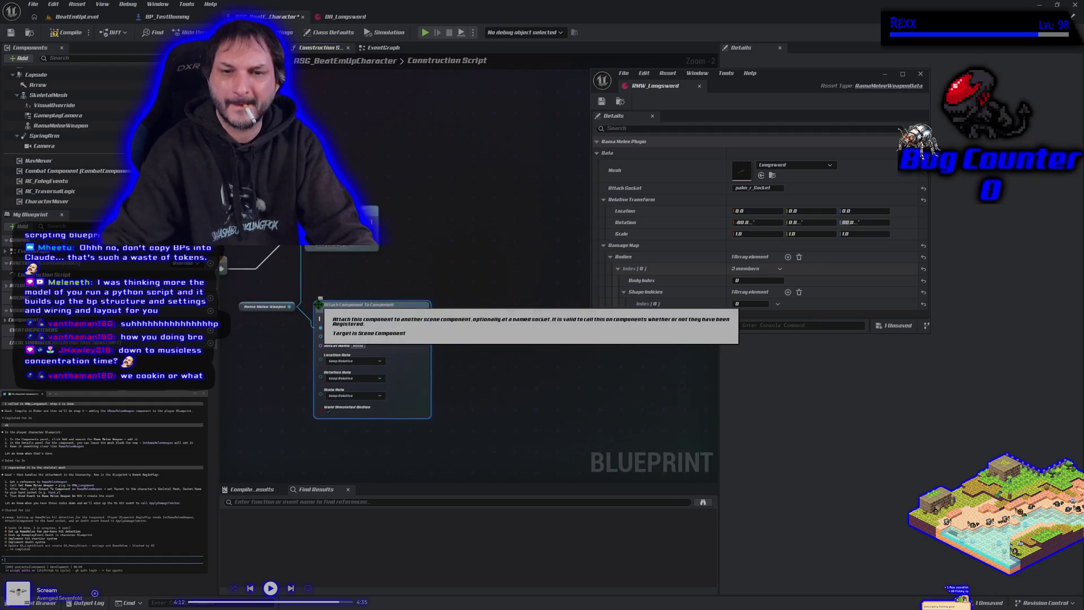
pyautogui.moveTo(343, 301); pyautogui.dragTo(420, 246)
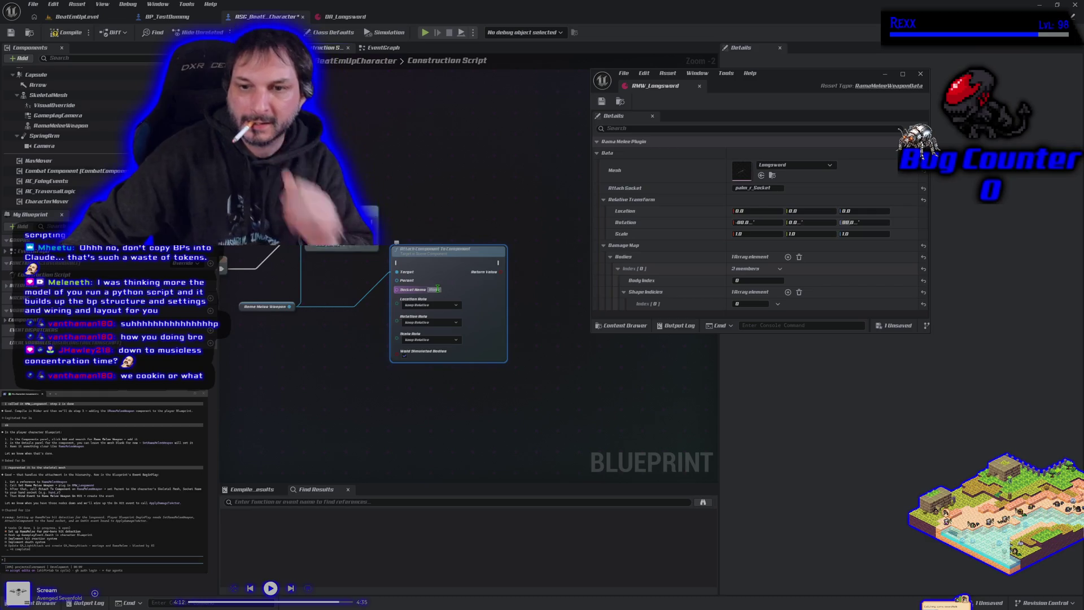
# Copy RMW_Longsword's Attach Socket and paste palm_r_Socket into the attach node's Socket Name
pyautogui.click(437, 289)
pyautogui.hotkey('ctrl', 'v')
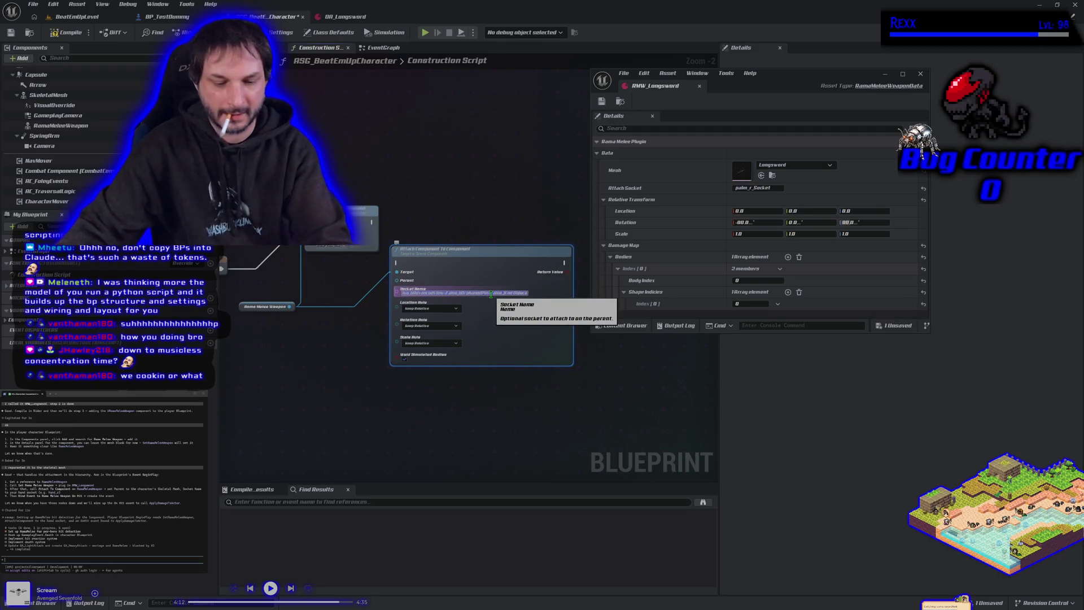
pyautogui.press('BackSpace')
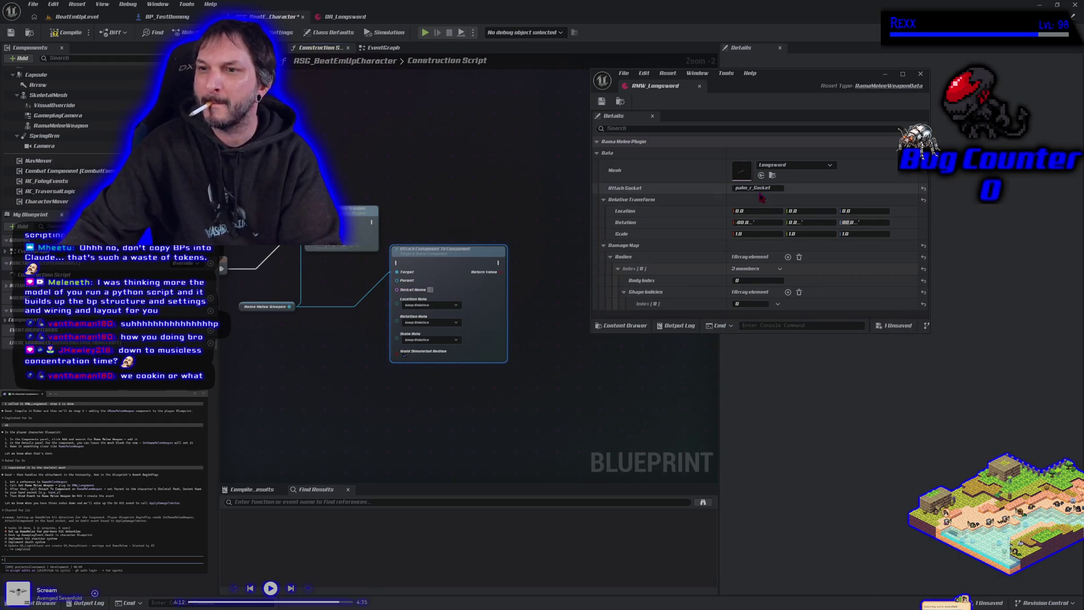
pyautogui.rightClick(759, 188)
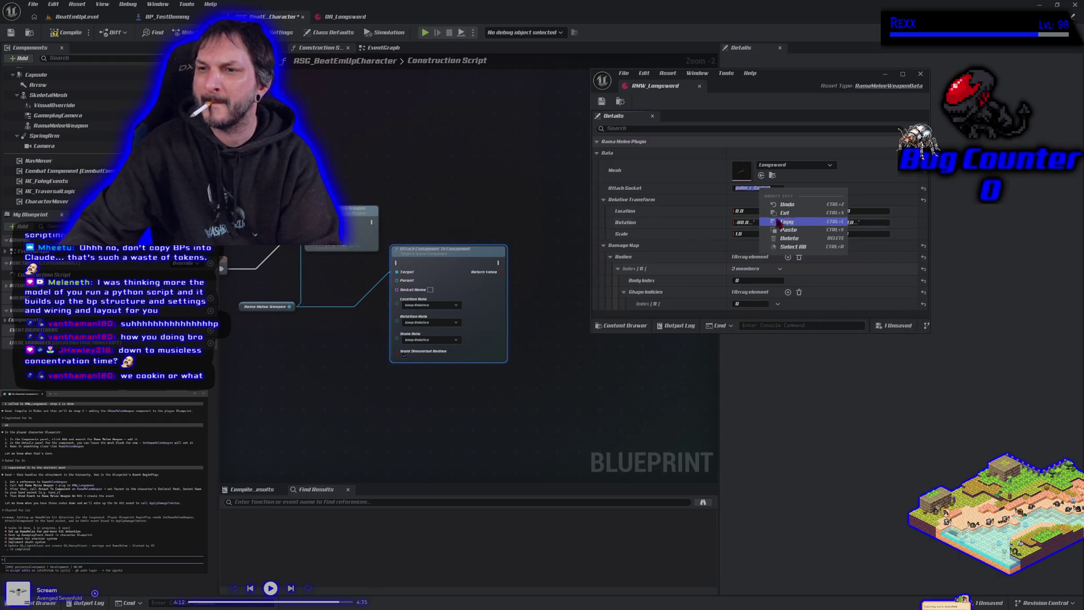
pyautogui.click(774, 217)
pyautogui.click(444, 305)
pyautogui.click(429, 299)
pyautogui.write('palm_r_Socket')
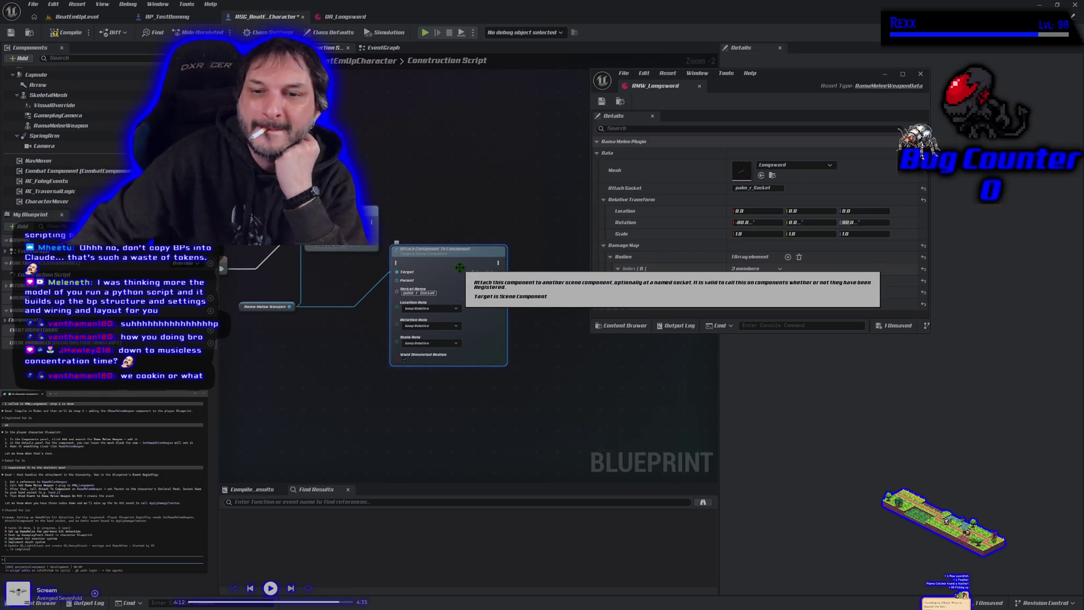
# Chain the attach node into the exec flow and connect SkeletalMesh as its Parent
pyautogui.moveTo(450, 264); pyautogui.dragTo(466, 219)
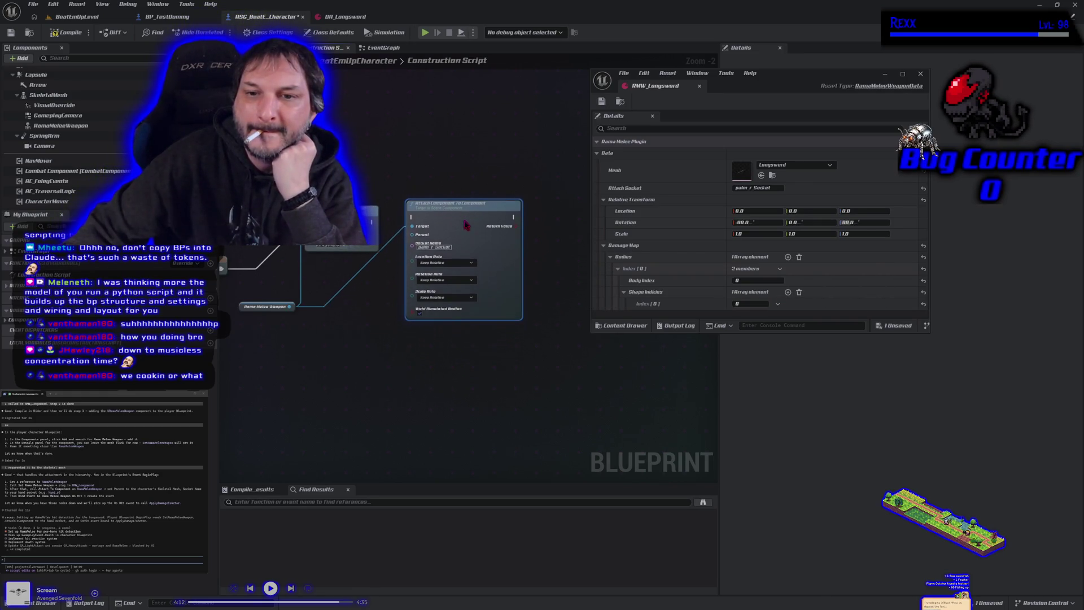
pyautogui.moveTo(373, 222); pyautogui.dragTo(463, 220)
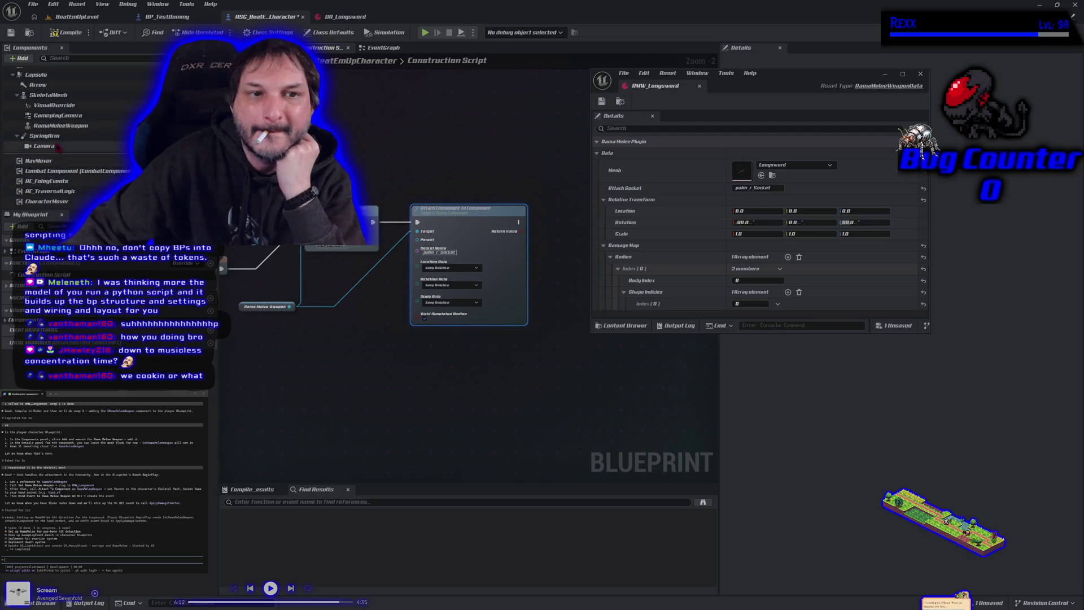
pyautogui.moveTo(48, 95)
pyautogui.mouseDown()
pyautogui.moveTo(226, 197)
pyautogui.moveTo(418, 254)
pyautogui.moveTo(417, 239)
pyautogui.moveTo(327, 274)
pyautogui.mouseUp()
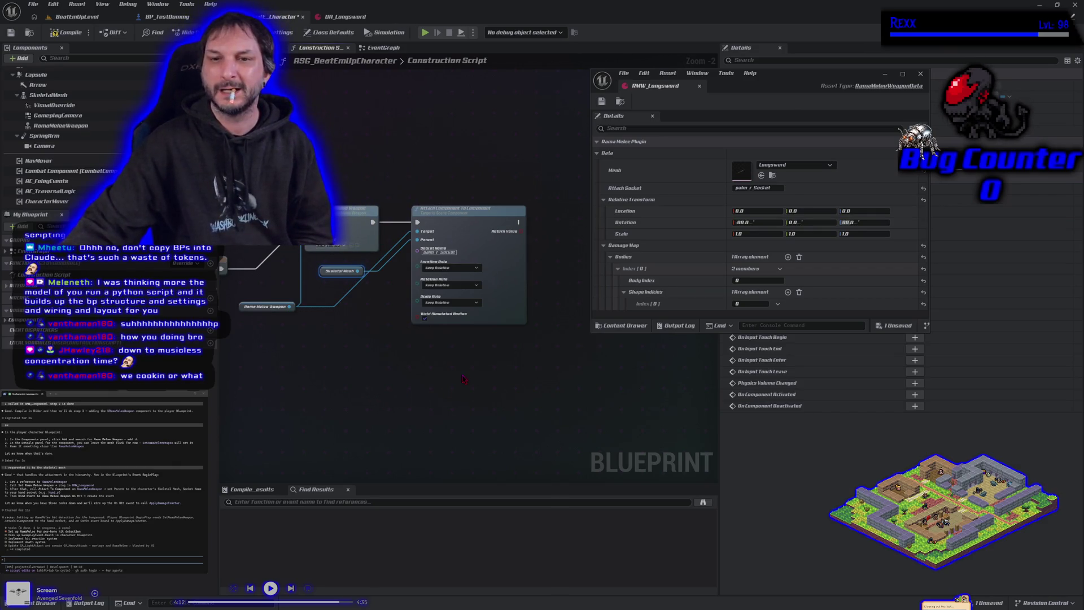
pyautogui.click(266, 47)
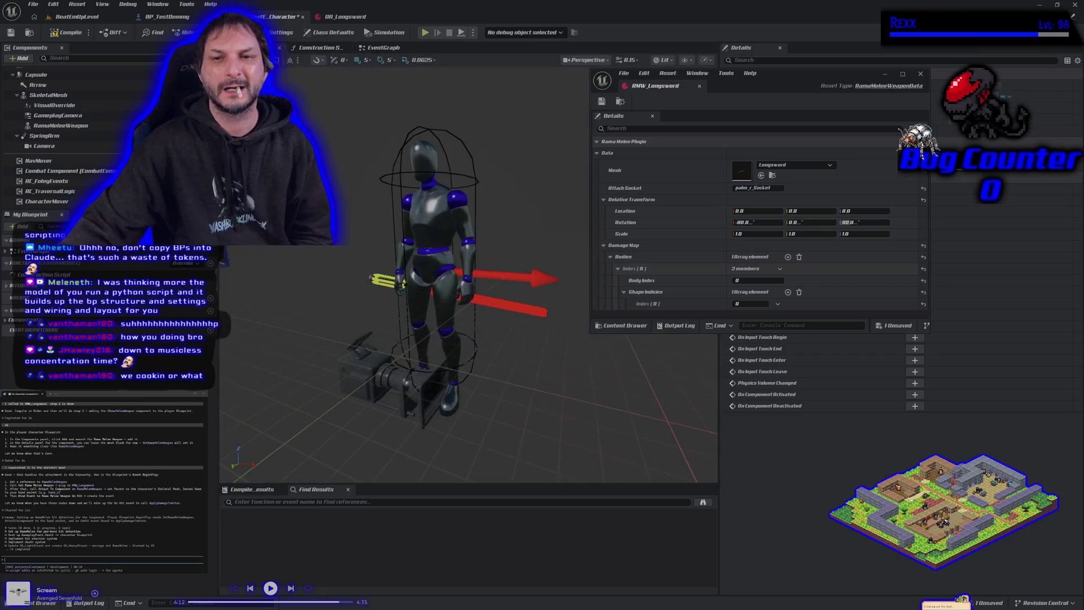
# Compile, then set the Construction Script attach node's Location, Rotation and Scale Rules to Snap to Target
pyautogui.click(69, 33)
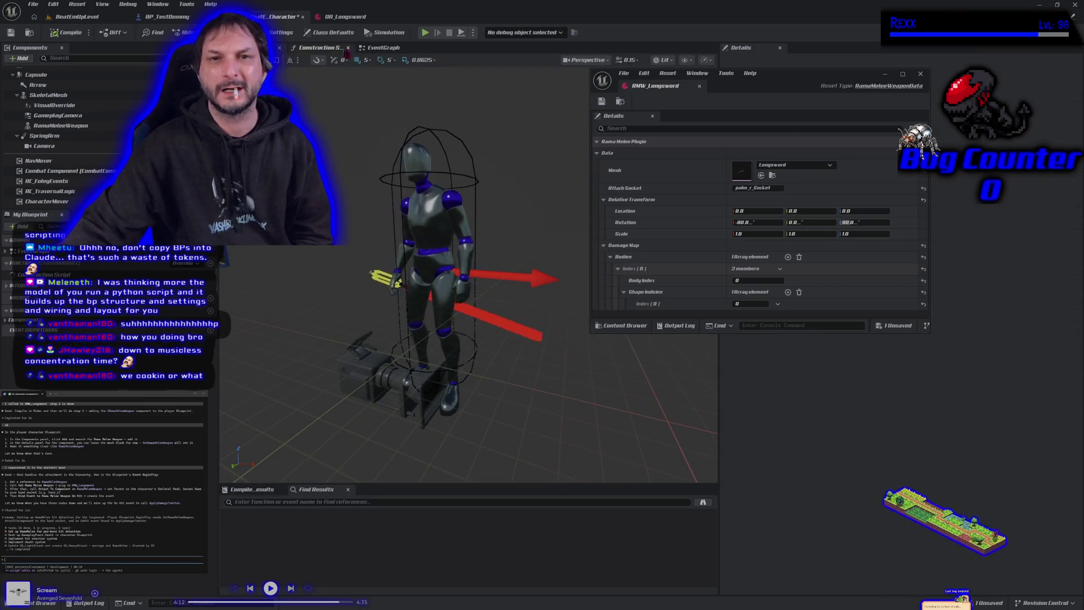
pyautogui.click(319, 48)
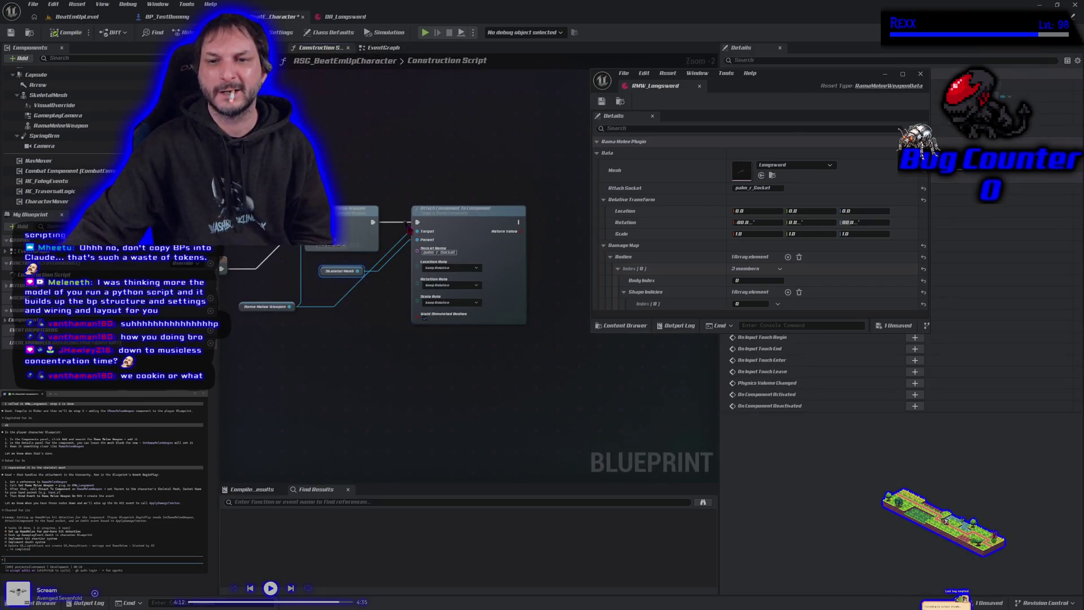
pyautogui.click(451, 268)
pyautogui.click(453, 290)
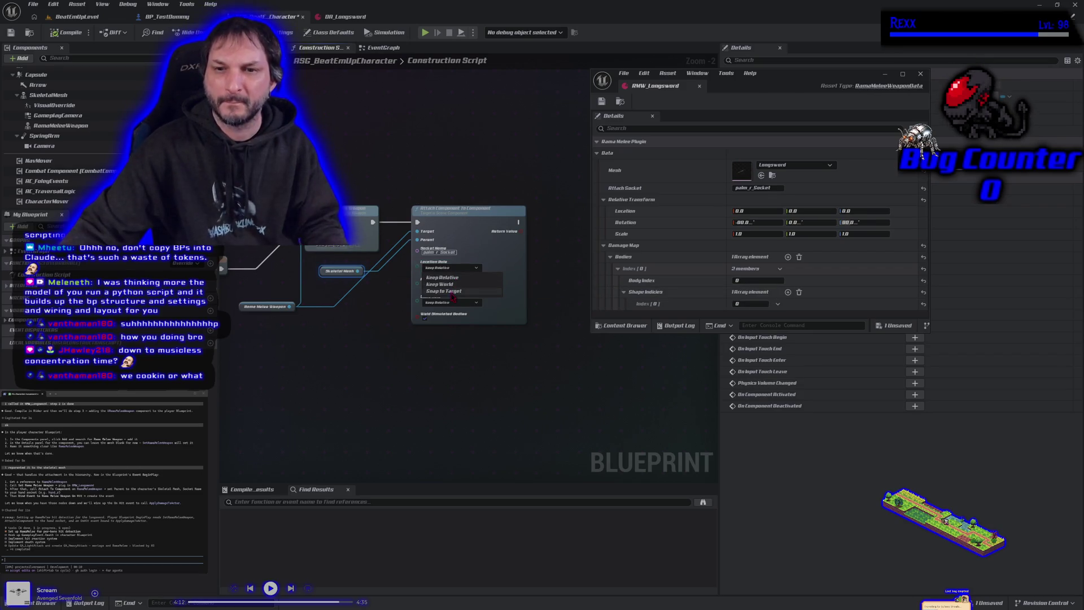
pyautogui.click(450, 285)
pyautogui.click(446, 308)
pyautogui.click(449, 303)
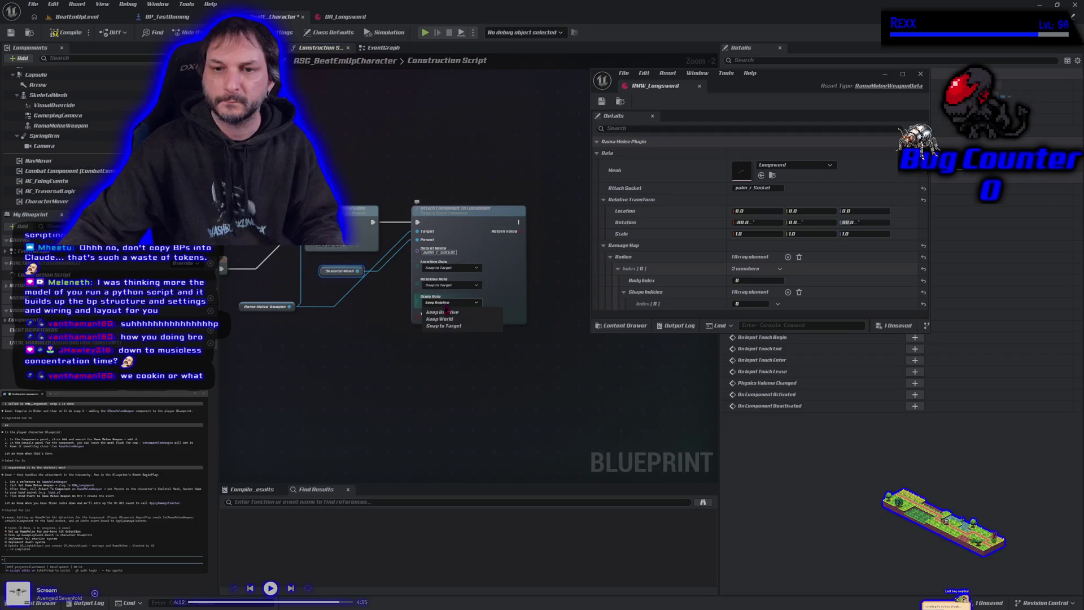
pyautogui.click(443, 326)
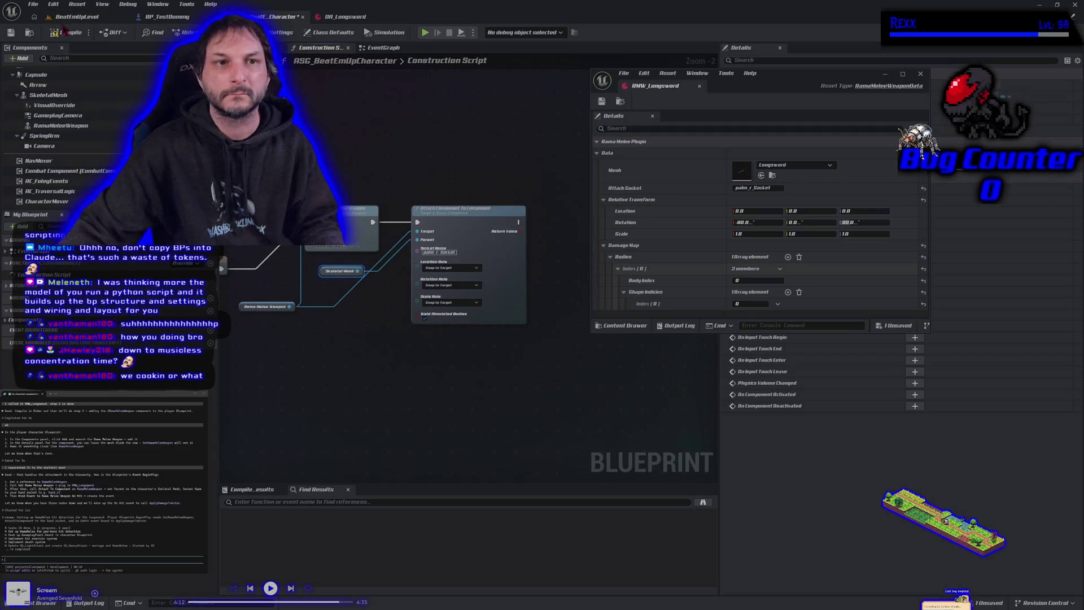
pyautogui.click(258, 47)
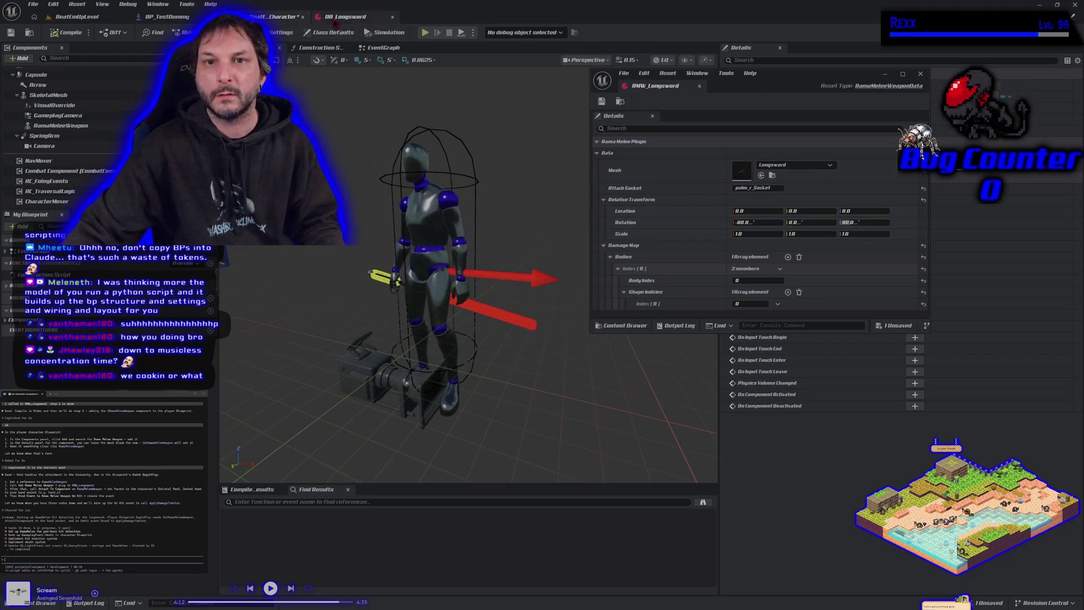
pyautogui.click(382, 48)
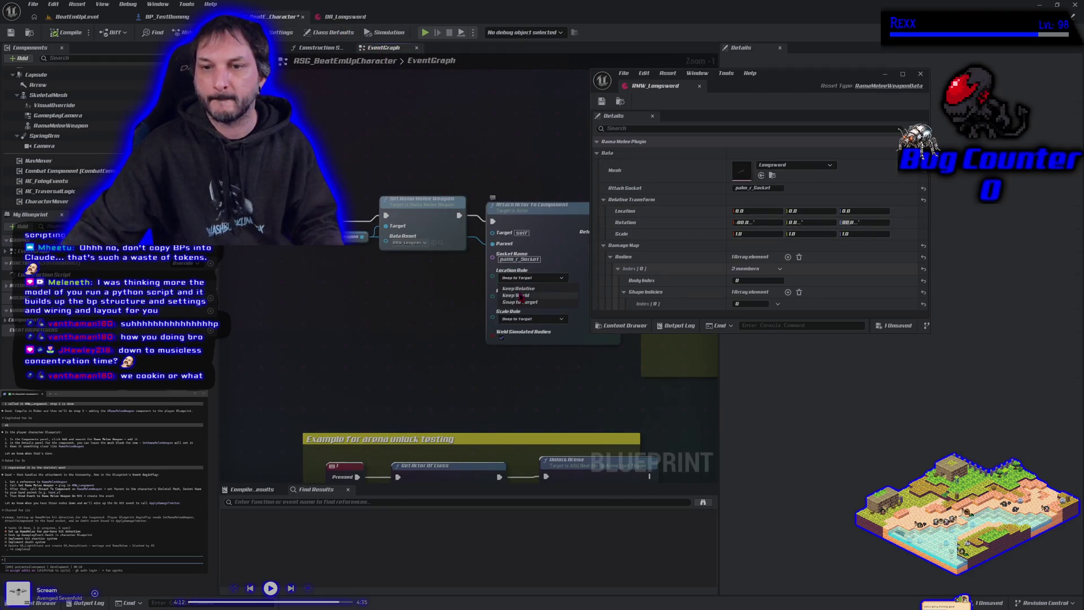
# Dock the floating RMW_Longsword window onto the main tab bar and go back to the character blueprint
pyautogui.click(526, 319)
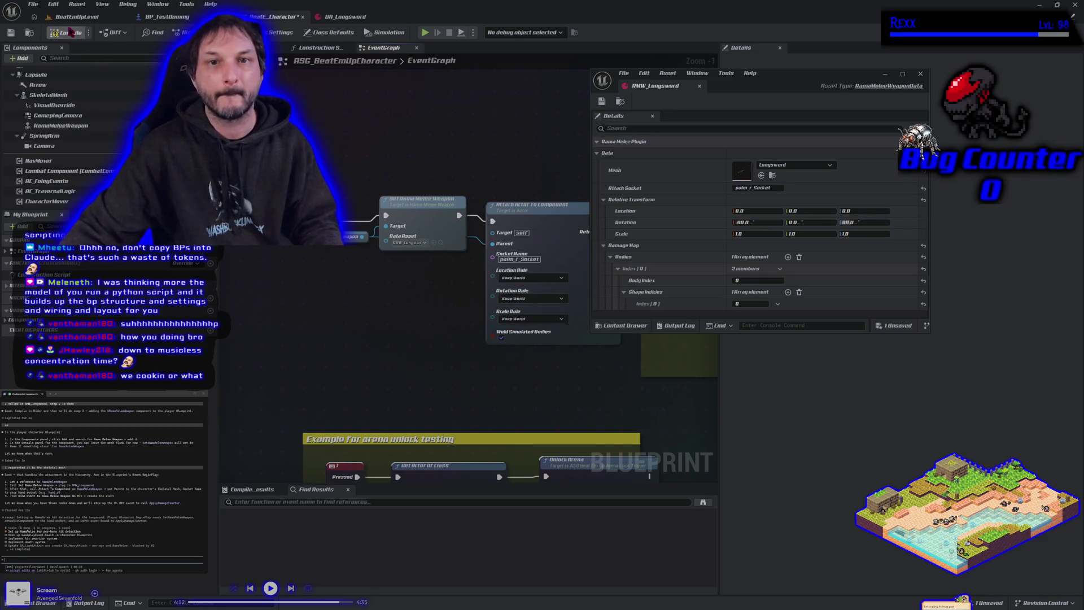
pyautogui.click(259, 47)
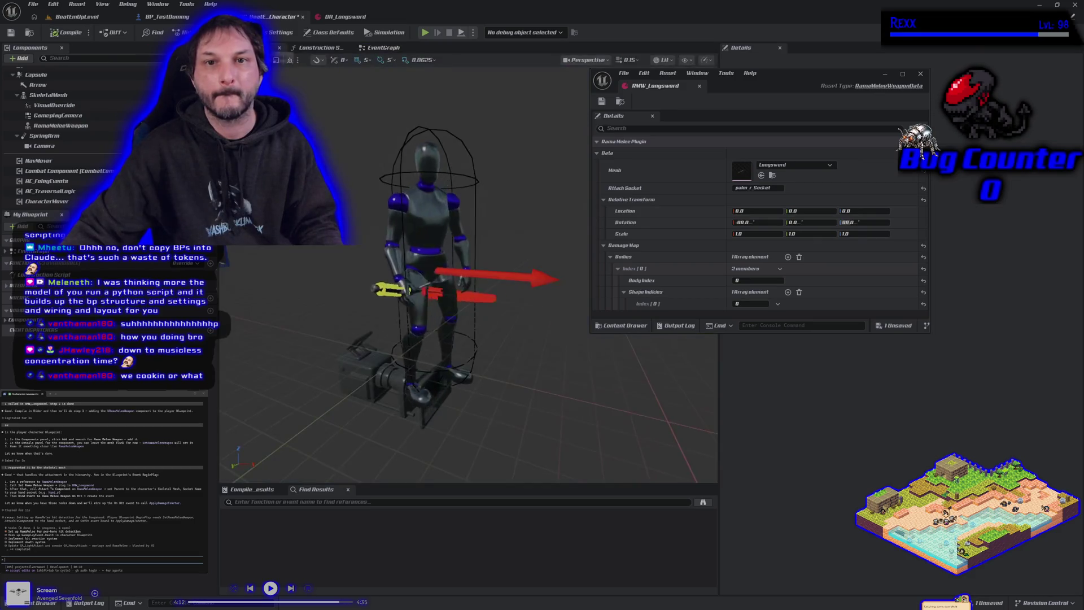
pyautogui.moveTo(772, 86)
pyautogui.mouseDown()
pyautogui.moveTo(722, 153)
pyautogui.moveTo(469, 316)
pyautogui.moveTo(400, 389)
pyautogui.moveTo(729, 154)
pyautogui.mouseUp()
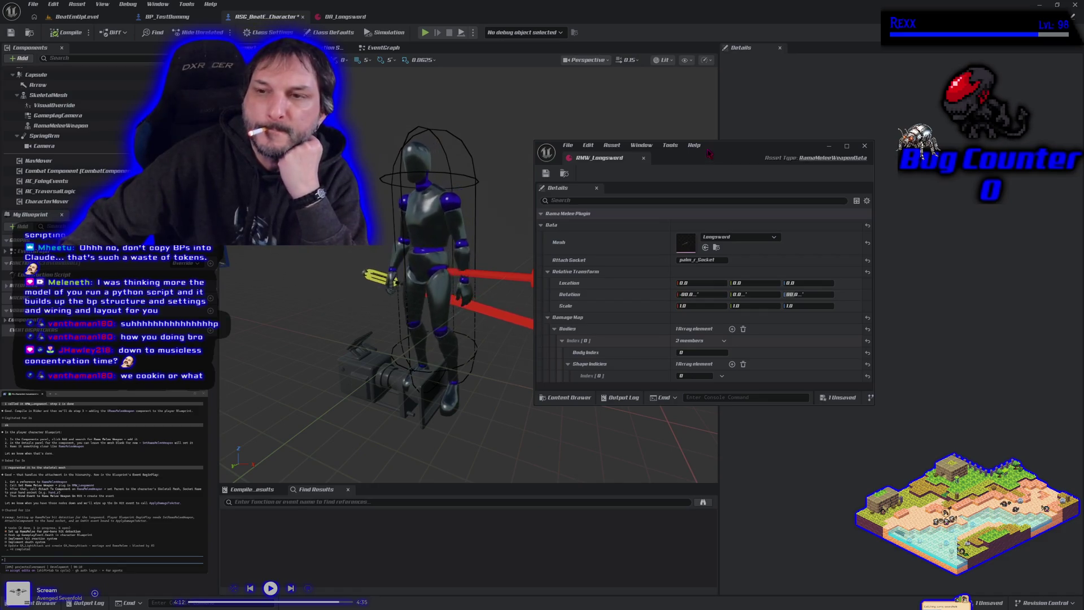
pyautogui.moveTo(708, 157); pyautogui.dragTo(584, 156)
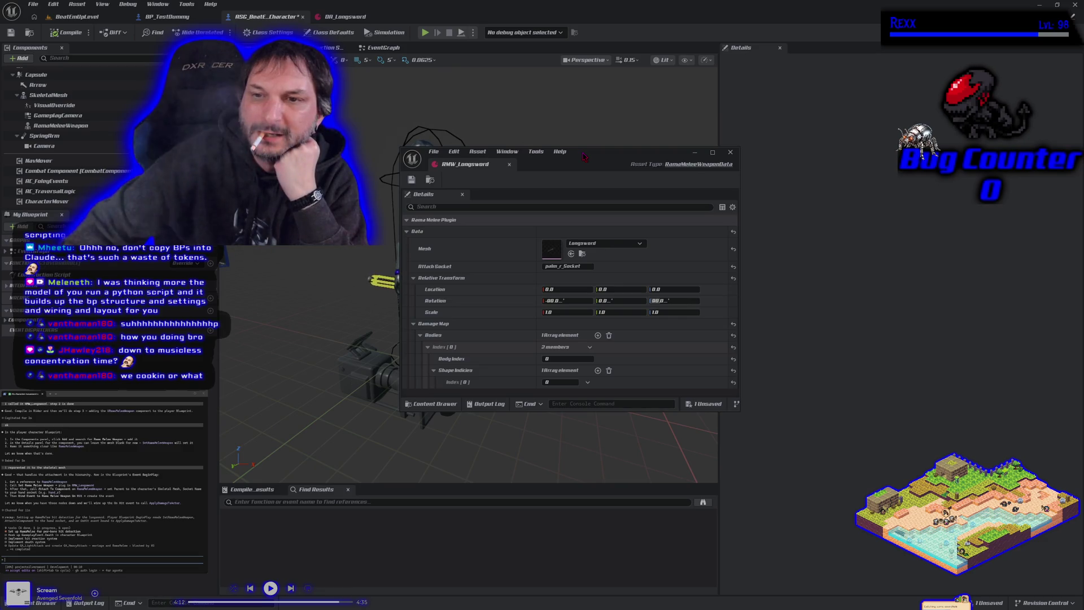
pyautogui.moveTo(479, 165); pyautogui.dragTo(404, 23)
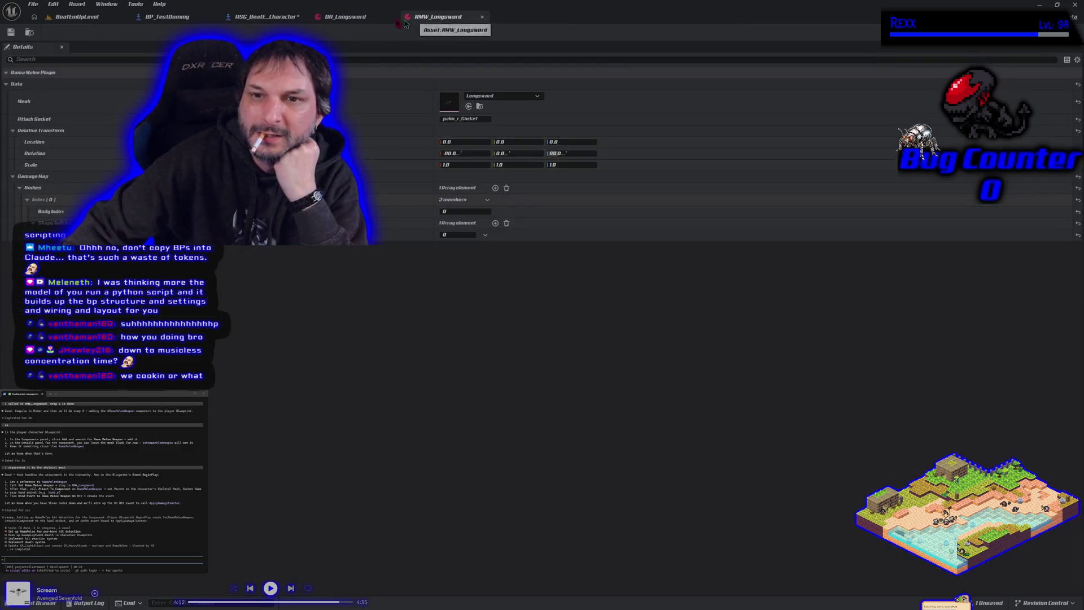
pyautogui.click(271, 17)
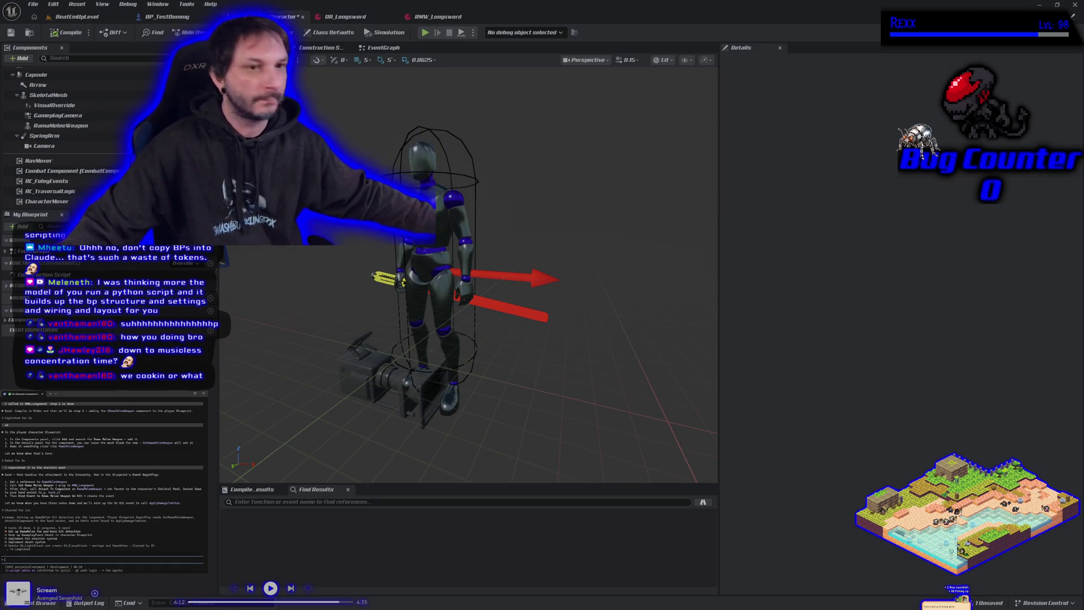
pyautogui.scroll(-1, 86, 141)
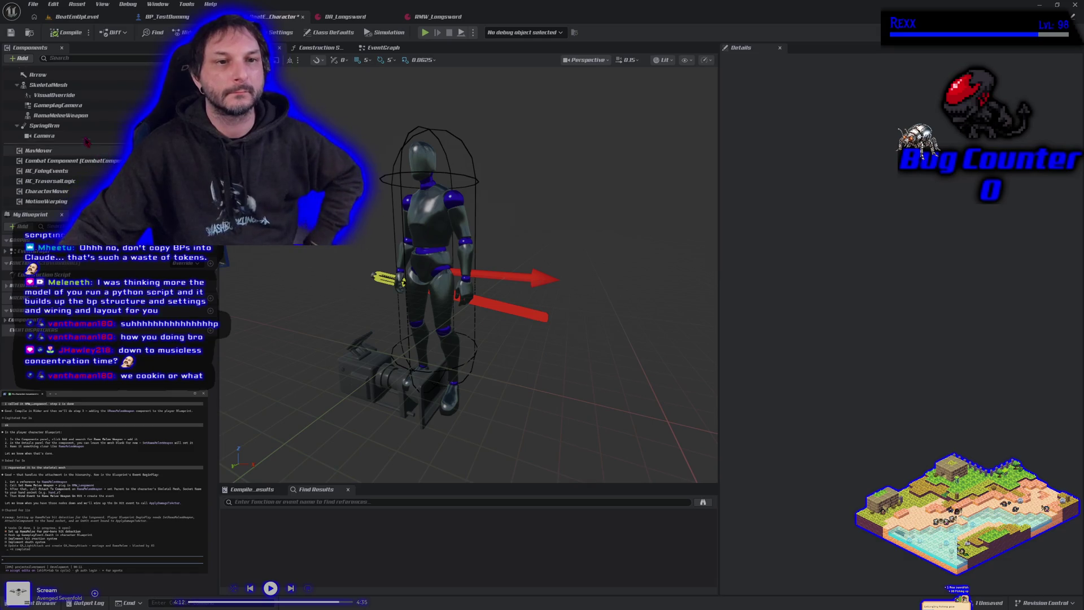
# Try dragging RamaMeleeWeapon to different places in the component hierarchy
pyautogui.scroll(4, 56, 141)
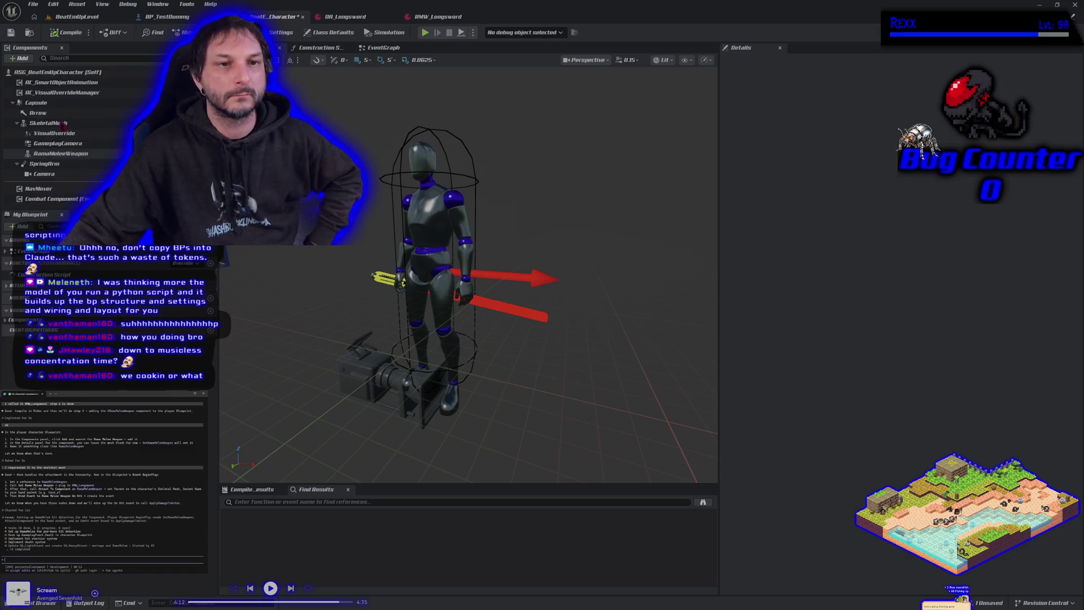
pyautogui.moveTo(52, 153)
pyautogui.mouseDown()
pyautogui.moveTo(45, 75)
pyautogui.moveTo(50, 175)
pyautogui.moveTo(42, 77)
pyautogui.moveTo(47, 115)
pyautogui.mouseUp()
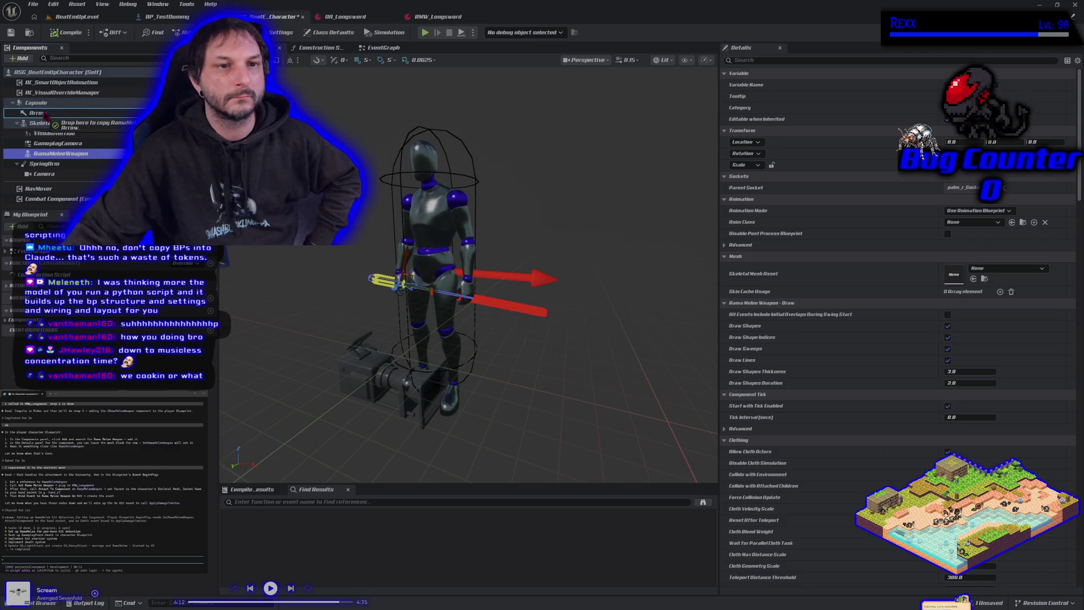
pyautogui.moveTo(47, 115); pyautogui.dragTo(50, 185)
pyautogui.scroll(-3, 50, 184)
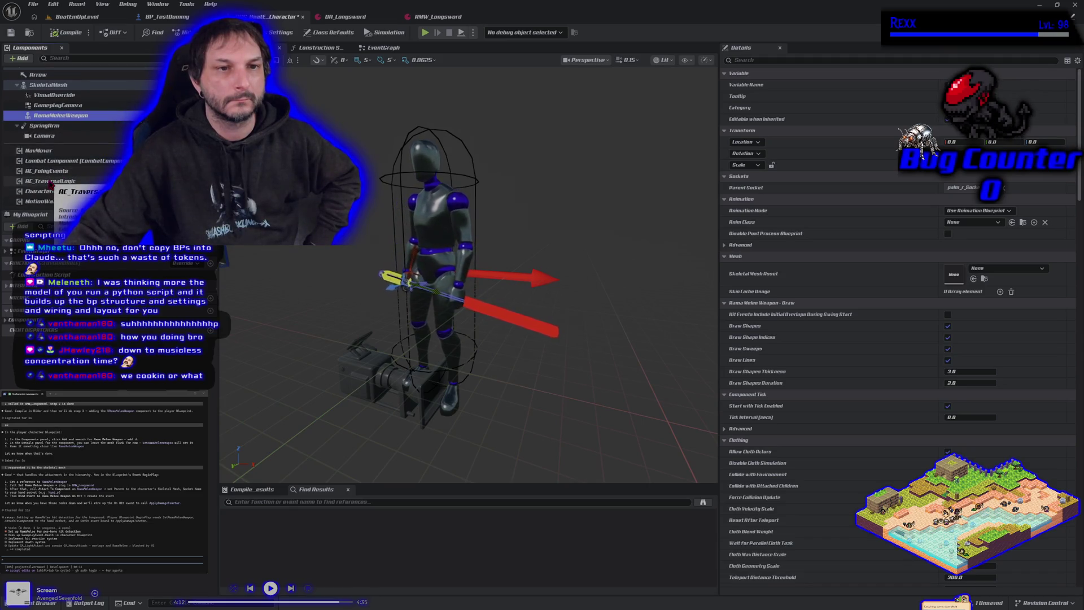
pyautogui.moveTo(45, 117); pyautogui.dragTo(49, 78)
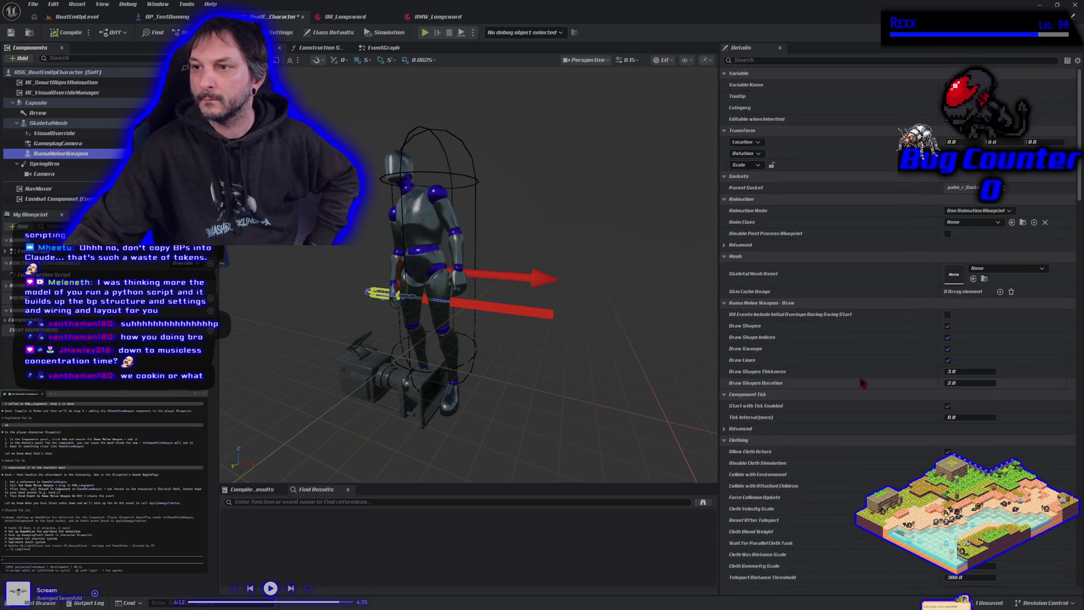
pyautogui.scroll(-8, 862, 383)
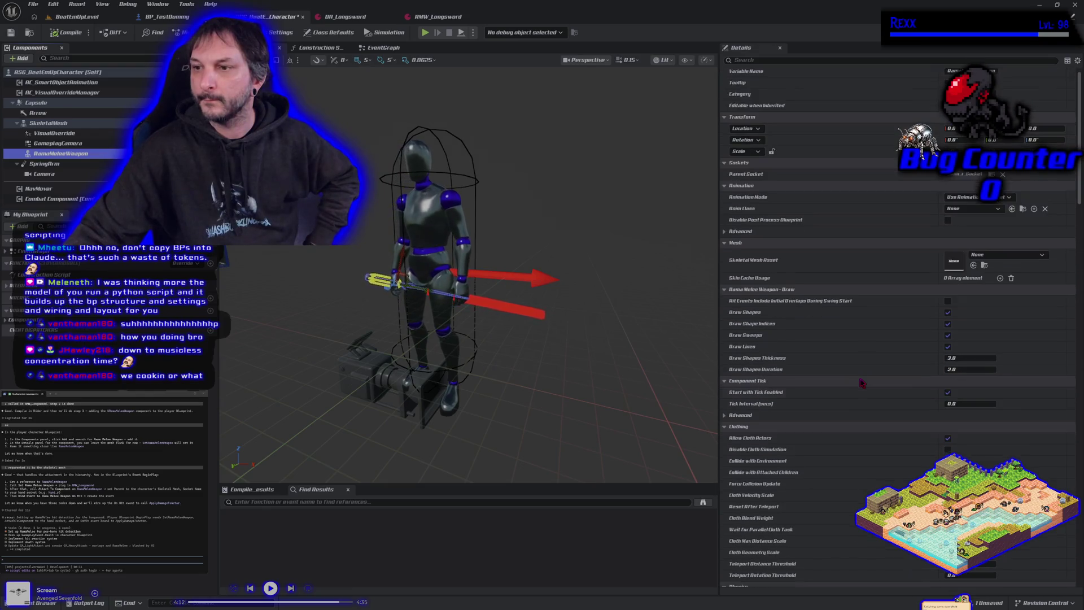
pyautogui.scroll(8, 858, 381)
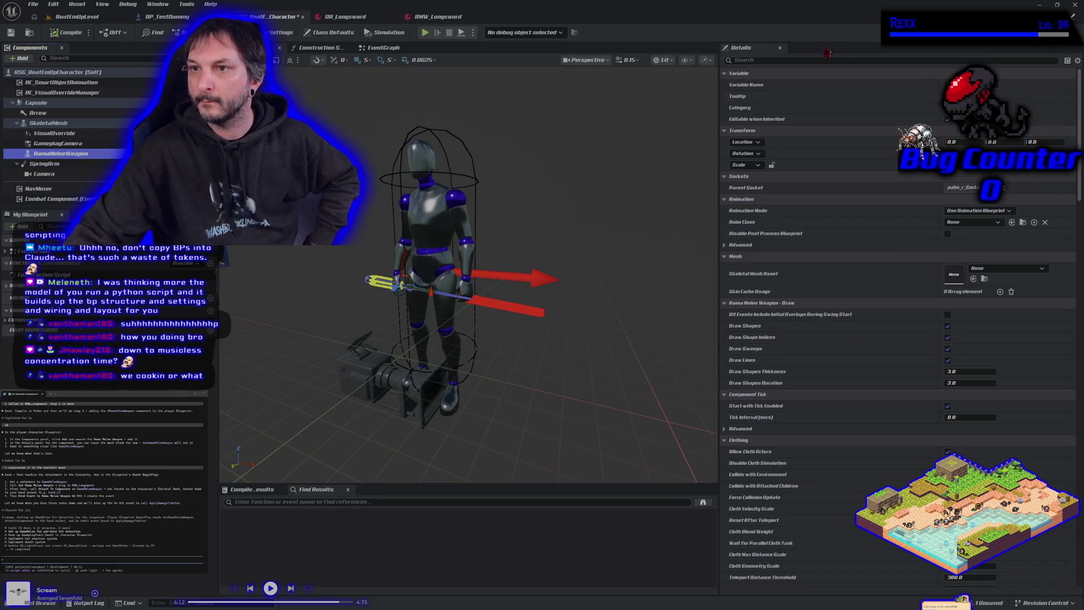
# Filter the Details panel by 'rama', expand Damage Map, clear the filter, then open the EventGraph
pyautogui.click(814, 60)
pyautogui.write('ra')
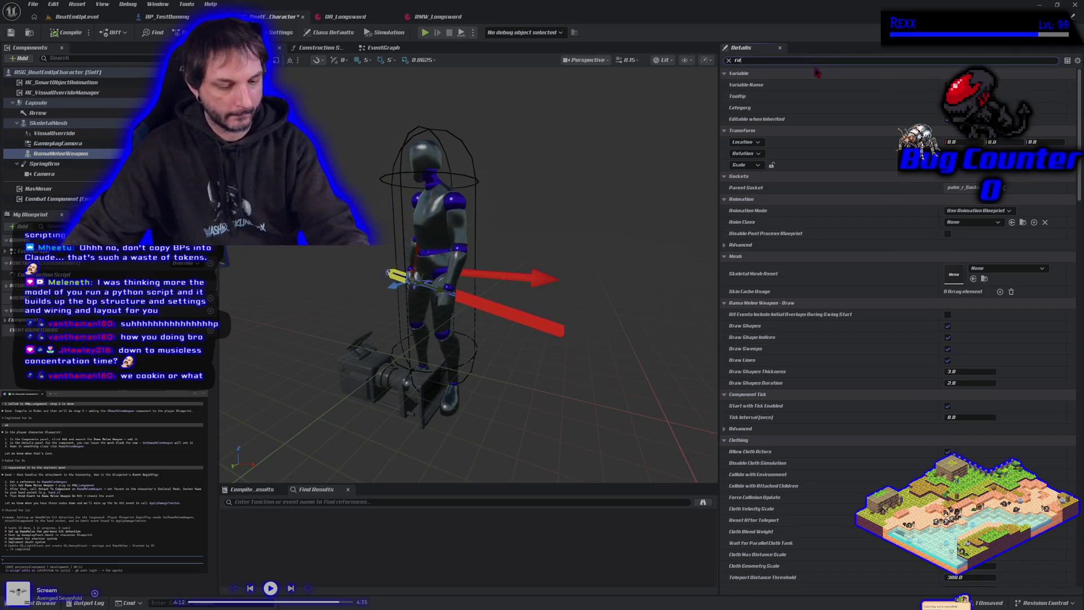
pyautogui.write('ma')
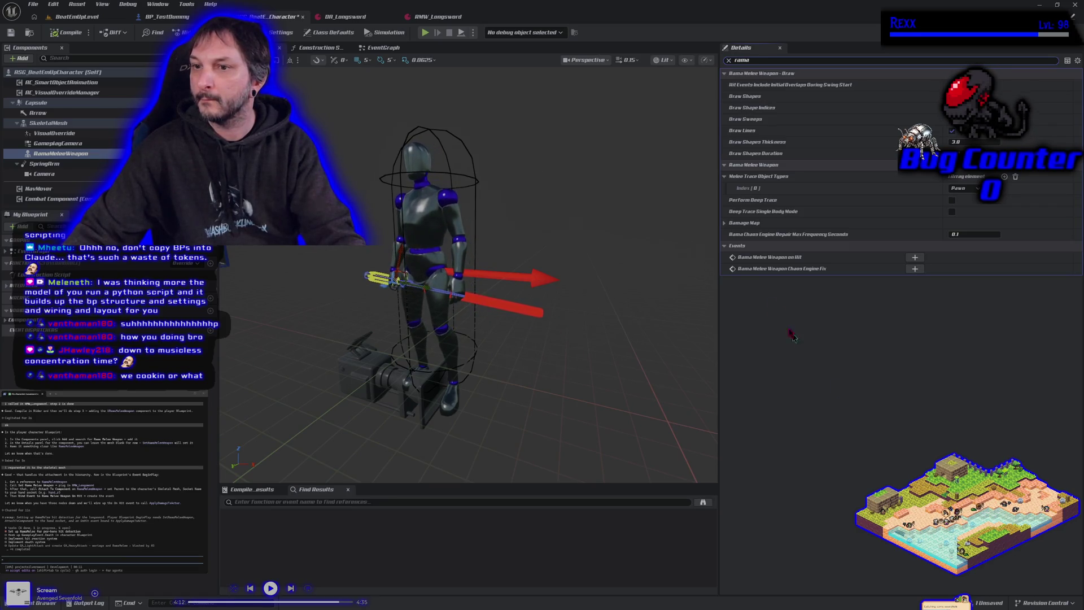
pyautogui.click(724, 224)
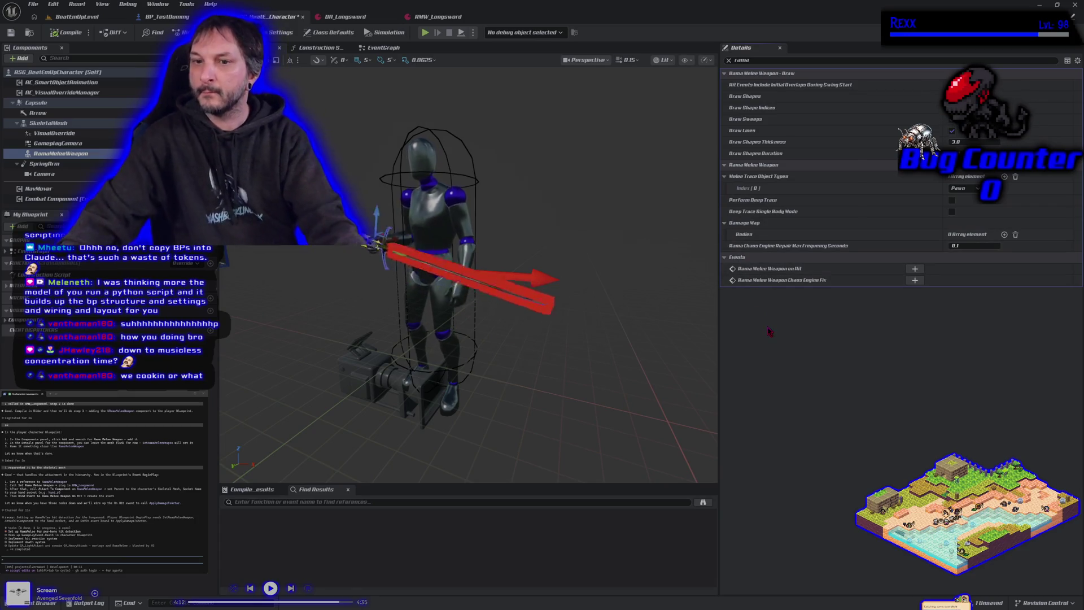
pyautogui.click(728, 60)
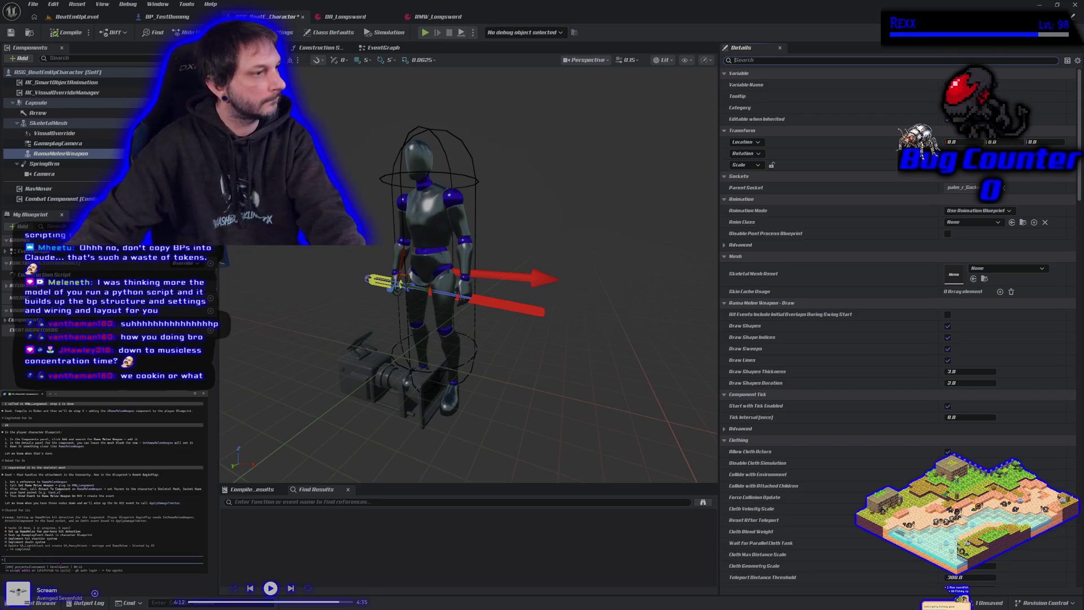
pyautogui.write('atta')
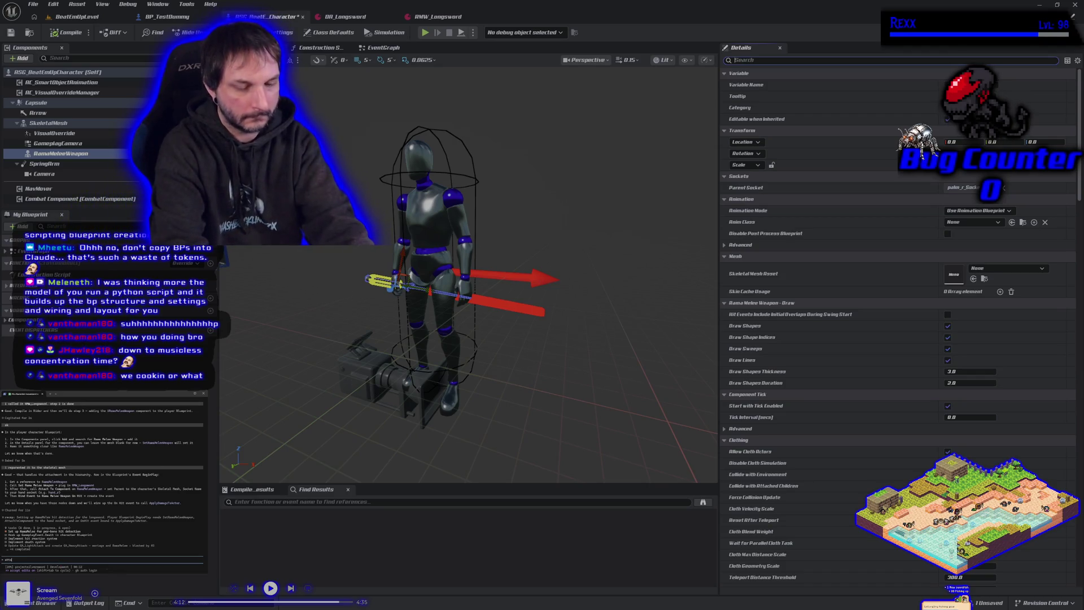
pyautogui.press('BackSpace')
pyautogui.press('BackSpace')
pyautogui.press('BackSpace')
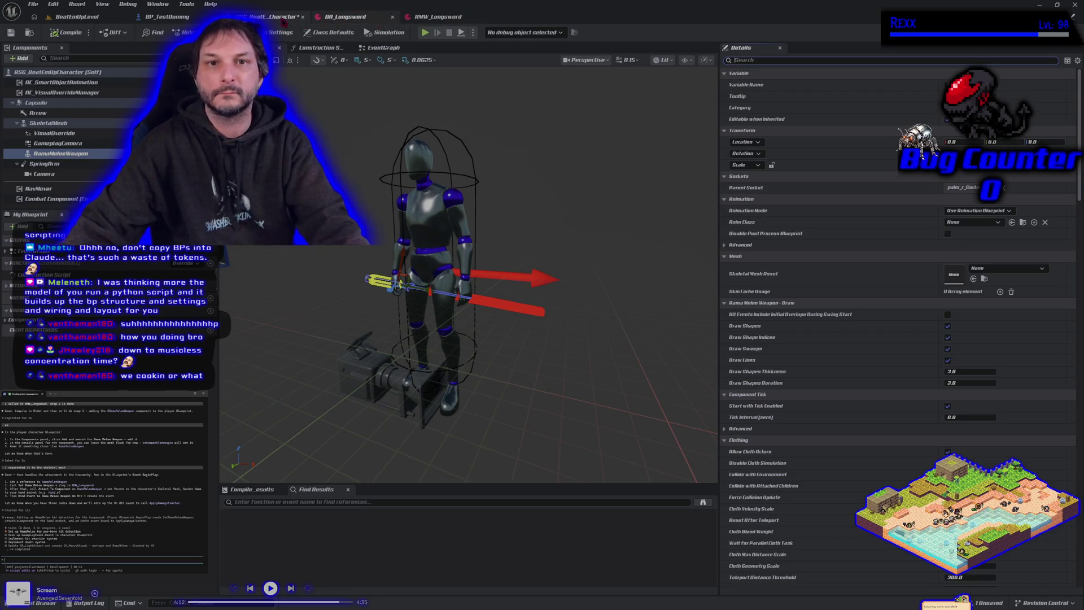
pyautogui.click(390, 48)
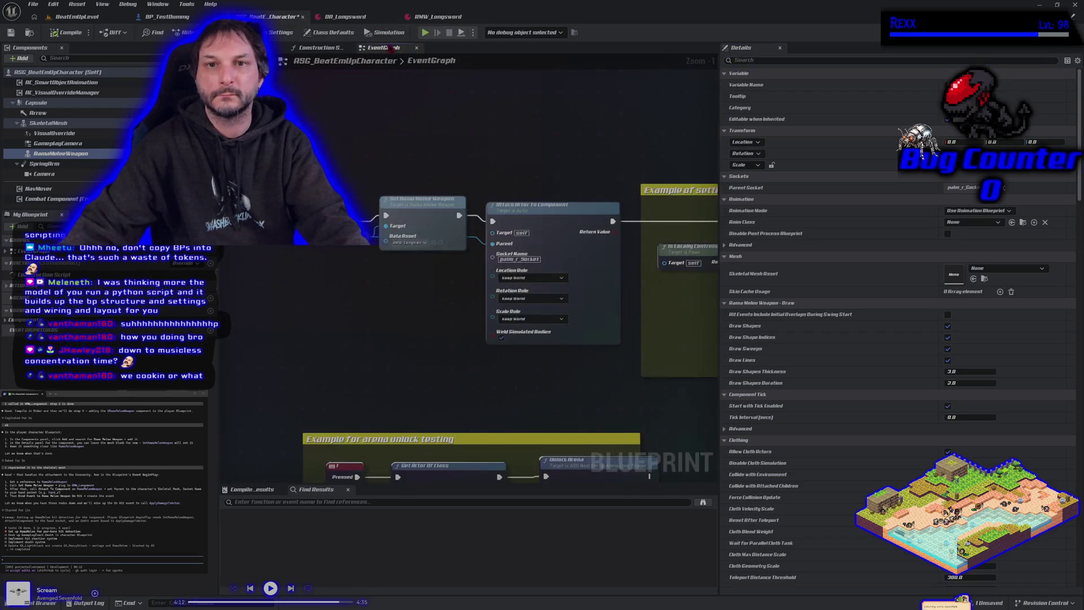
pyautogui.moveTo(369, 231); pyautogui.dragTo(332, 318)
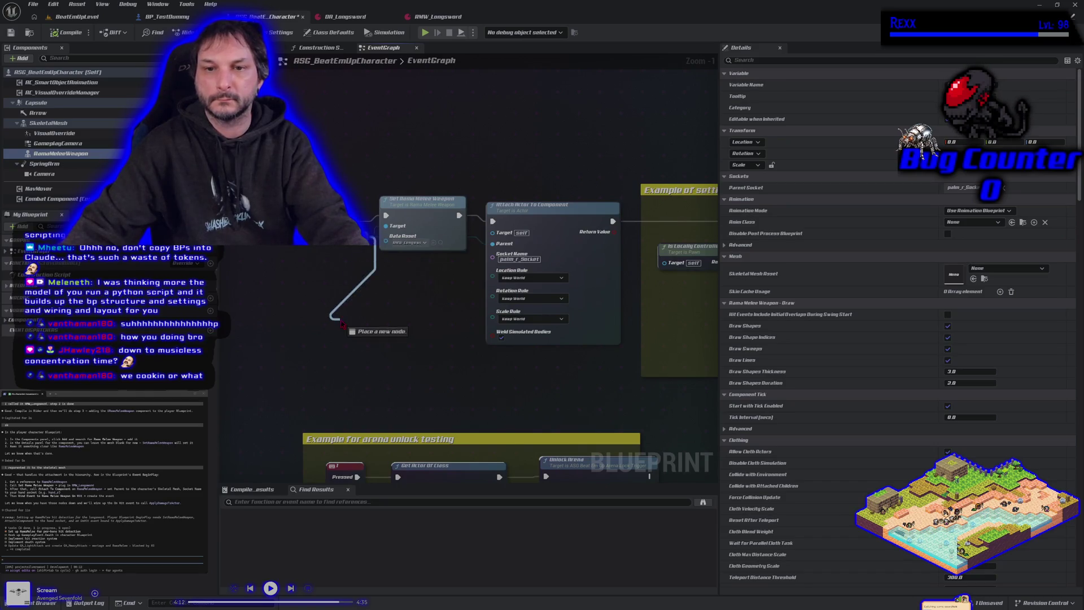
pyautogui.write('attachto')
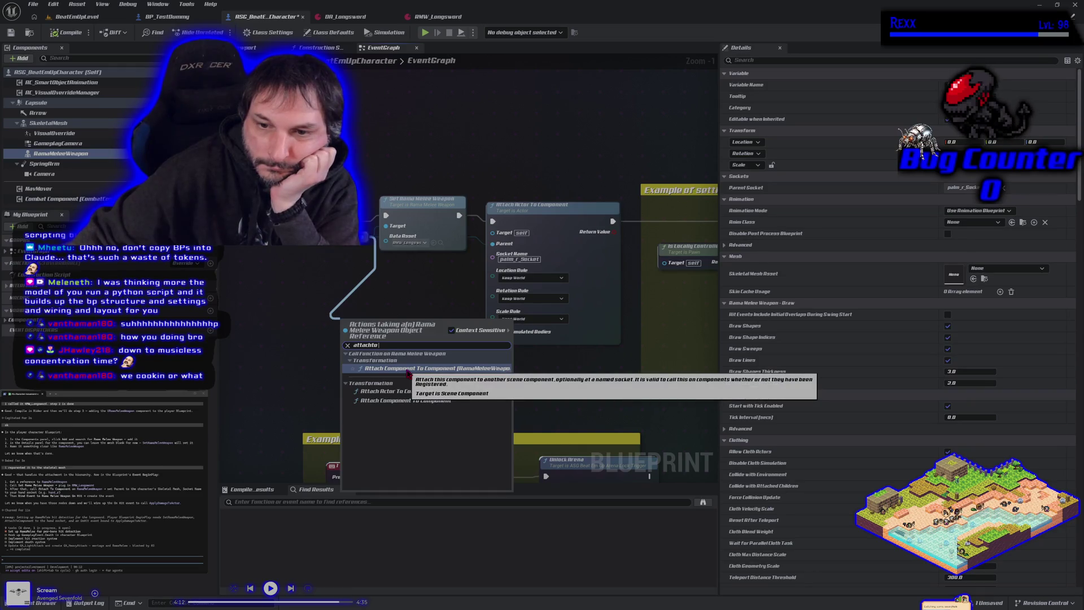
pyautogui.click(407, 368)
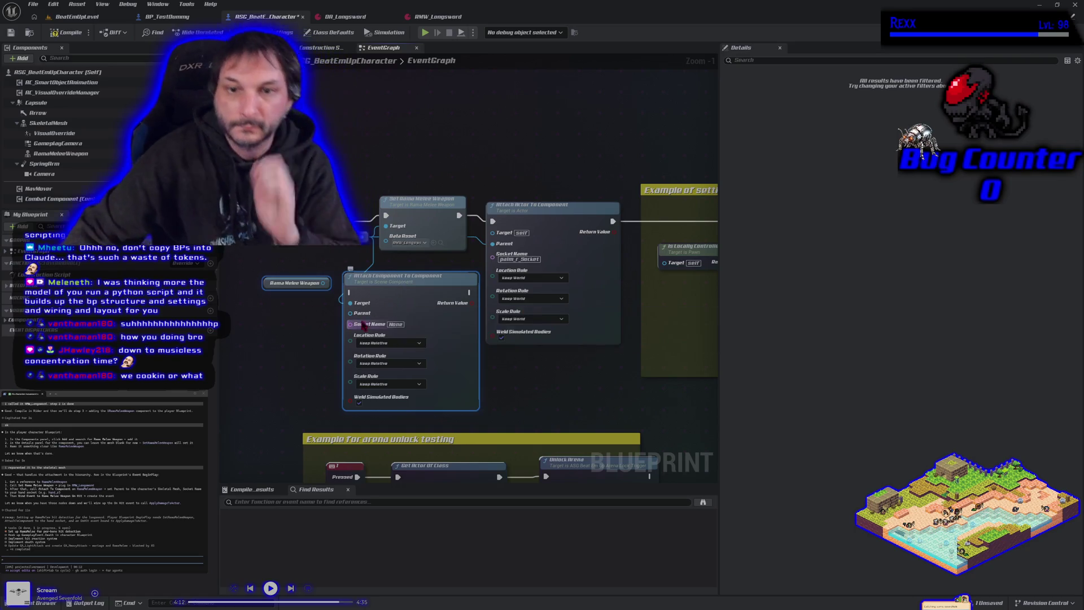
pyautogui.hotkey('ctrl', 'z')
pyautogui.hotkey('ctrl', 'z')
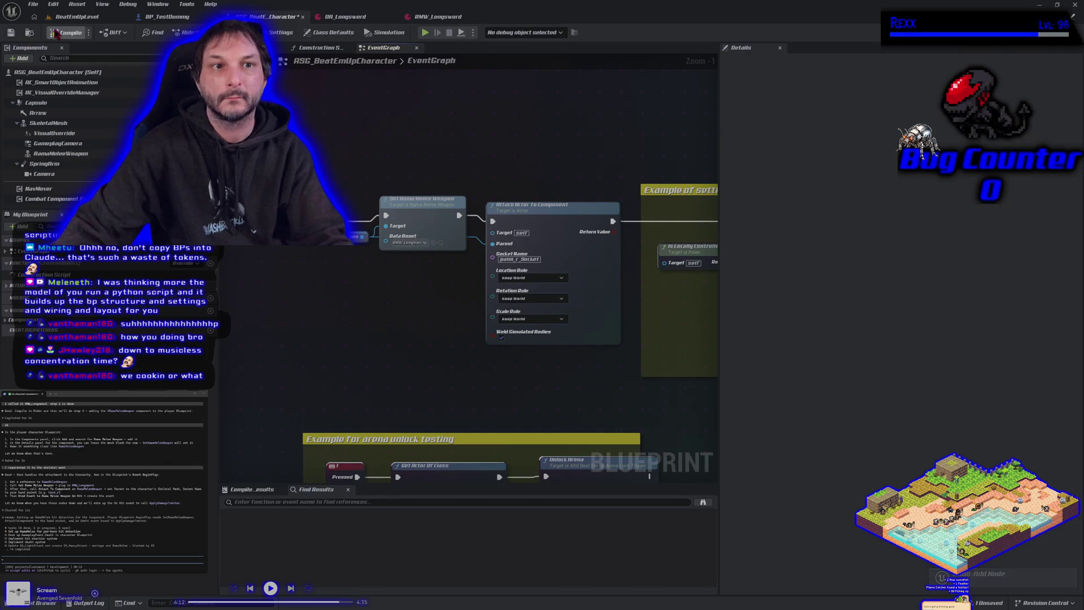
# In the Construction Script, set the attach node's Location, Rotation and Scale rules to Keep World
pyautogui.click(319, 47)
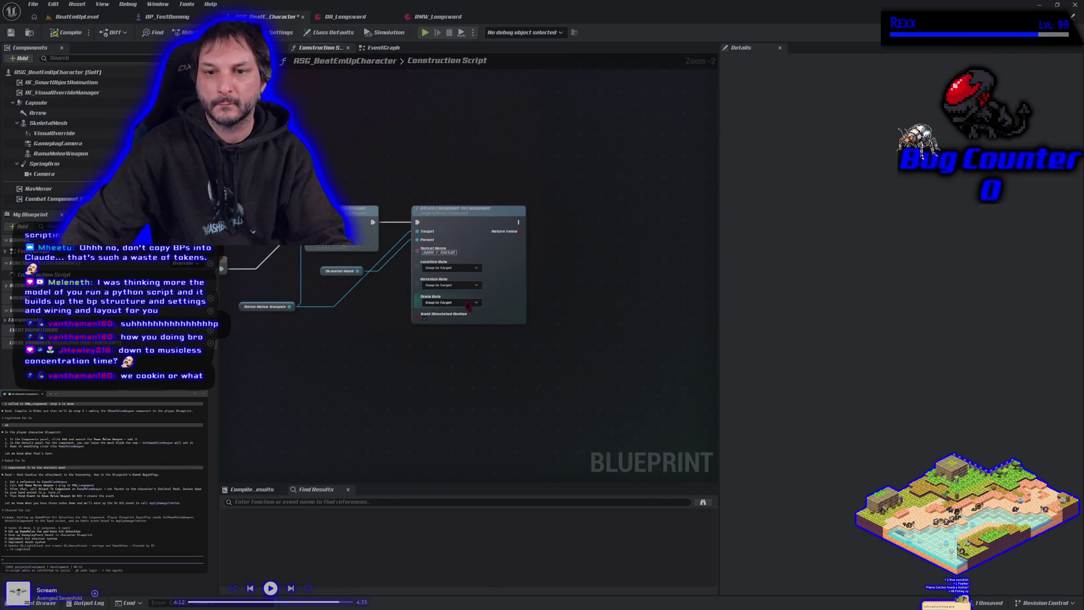
pyautogui.click(460, 268)
pyautogui.click(446, 284)
pyautogui.click(452, 285)
pyautogui.click(449, 301)
pyautogui.click(452, 302)
pyautogui.click(456, 320)
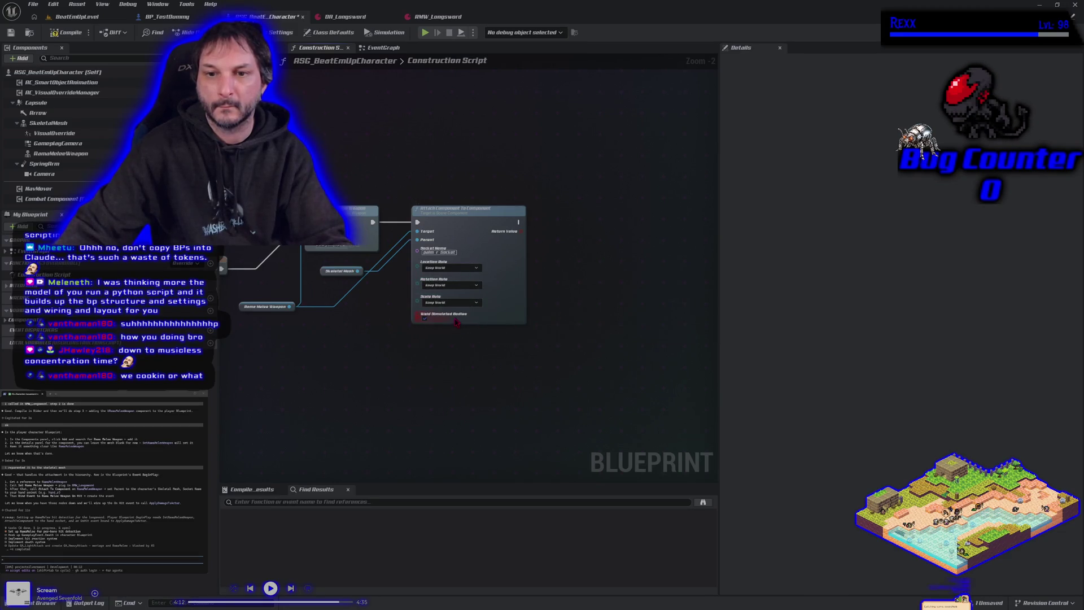
# Compile the character blueprint, check the weapon on the model, then return to the Construction Script
pyautogui.click(80, 33)
pyautogui.click(257, 47)
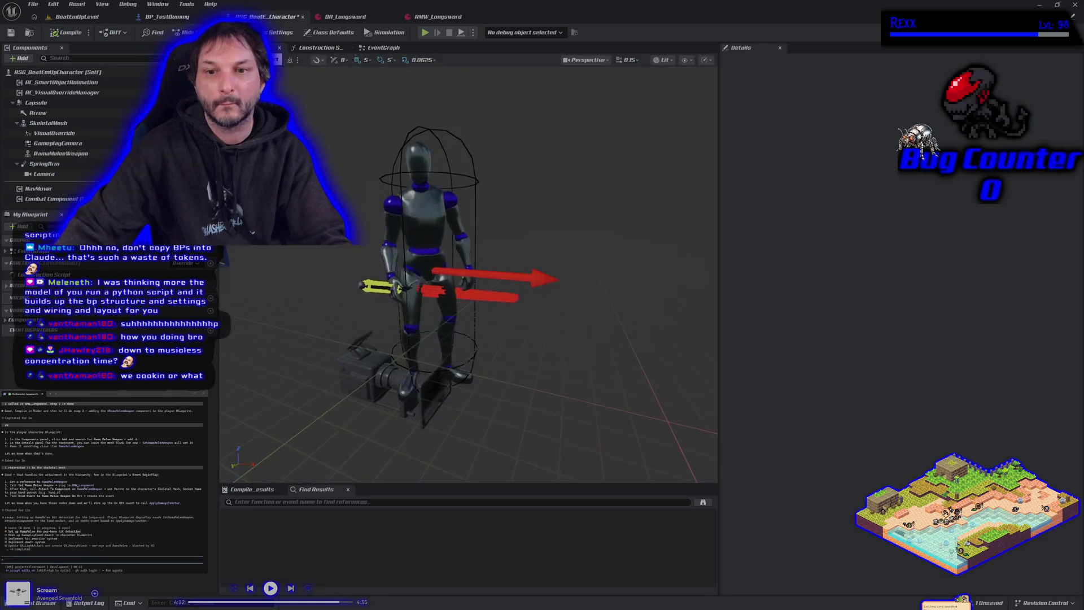
pyautogui.click(321, 47)
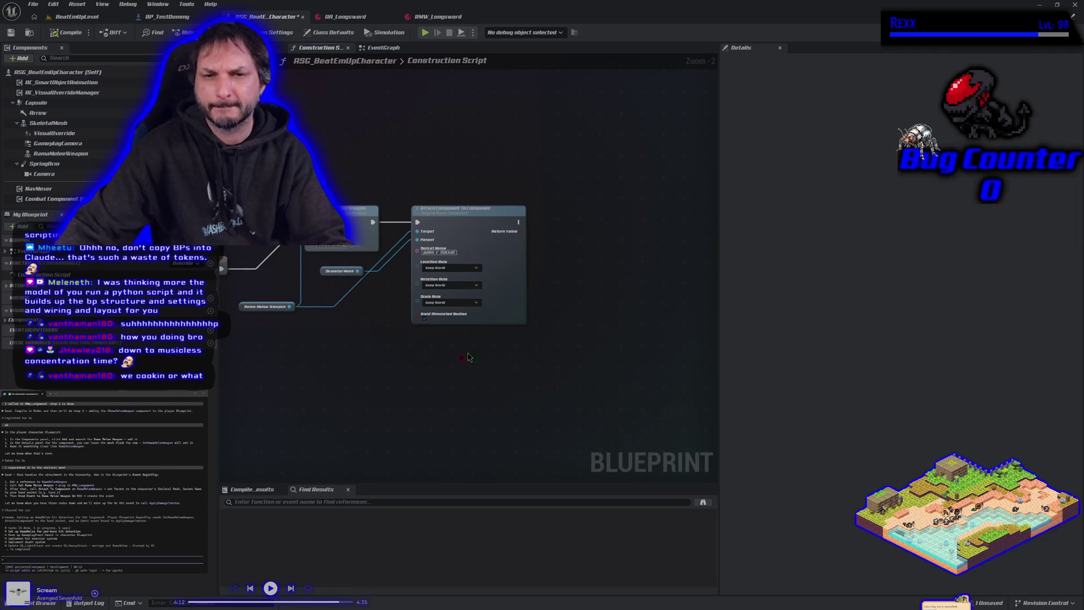
pyautogui.press('Home')
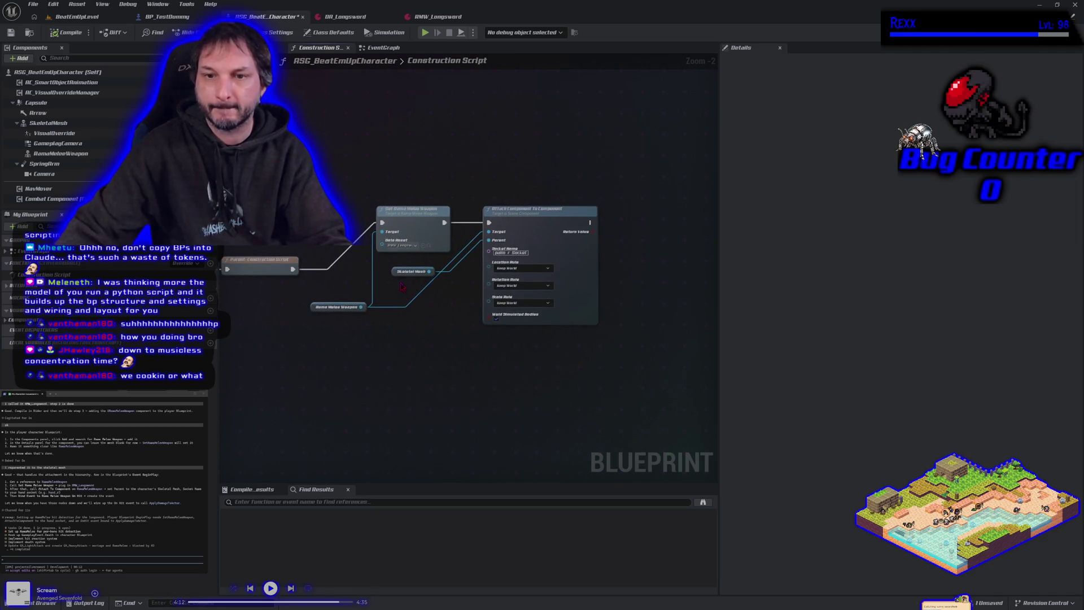
# Move the Skeletal Mesh node lower and Rama Melee Weapon up, and note relative rotation isn't updating
pyautogui.moveTo(397, 275); pyautogui.dragTo(379, 333)
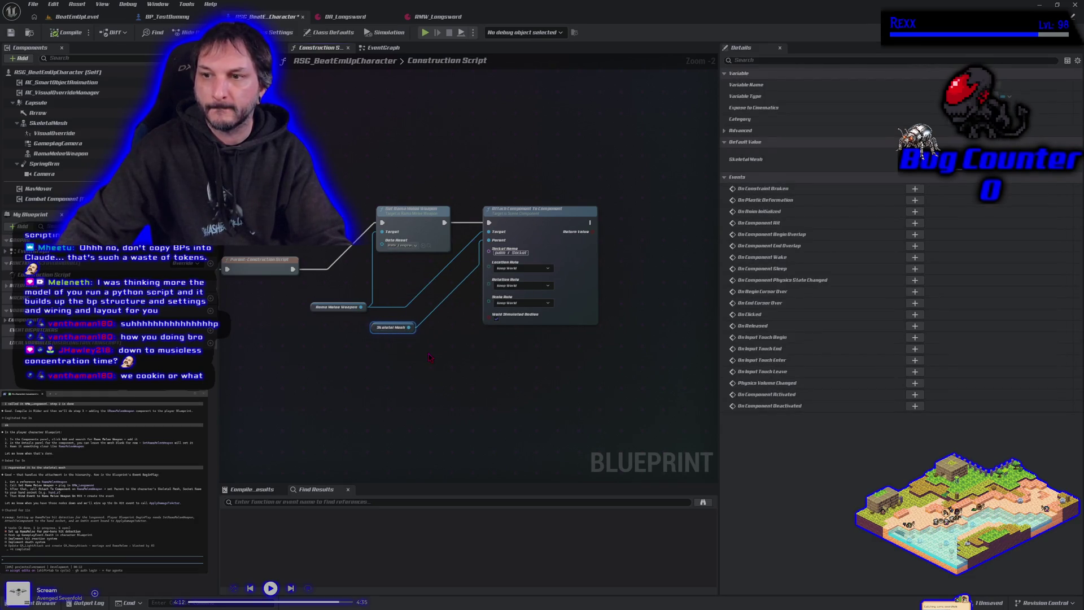
pyautogui.moveTo(315, 307); pyautogui.dragTo(316, 287)
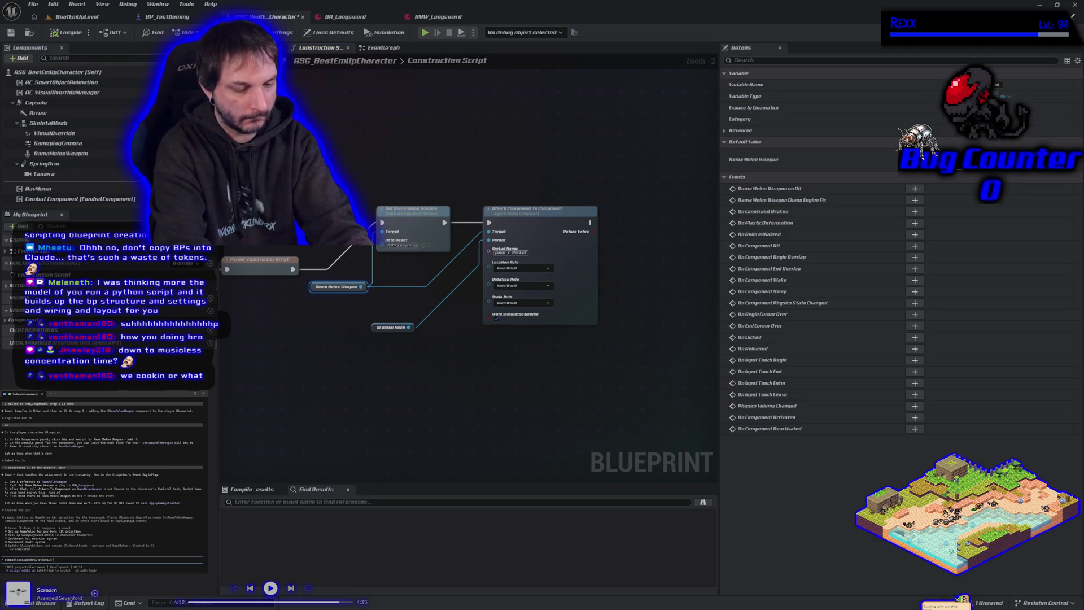
pyautogui.write('rotation isnt updating')
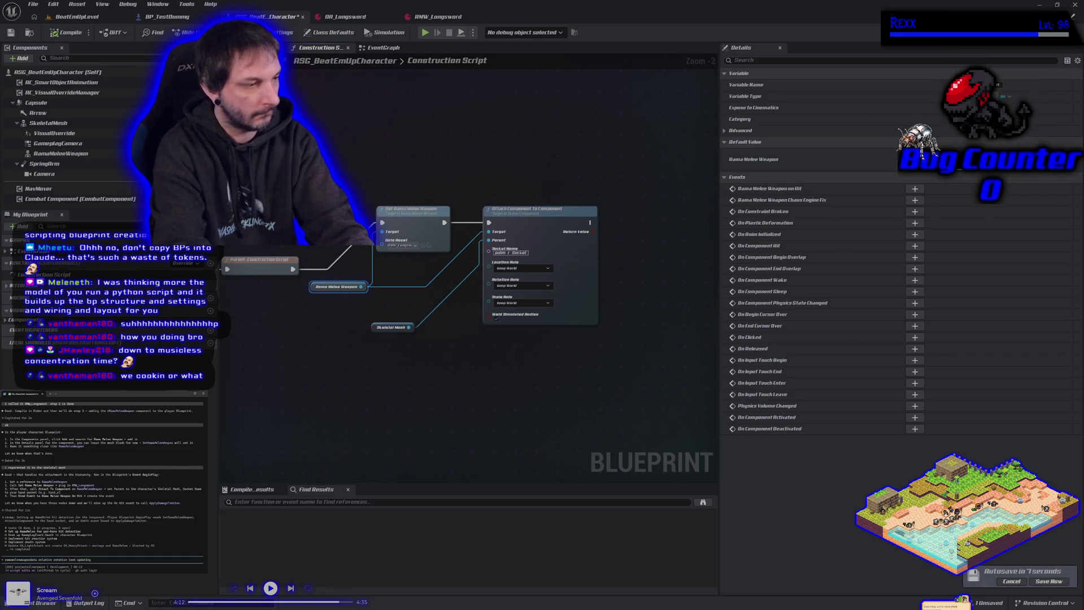
pyautogui.press('Return')
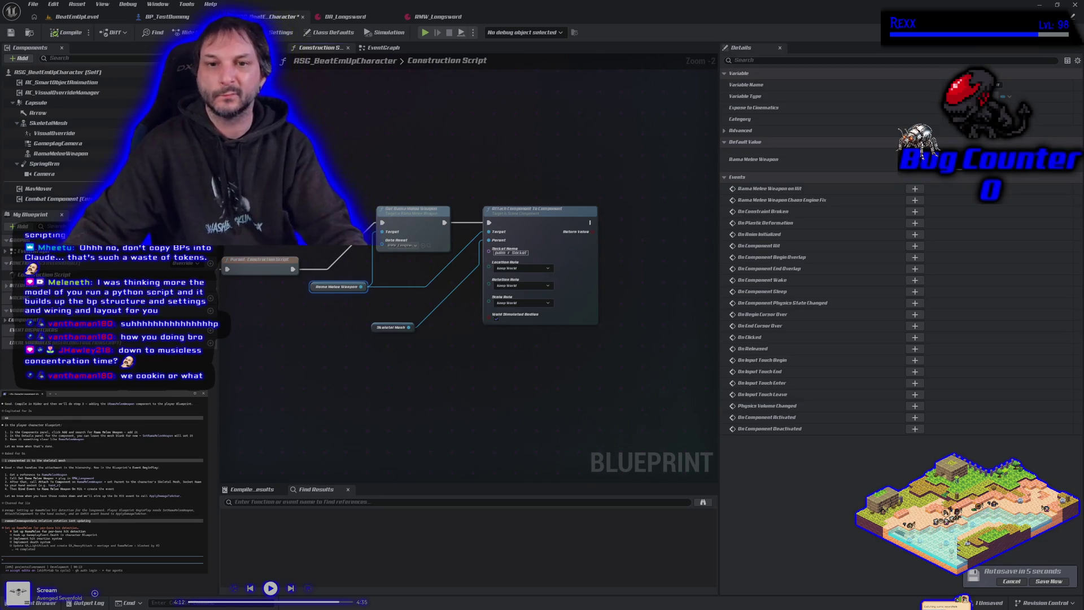
# Disconnect the parent call from Set Rama Melee Weapon and select the four weapon-attach nodes
pyautogui.keyDown('alt'); pyautogui.click(382, 222); pyautogui.keyUp('alt')
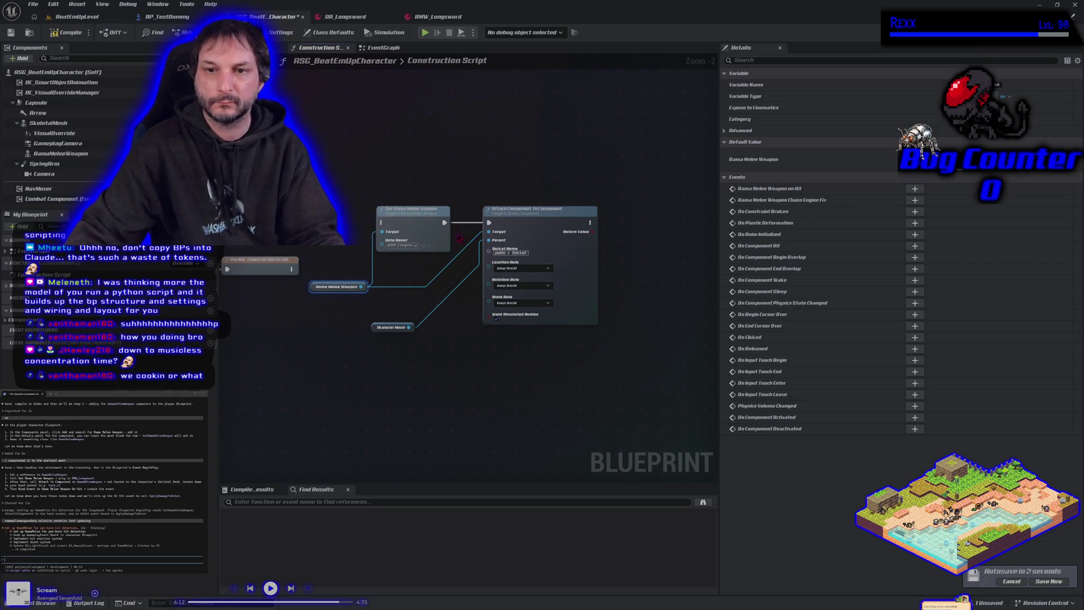
pyautogui.moveTo(345, 180)
pyautogui.mouseDown()
pyautogui.moveTo(485, 345)
pyautogui.moveTo(494, 374)
pyautogui.mouseUp()
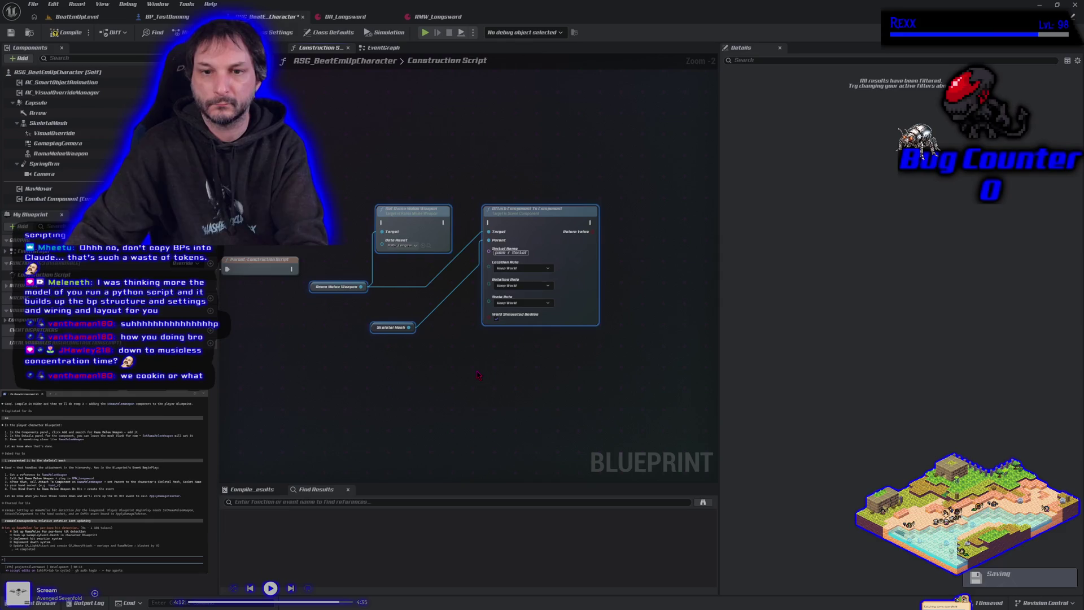
# Reconnect Parent: Construction Script's exec output to Set Rama Melee Weapon, then select the Rama Melee Weapon getter
pyautogui.click(477, 374)
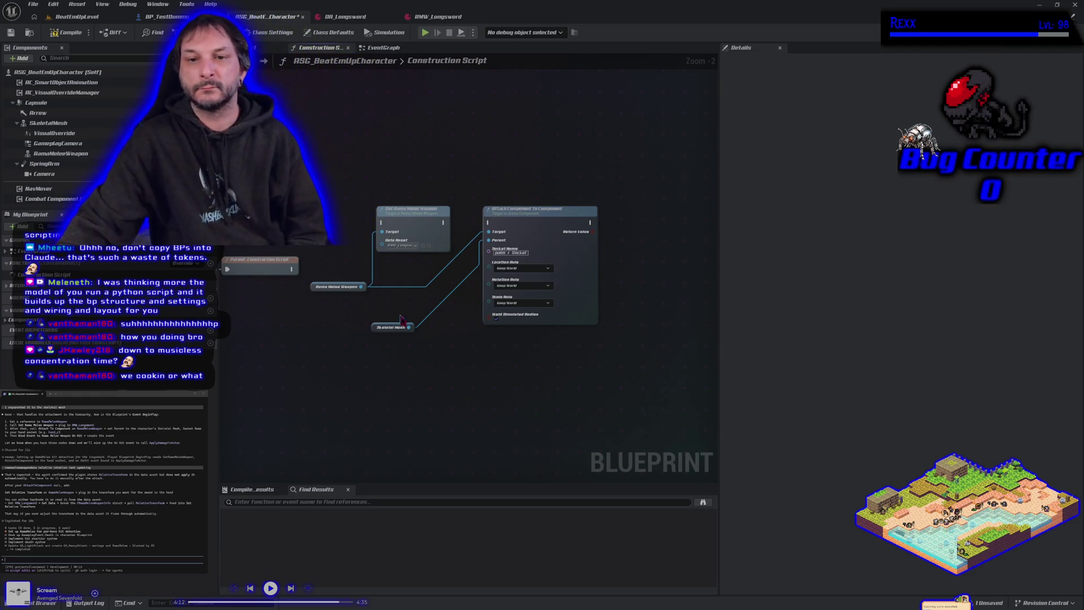
pyautogui.moveTo(291, 269)
pyautogui.mouseDown()
pyautogui.moveTo(350, 255)
pyautogui.moveTo(382, 226)
pyautogui.moveTo(489, 222)
pyautogui.mouseUp()
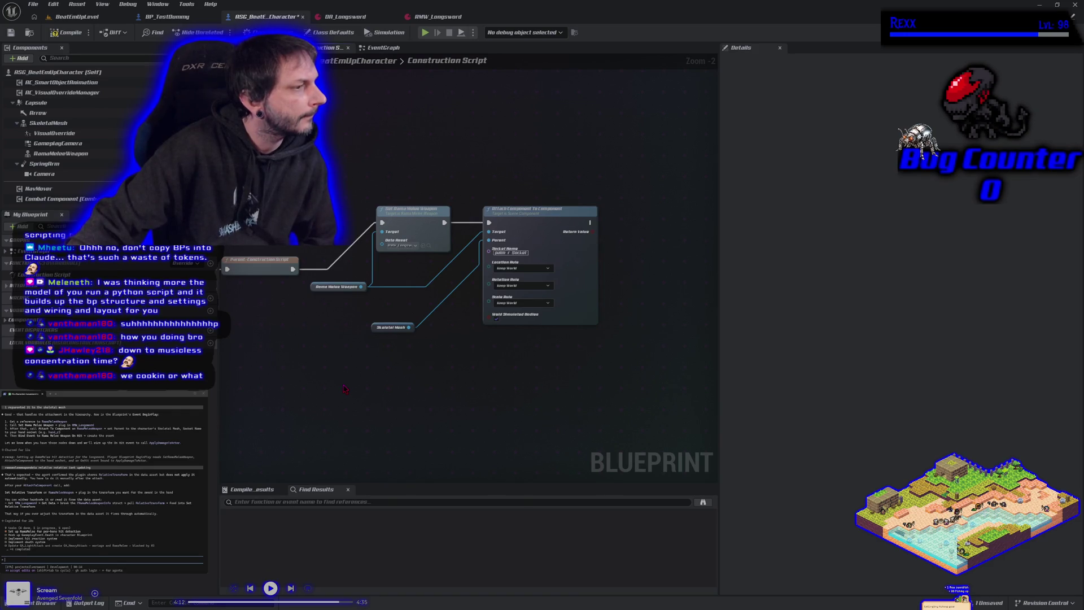
pyautogui.moveTo(472, 371)
pyautogui.mouseDown()
pyautogui.moveTo(423, 371)
pyautogui.moveTo(415, 358)
pyautogui.moveTo(424, 359)
pyautogui.mouseUp()
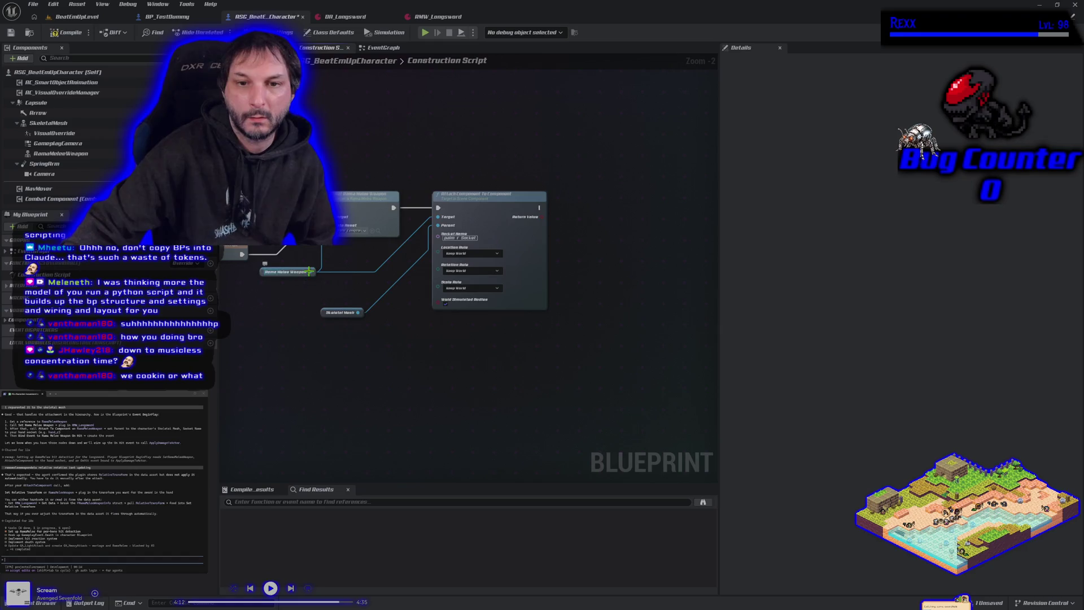
pyautogui.click(291, 272)
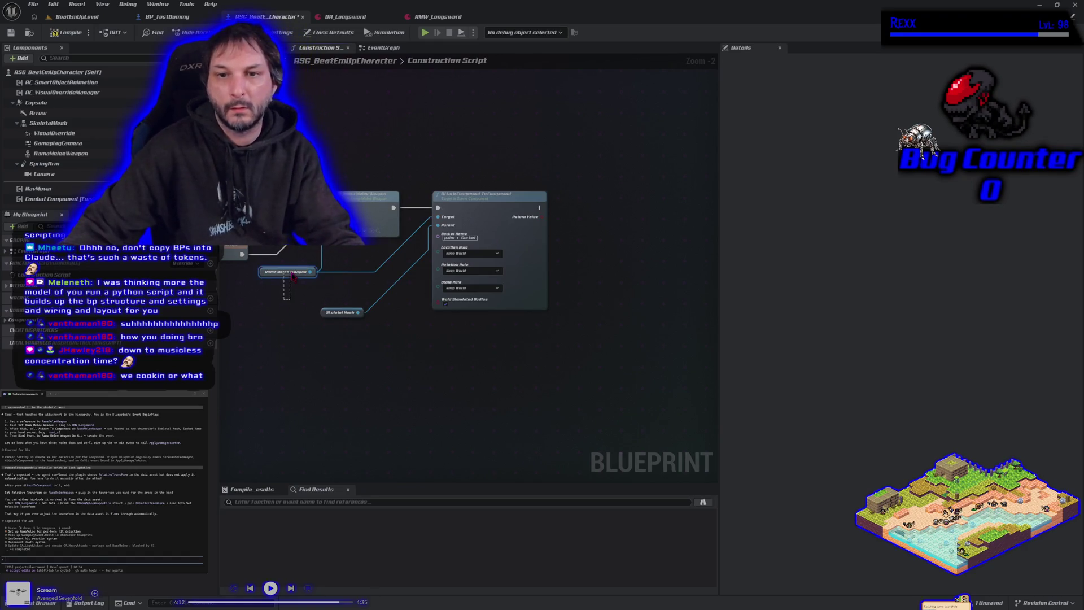
# Paste a second Rama Melee Weapon getter and link it to the Target input
pyautogui.hotkey('ctrl', 'v')
pyautogui.moveTo(405, 251); pyautogui.dragTo(438, 221)
pyautogui.moveTo(359, 251)
pyautogui.mouseDown()
pyautogui.moveTo(350, 242)
pyautogui.moveTo(352, 261)
pyautogui.mouseUp()
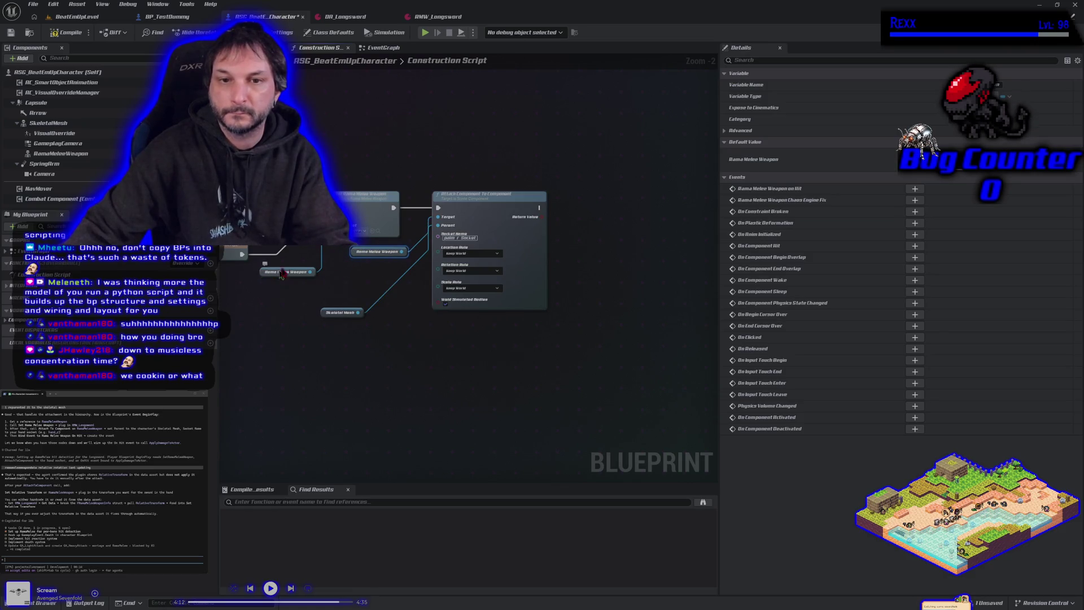
pyautogui.moveTo(462, 352); pyautogui.dragTo(408, 353)
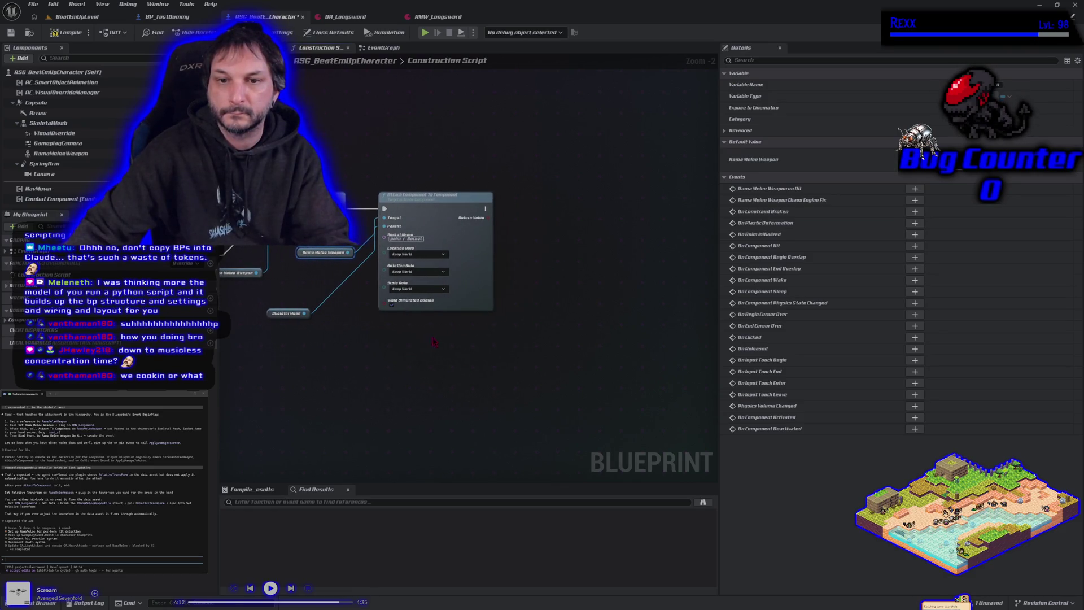
# Add a Set Relative Rotation node from a copied weapon reference and run it after the attach step
pyautogui.click(260, 277)
pyautogui.hotkey('ctrl', 'c')
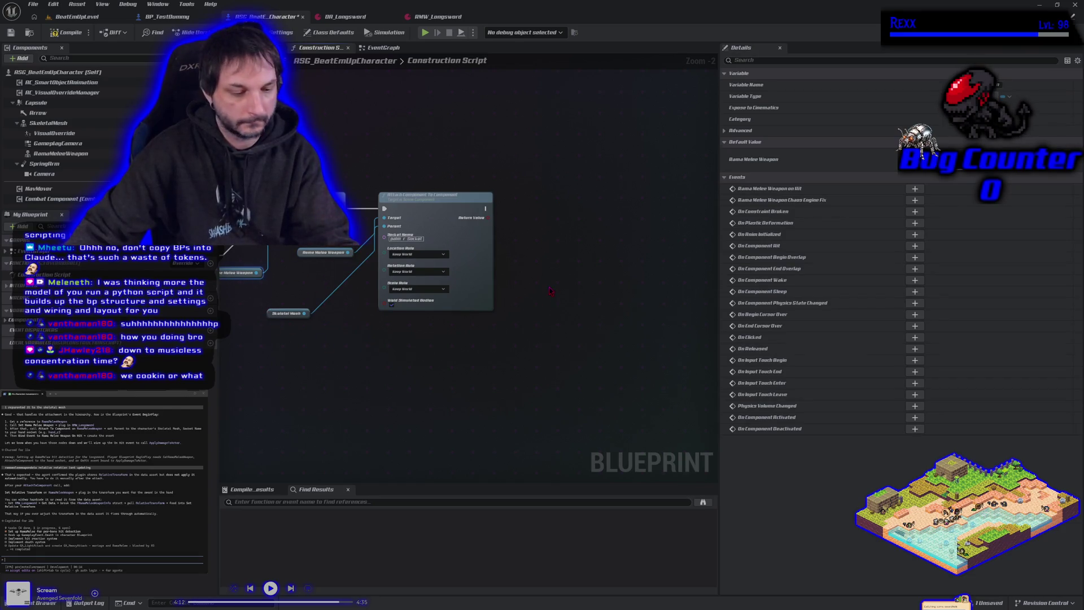
pyautogui.hotkey('ctrl', 'v')
pyautogui.moveTo(596, 284); pyautogui.dragTo(614, 286)
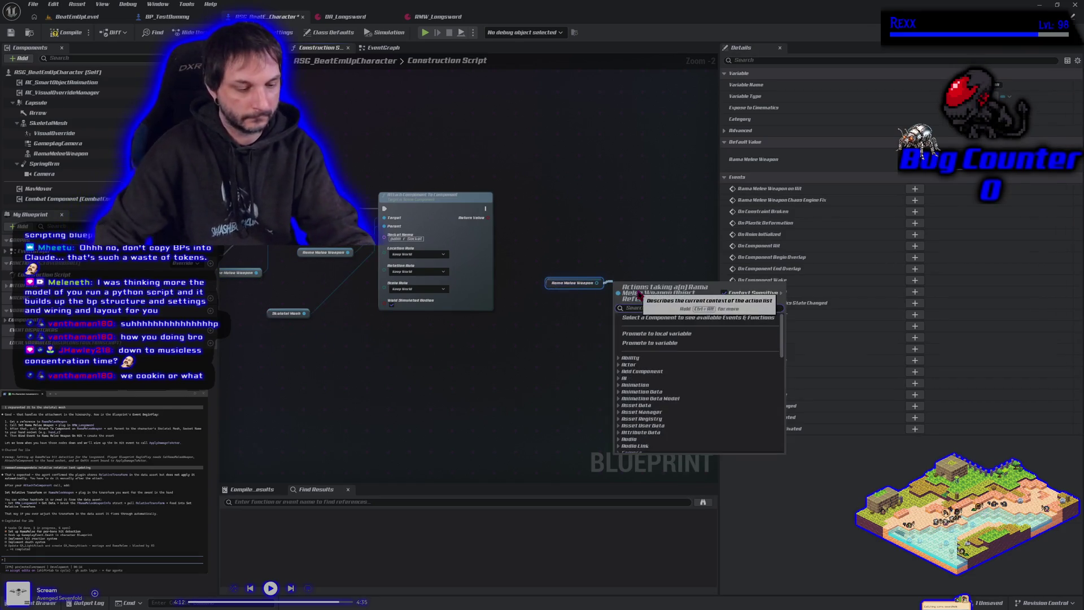
pyautogui.write('set relative')
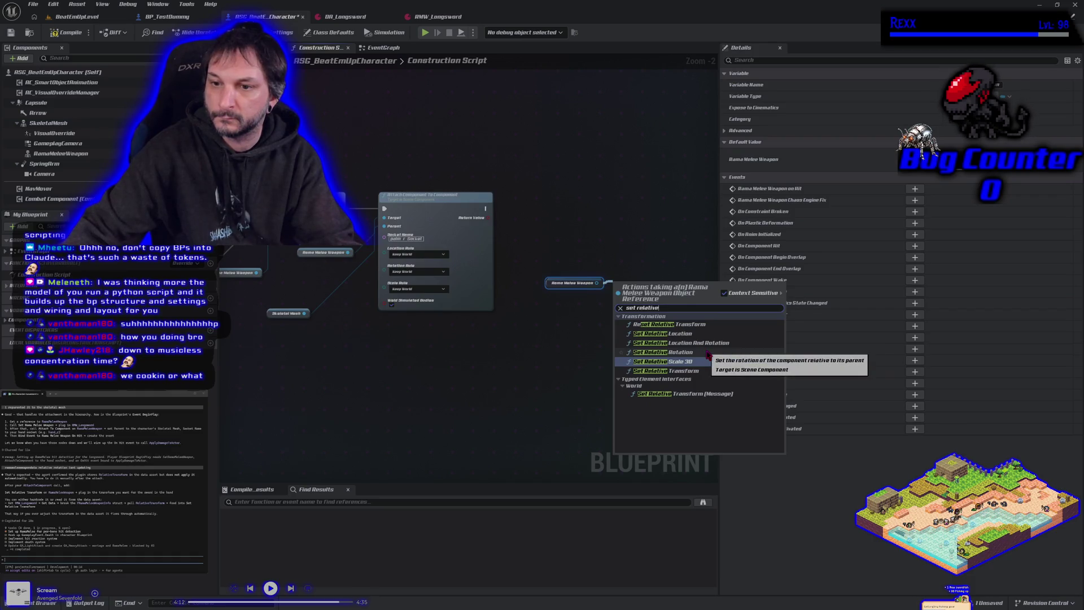
pyautogui.click(707, 352)
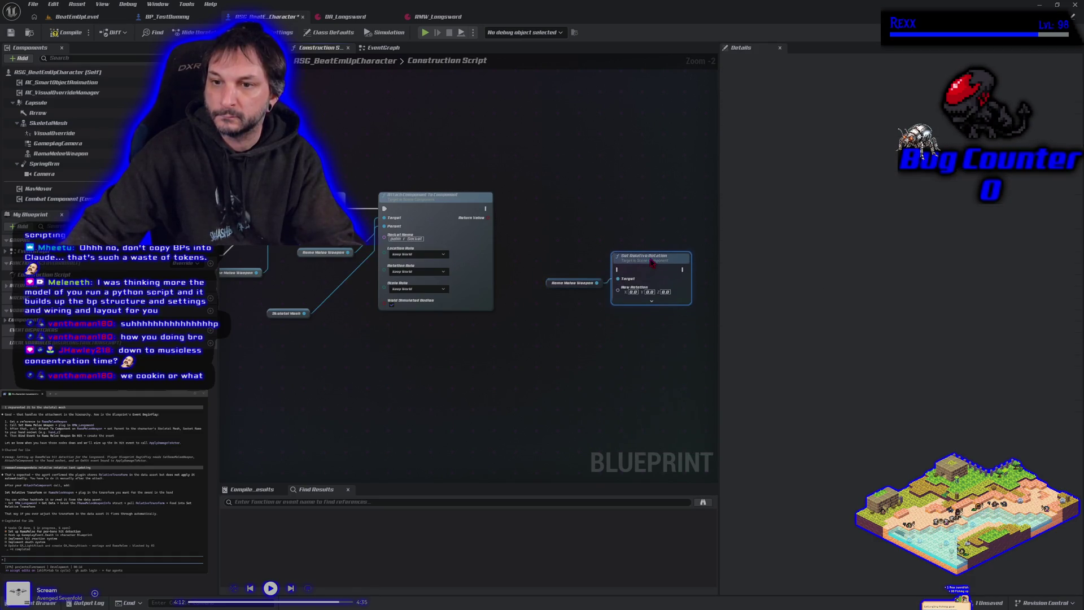
pyautogui.moveTo(485, 208); pyautogui.dragTo(618, 269)
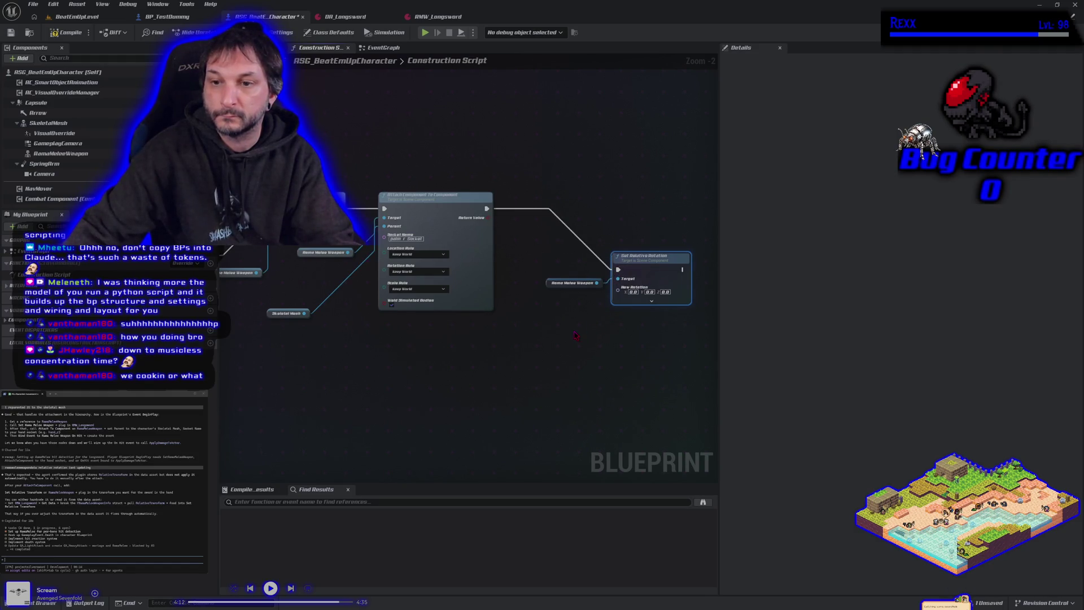
pyautogui.moveTo(430, 363); pyautogui.dragTo(457, 350)
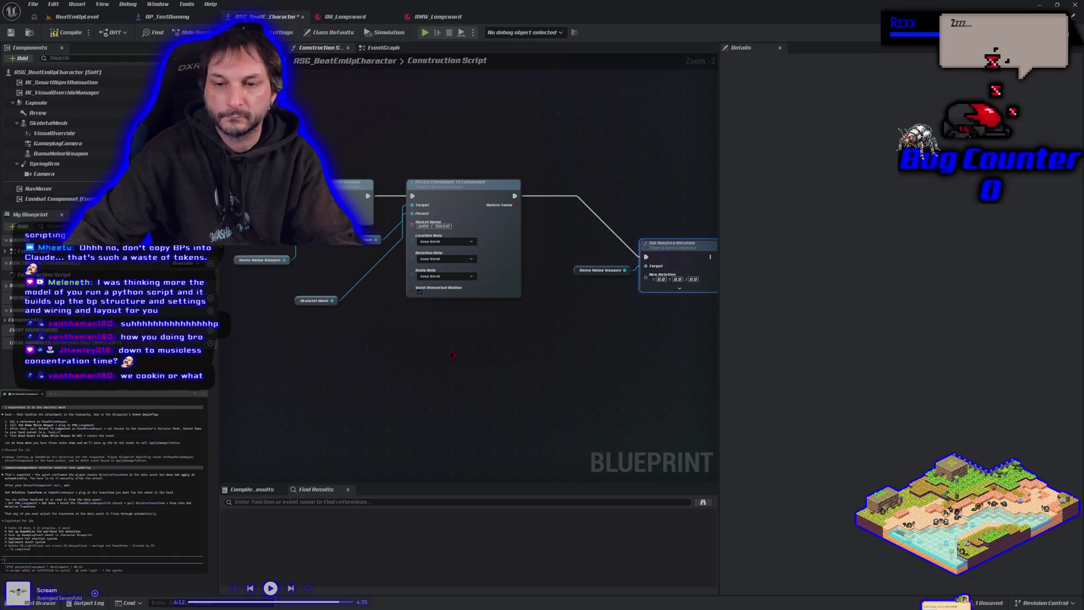
pyautogui.rightClick(430, 351)
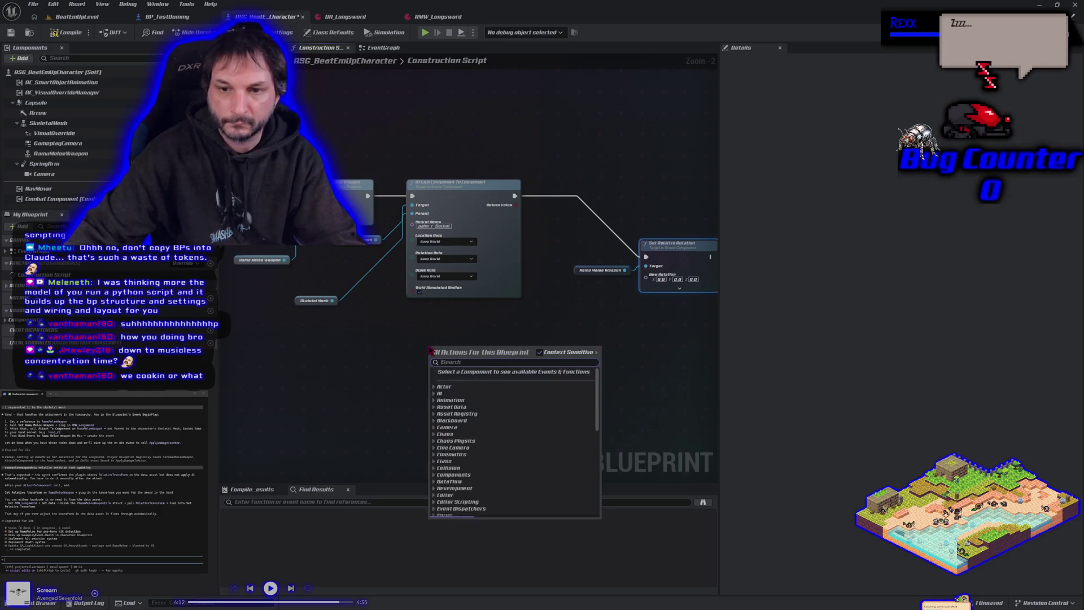
pyautogui.write('get rama')
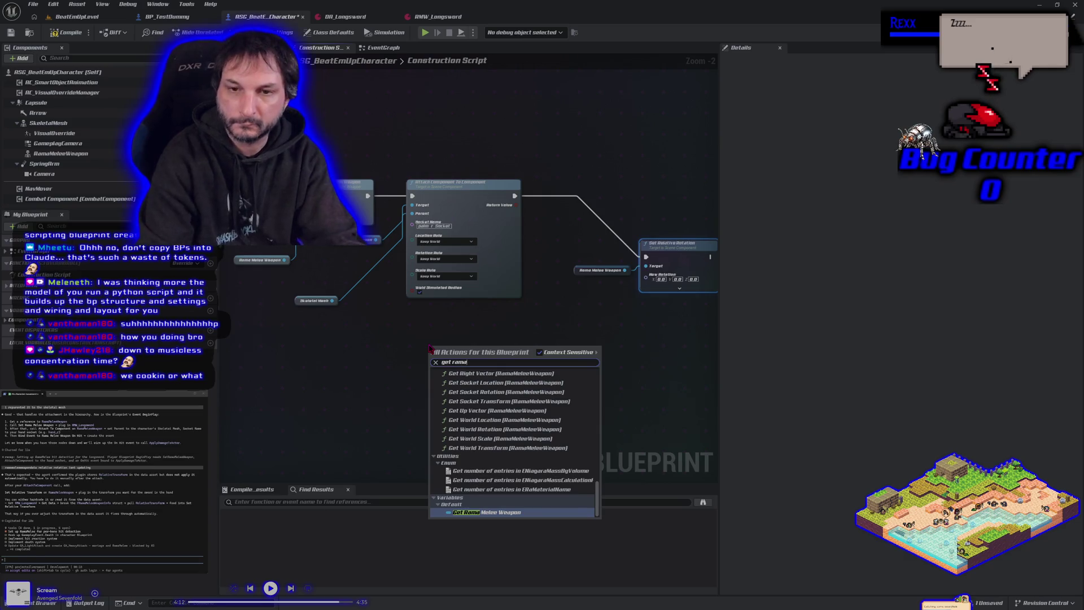
pyautogui.press('BackSpace')
pyautogui.press('BackSpace')
pyautogui.press('BackSpace')
pyautogui.write('m')
pyautogui.press('BackSpace')
pyautogui.press('BackSpace')
pyautogui.write('data')
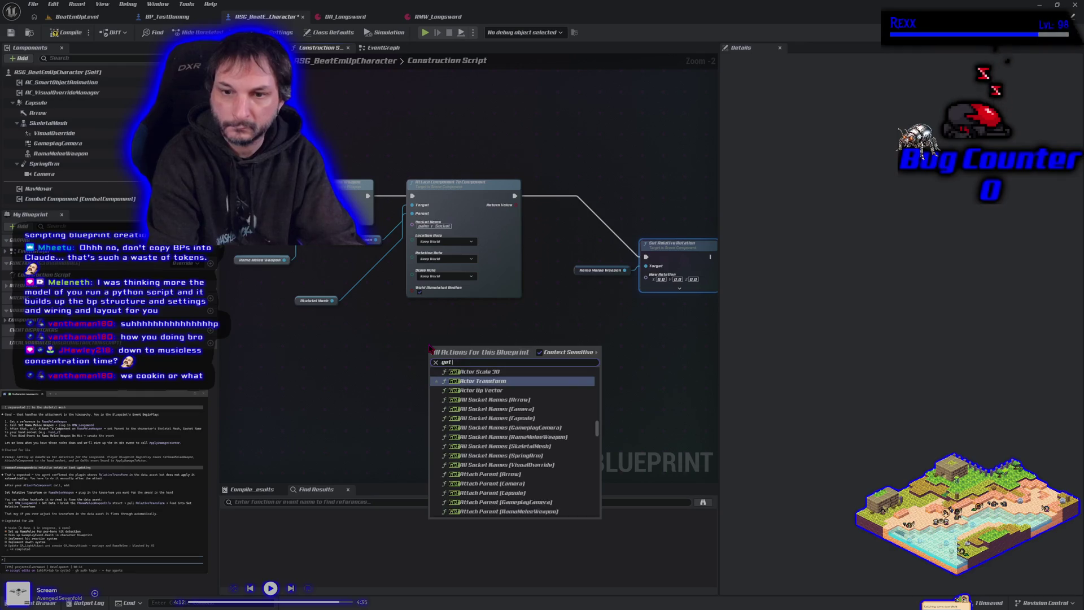
pyautogui.write(' asset')
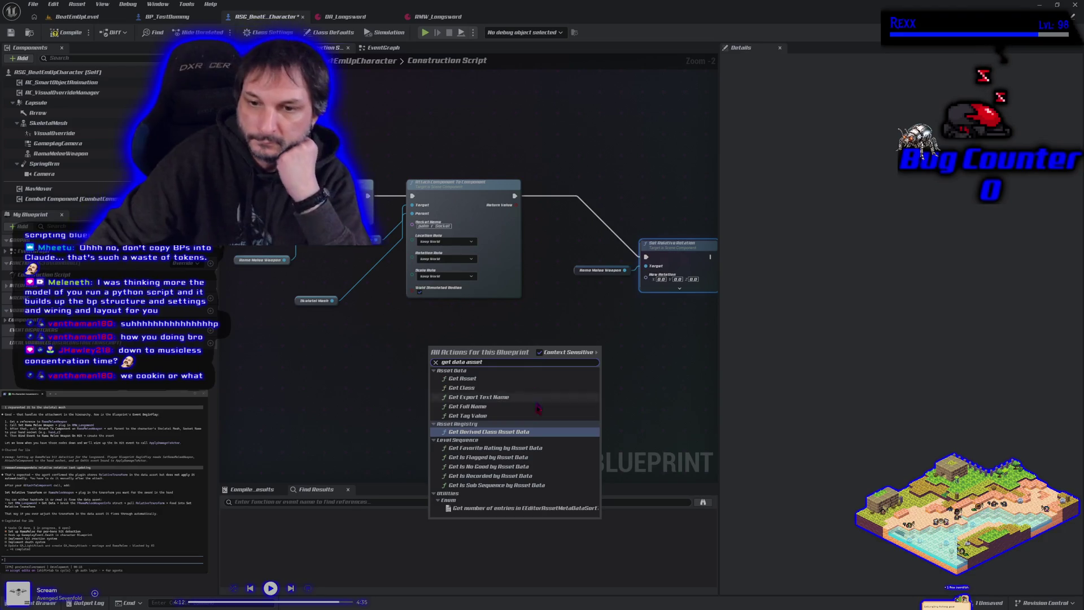
pyautogui.click(474, 378)
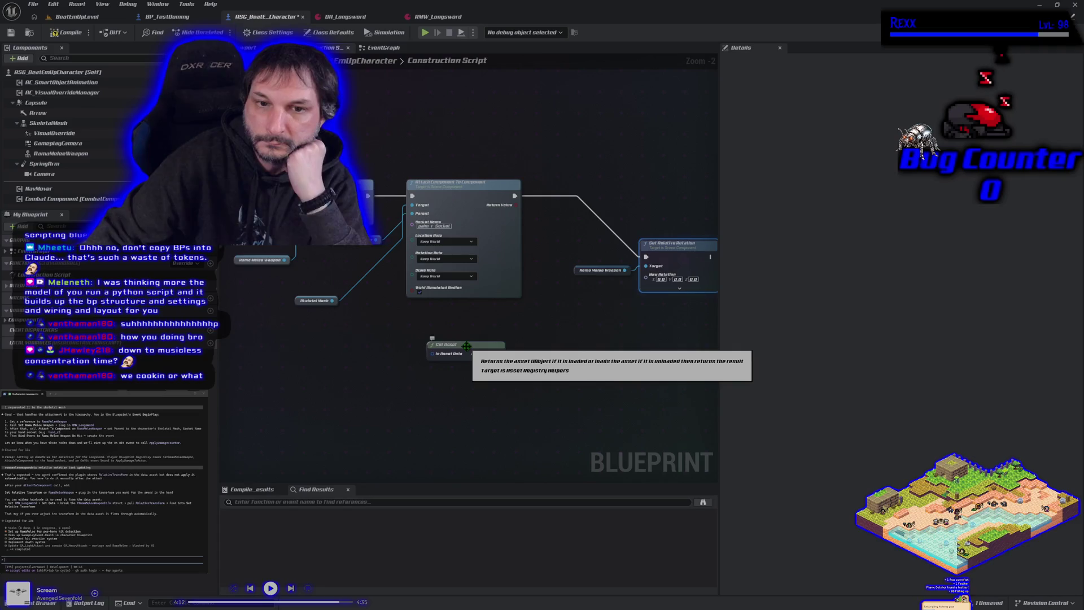
pyautogui.click(467, 346)
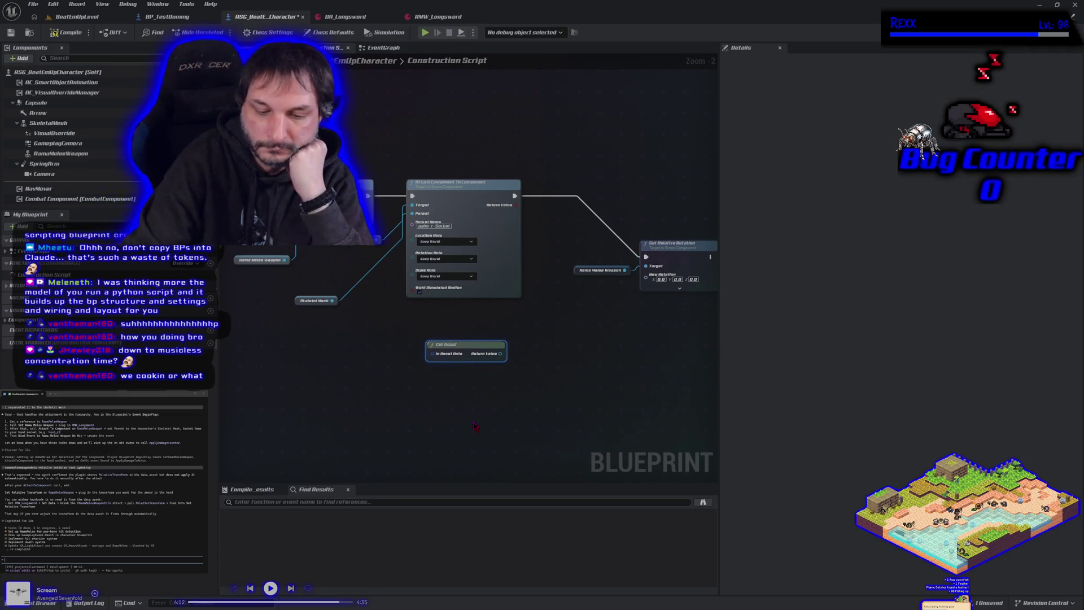
pyautogui.press('Delete')
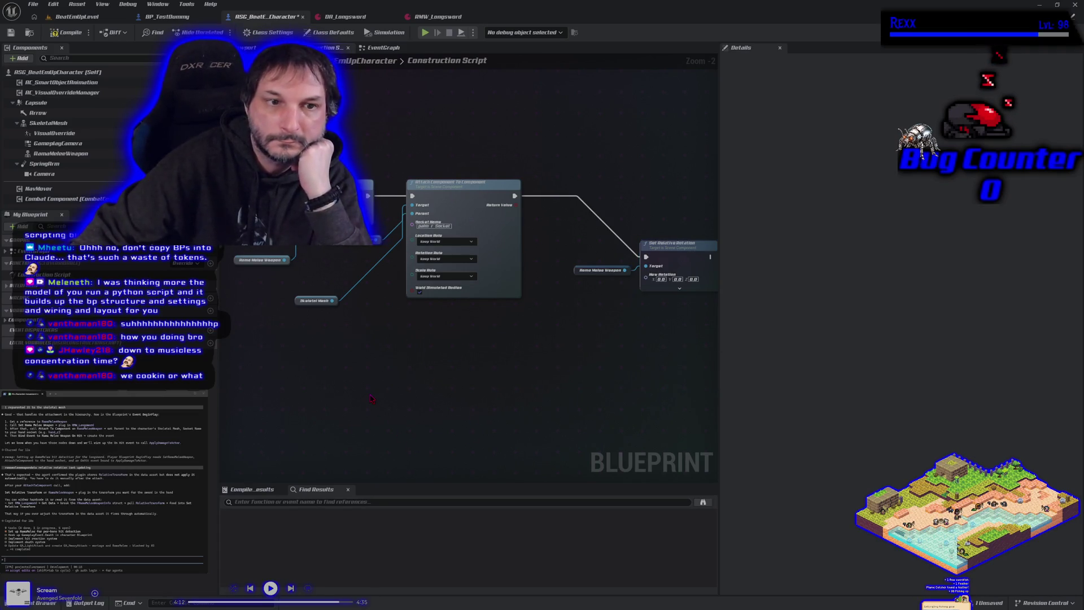
pyautogui.moveTo(368, 373); pyautogui.dragTo(466, 374)
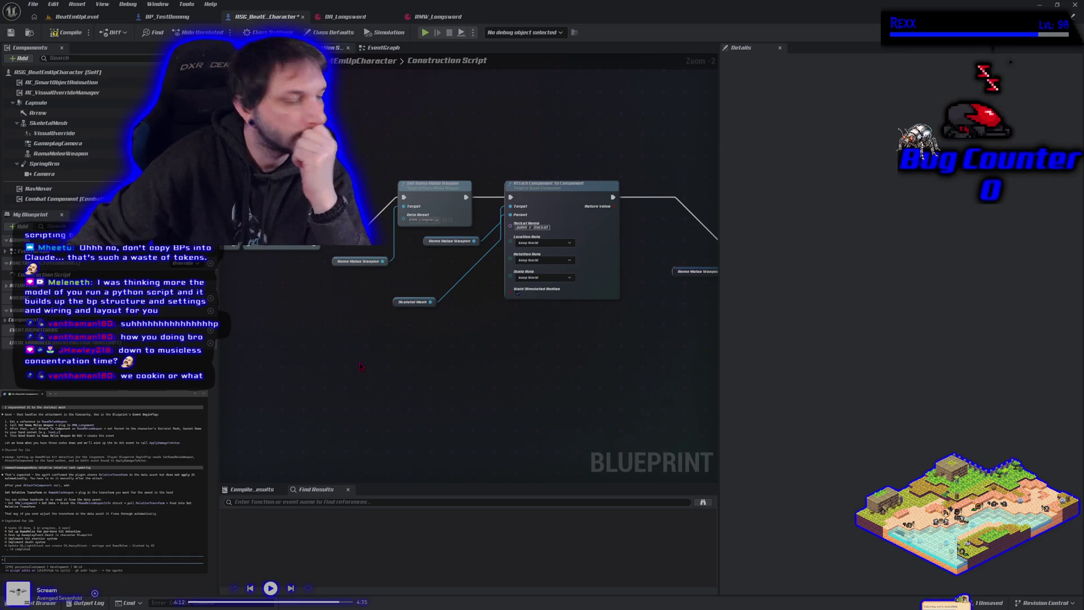
# Search the Blueprint actions for 'get rmw' and dismiss the empty result
pyautogui.rightClick(364, 367)
pyautogui.write('ge')
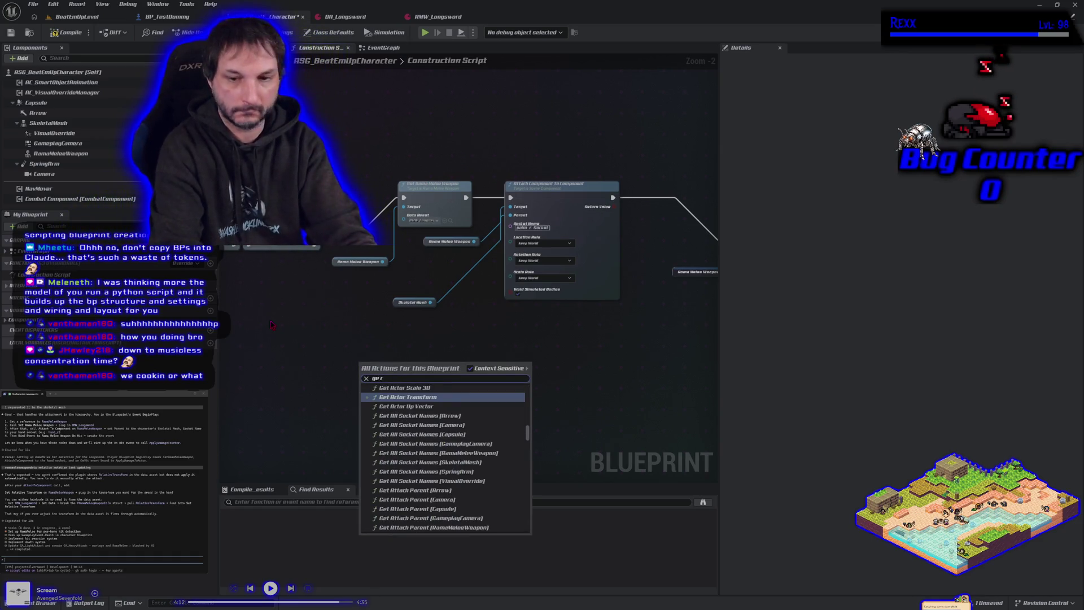
pyautogui.write('t rmw')
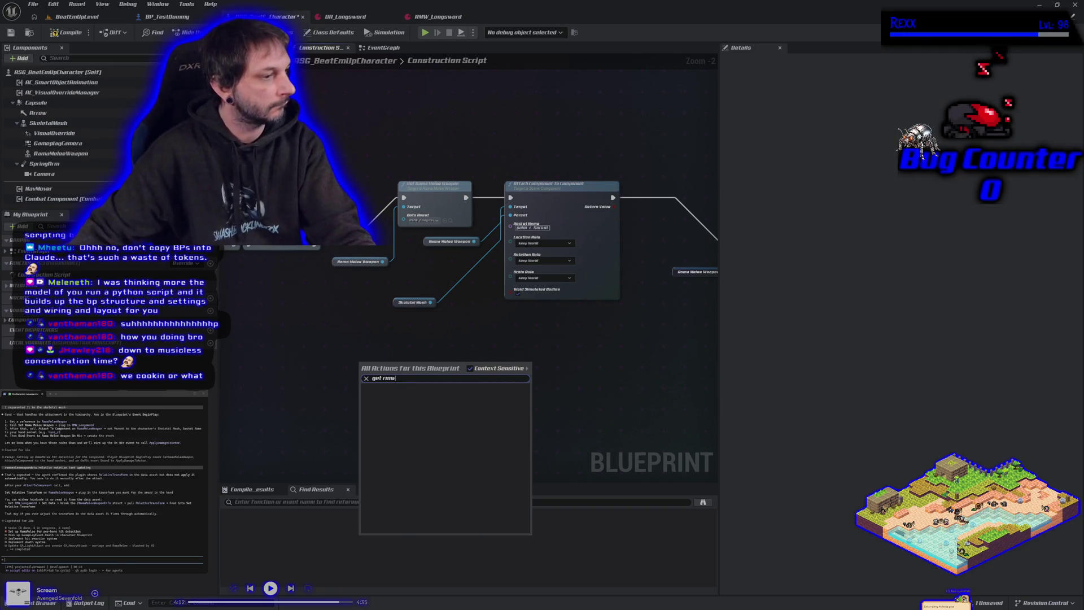
pyautogui.press('Escape')
# Ask the Claude terminal how to reference RMW_Longsword in the player BP, then whether to use weapon data
pyautogui.write('how do i get a reference to RMW')
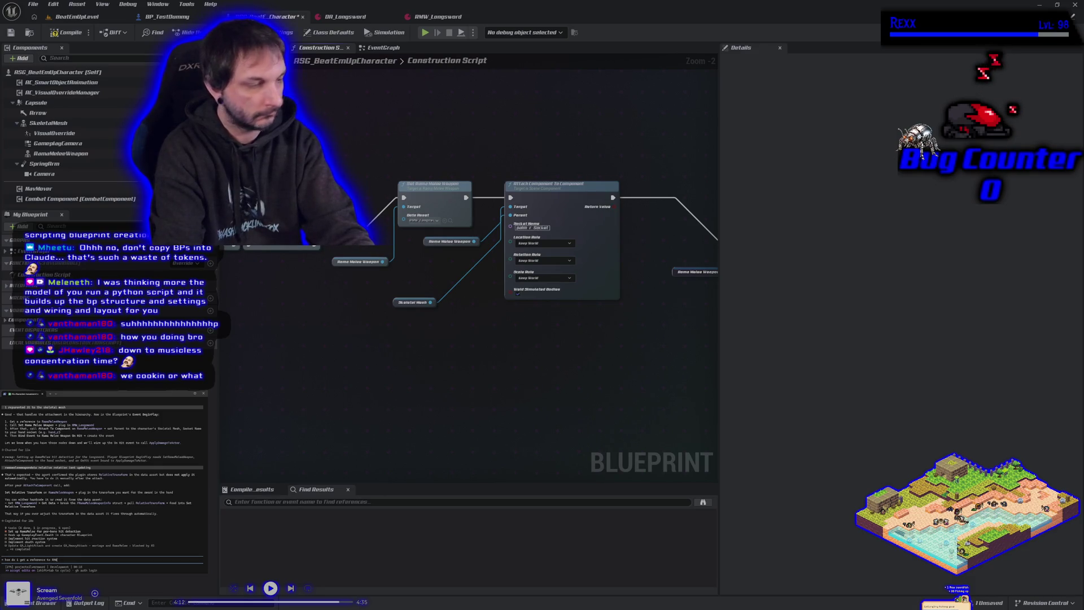
pyautogui.write('_Long')
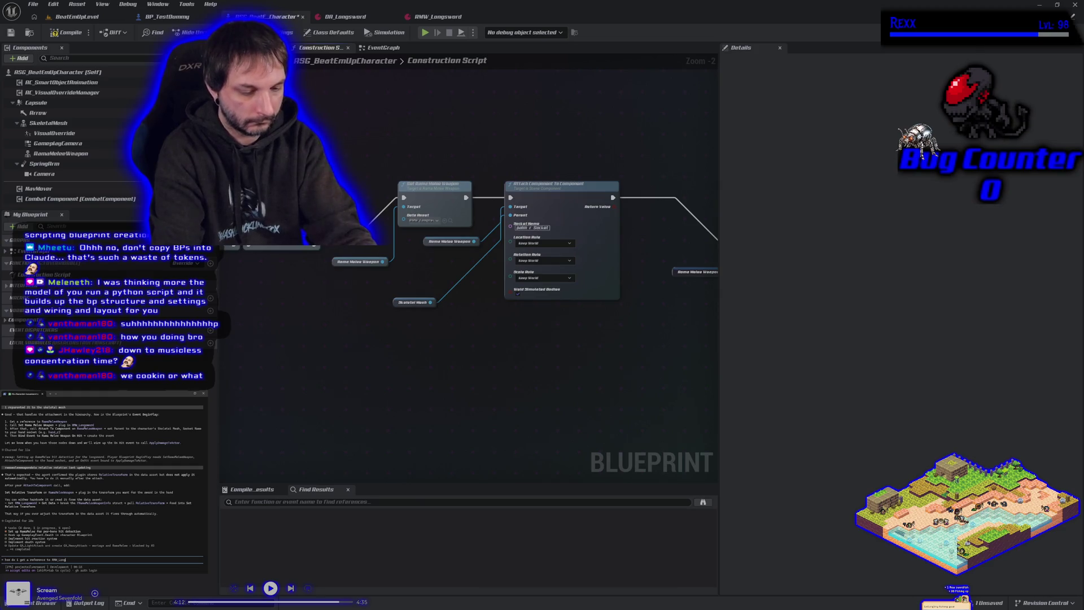
pyautogui.write('sword in the')
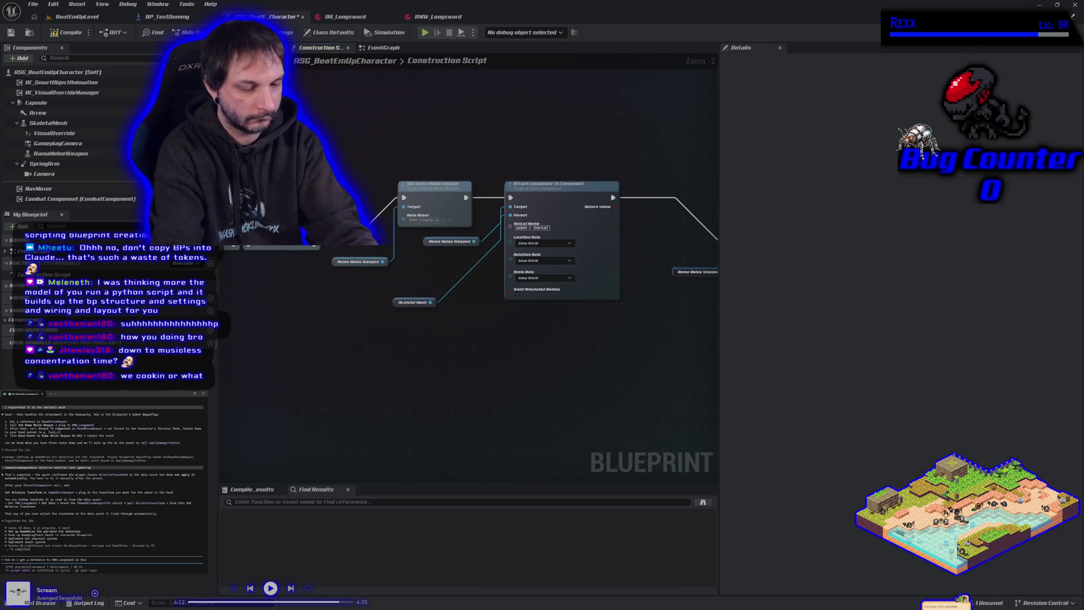
pyautogui.write(' character')
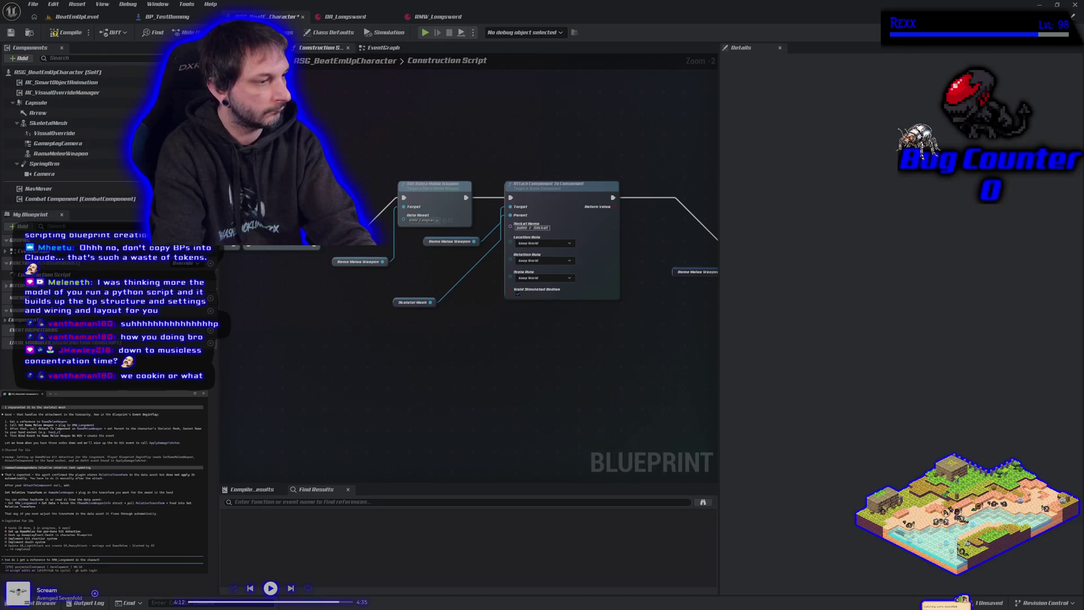
pyautogui.press('BackSpace')
pyautogui.write('player bp?')
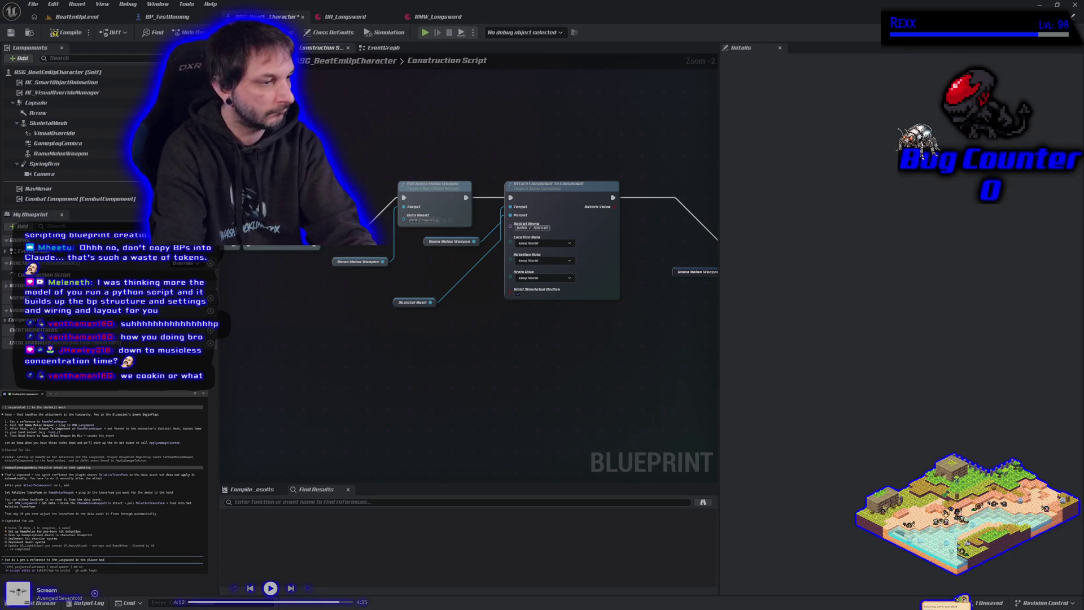
pyautogui.press('Return')
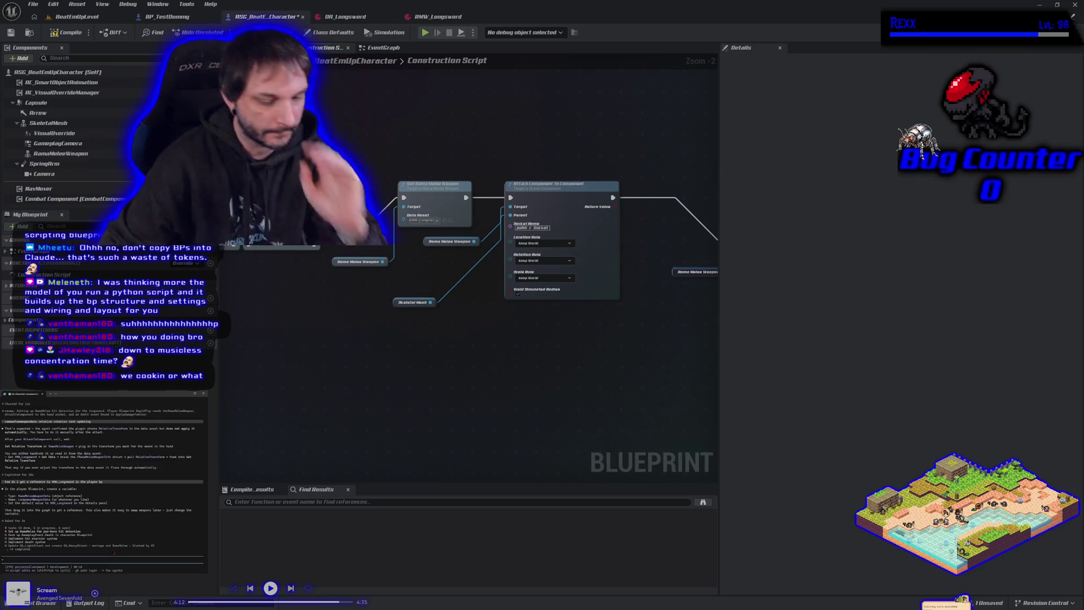
pyautogui.write('thes')
pyautogui.write('should')
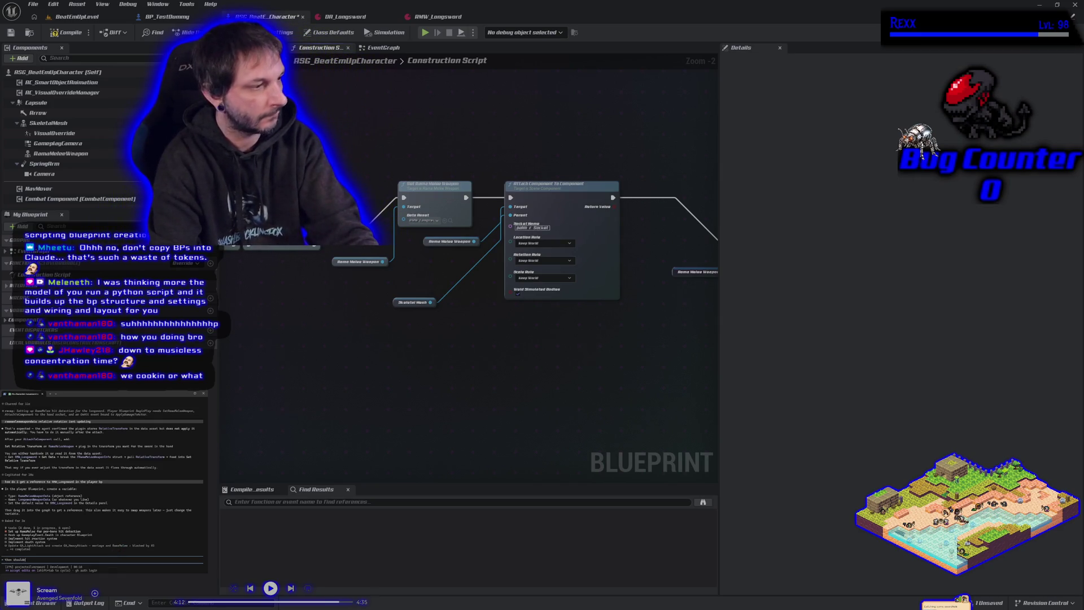
pyautogui.write('e use the d')
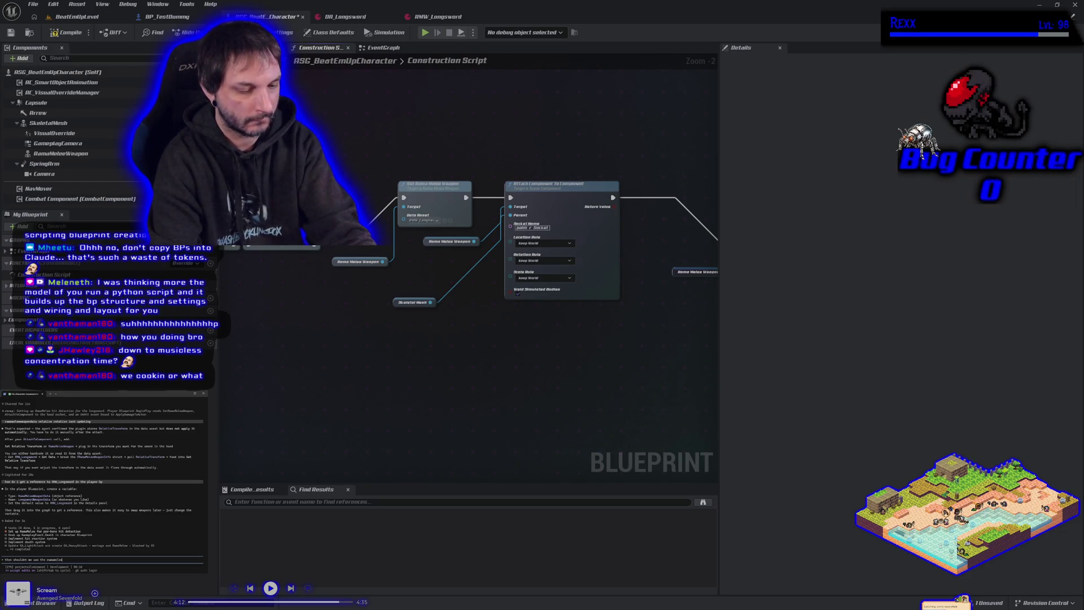
pyautogui.write('weapon')
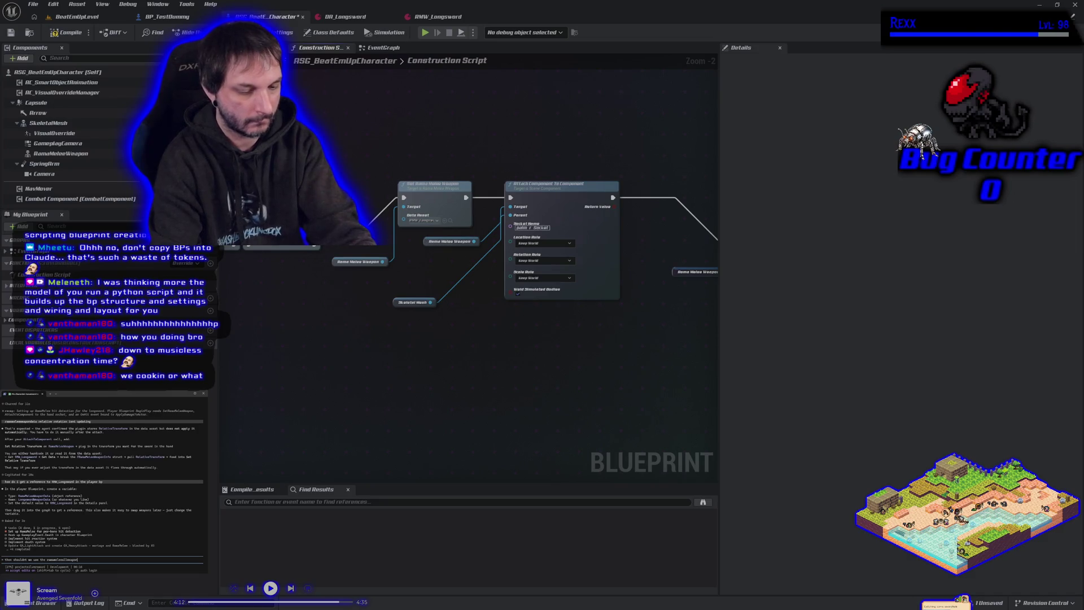
pyautogui.write('datan our player and ')
pyautogui.write('y bp?')
pyautogui.press('Return')
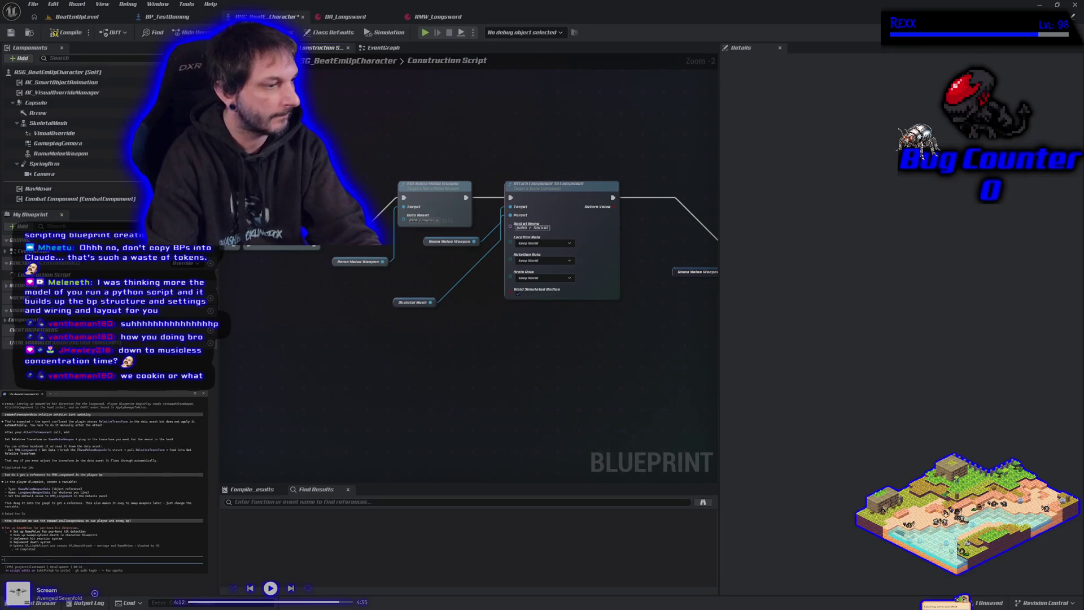
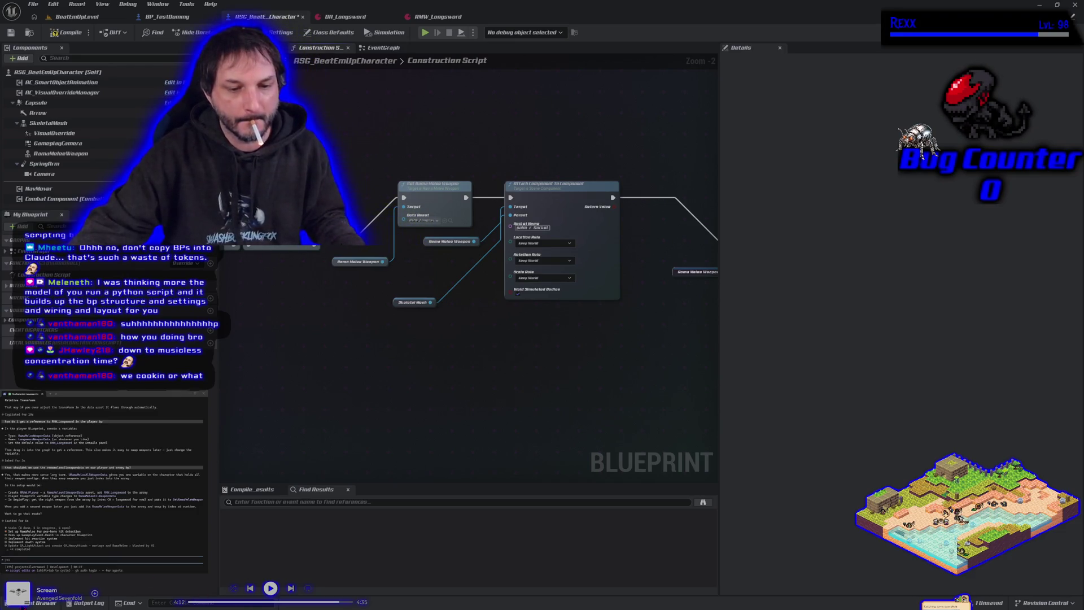
# Open the Content Drawer and navigate to ASG_Content > Data > WeaponData
pyautogui.click(46, 602)
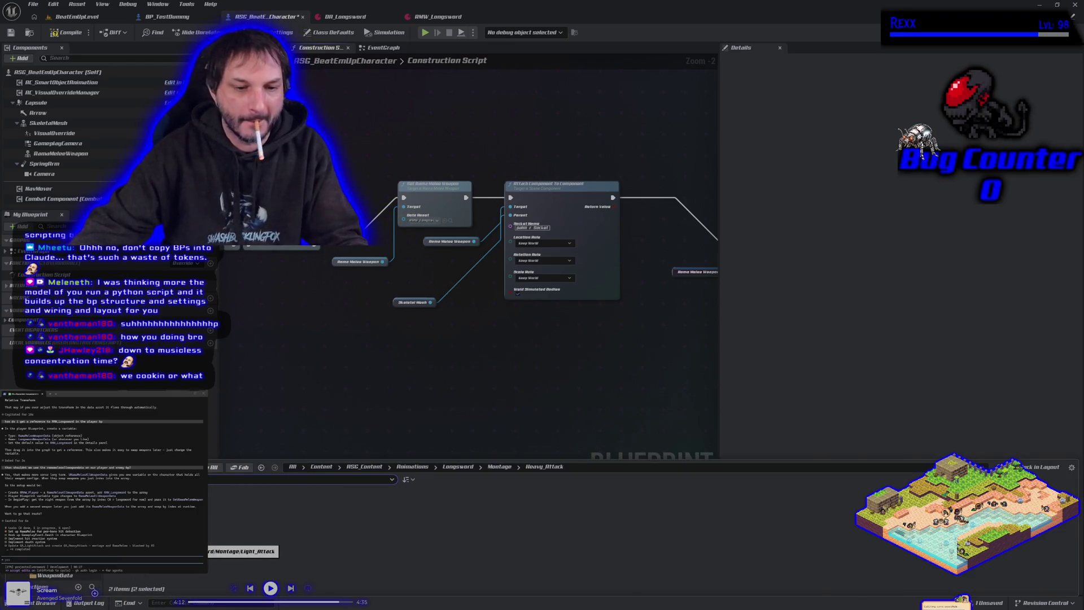
pyautogui.click(364, 466)
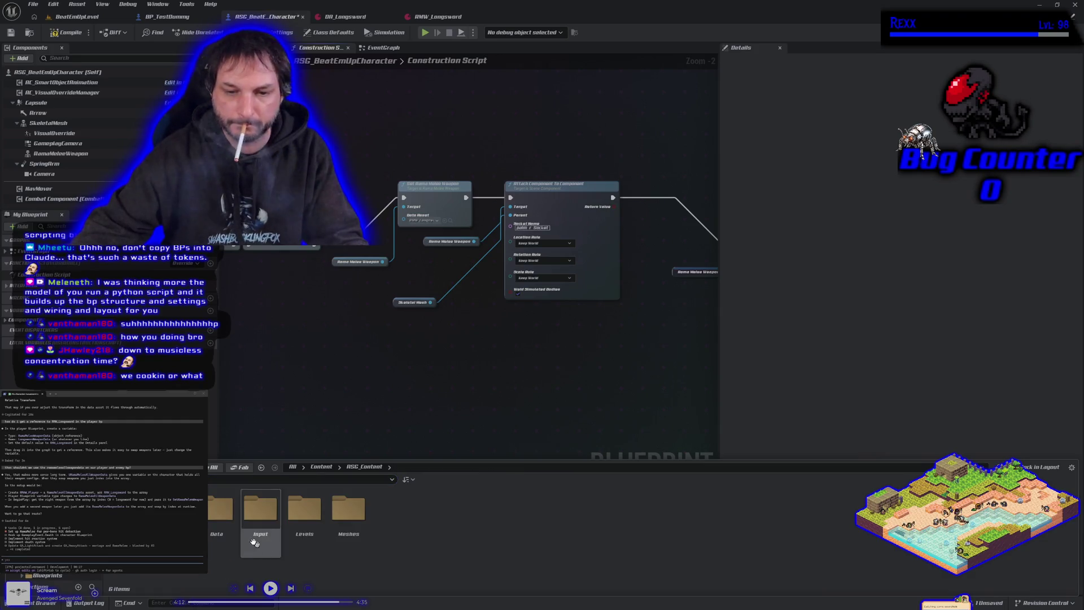
pyautogui.doubleClick(260, 511)
pyautogui.press('Return')
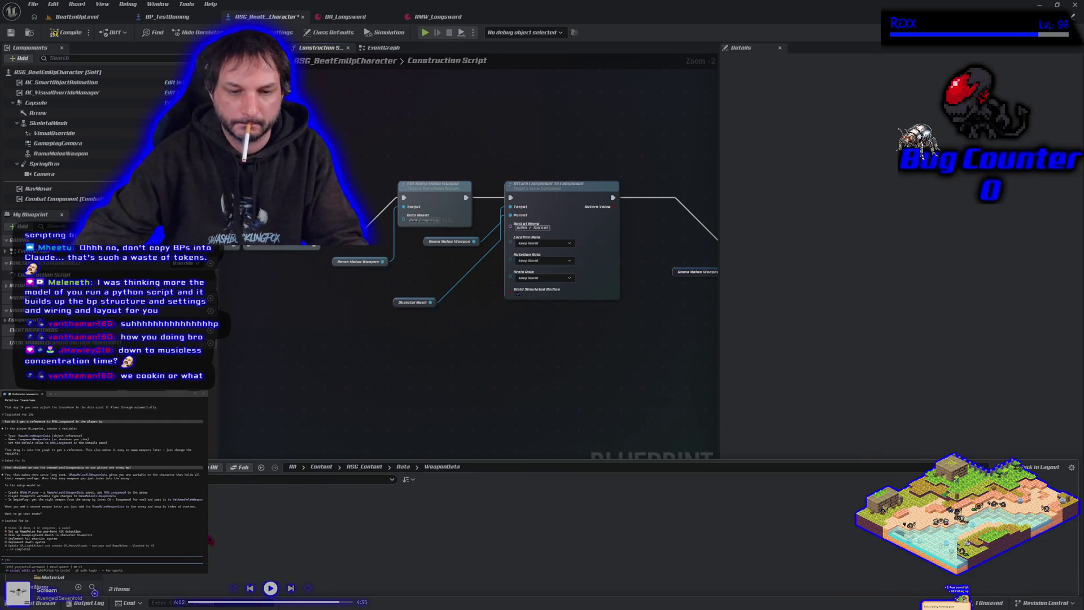
# Create a Data Asset there using the Melee All Weapon Data class
pyautogui.rightClick(210, 539)
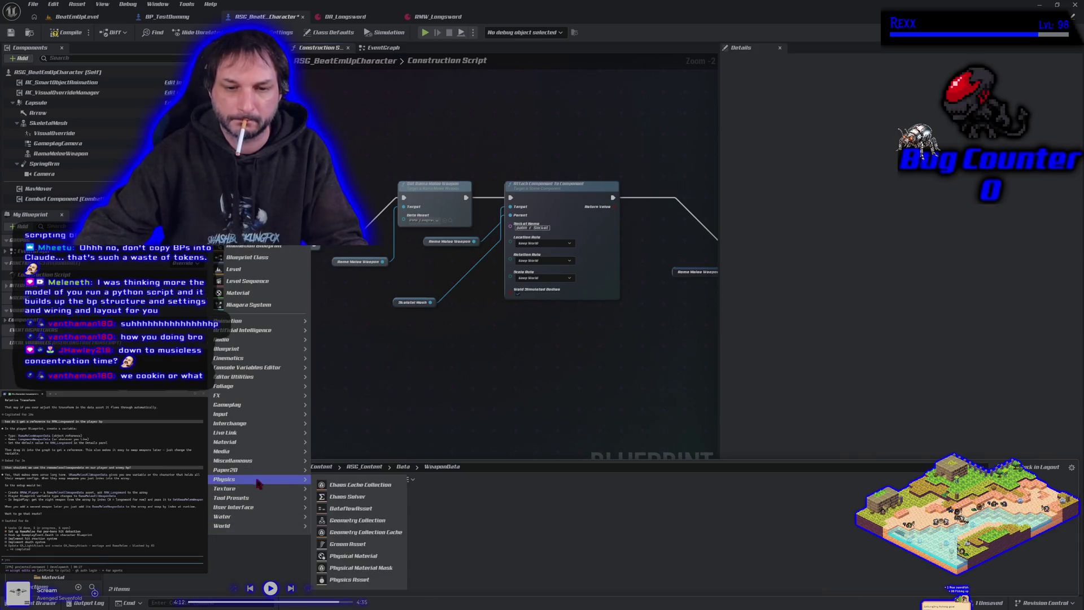
pyautogui.moveTo(268, 461)
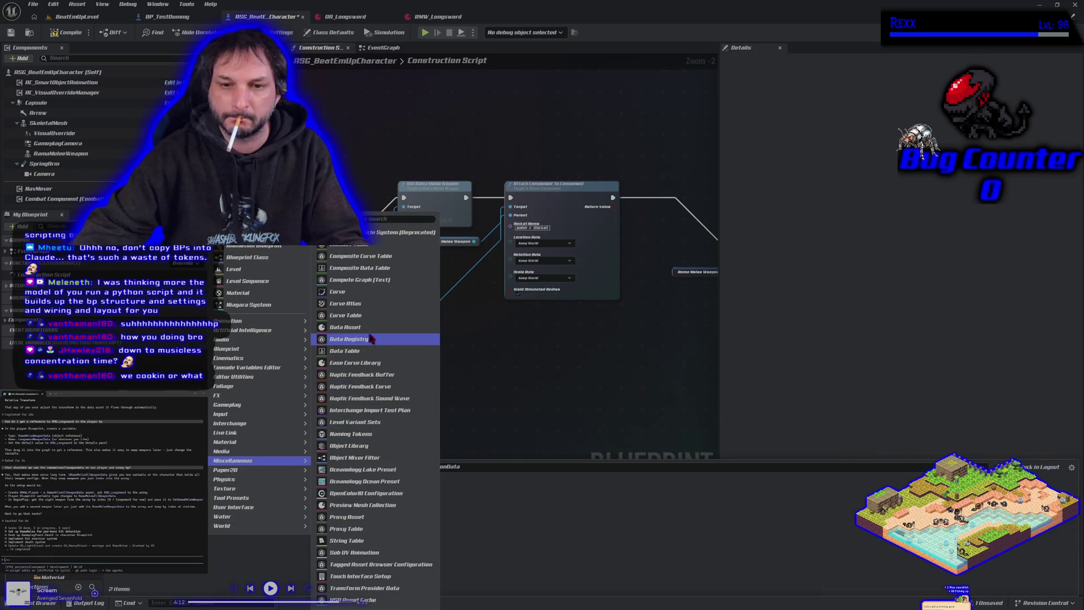
pyautogui.click(357, 310)
pyautogui.write('rama')
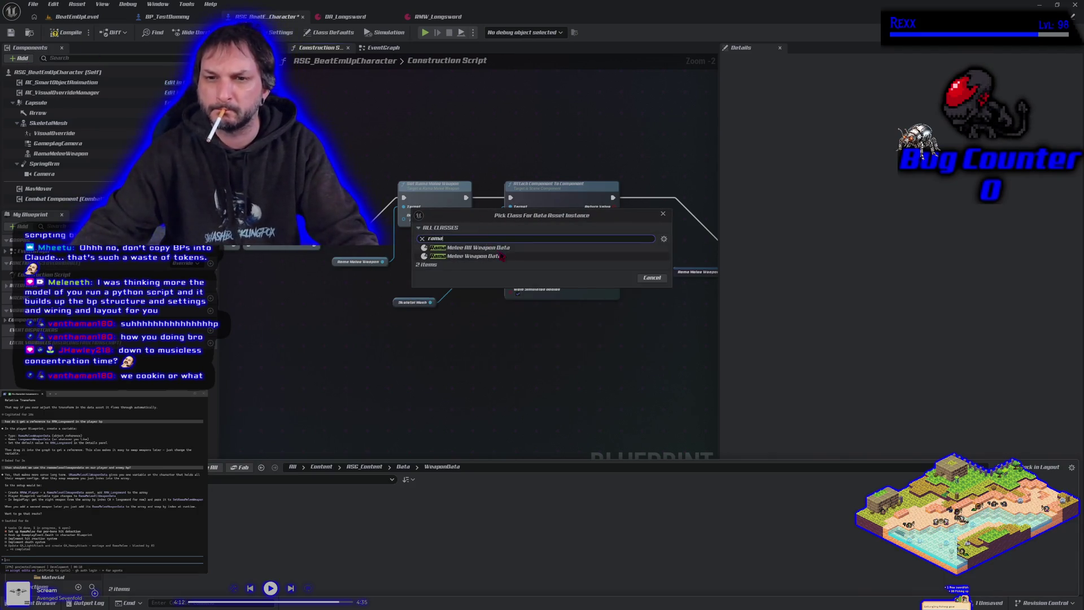
pyautogui.click(504, 249)
pyautogui.click(617, 278)
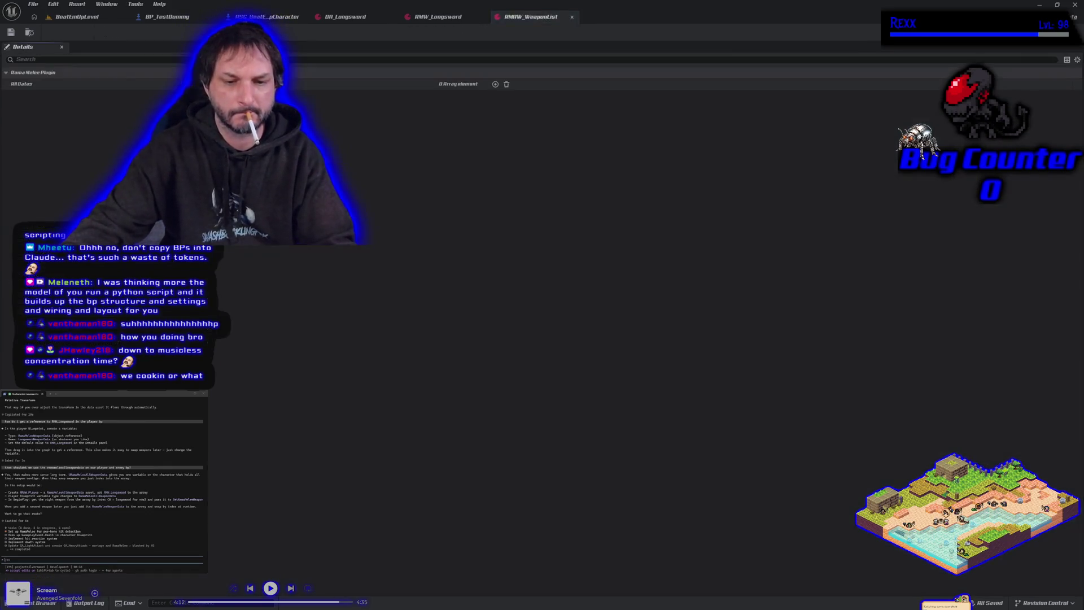
# Add RMW_Longsword as array element 0, close the asset, and return to the character Blueprint
pyautogui.click(495, 84)
pyautogui.click(494, 96)
pyautogui.click(522, 179)
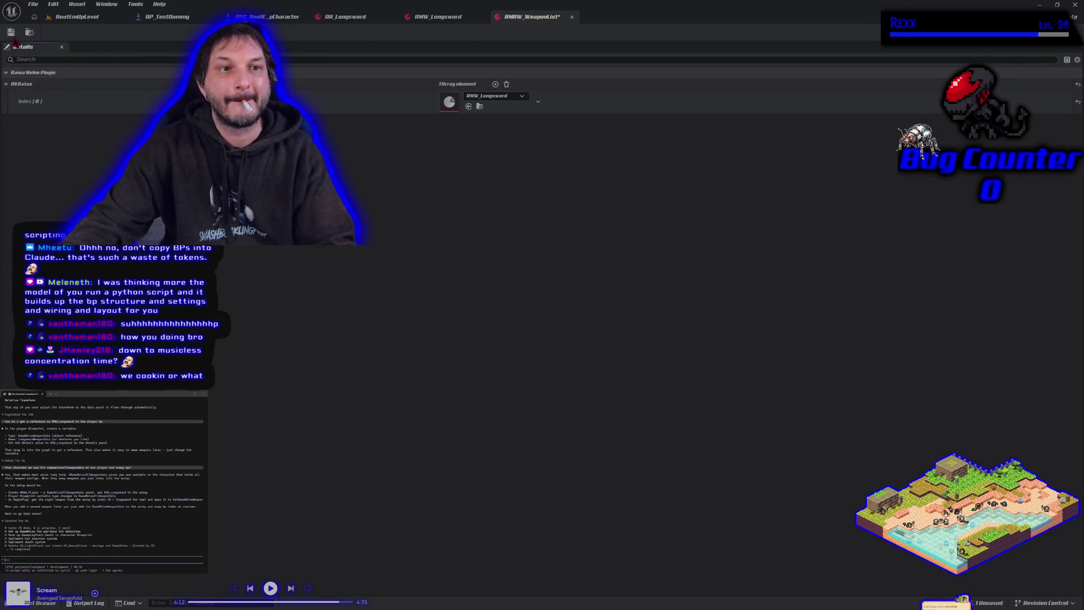
pyautogui.click(571, 17)
pyautogui.click(270, 17)
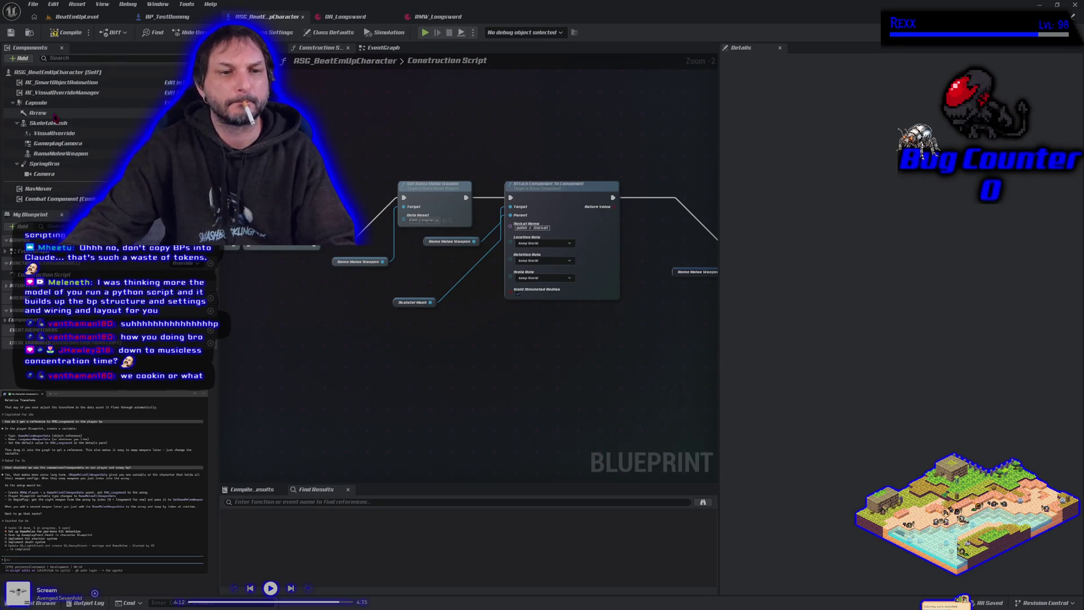
# Cancel the 'rama' component search and add a new variable under My Blueprint
pyautogui.click(21, 58)
pyautogui.write('r')
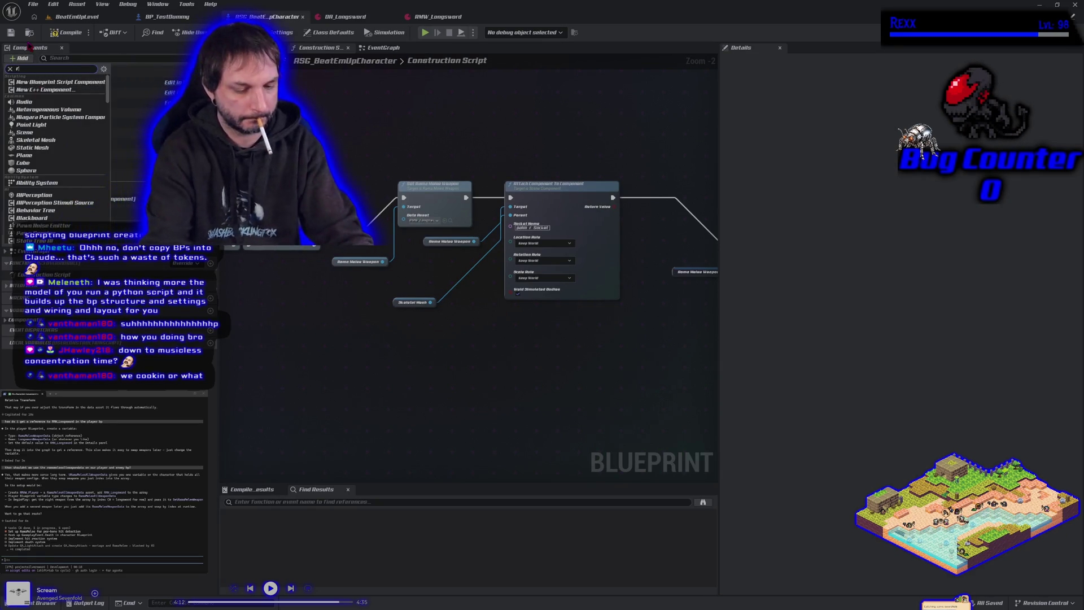
pyautogui.write('maw')
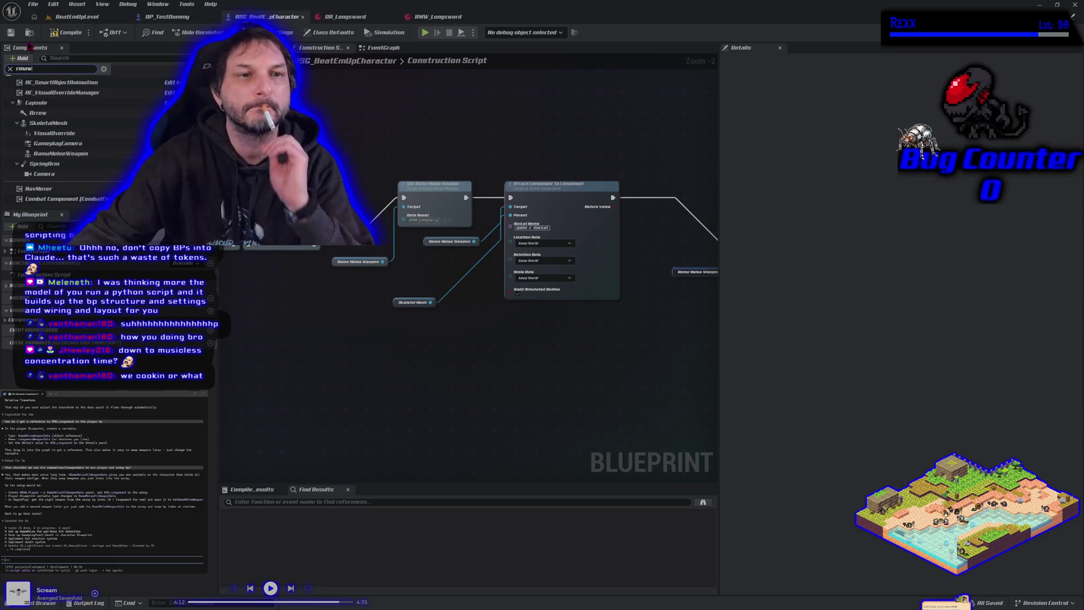
pyautogui.press('BackSpace')
pyautogui.press('BackSpace')
pyautogui.press('BackSpace')
pyautogui.write('ama')
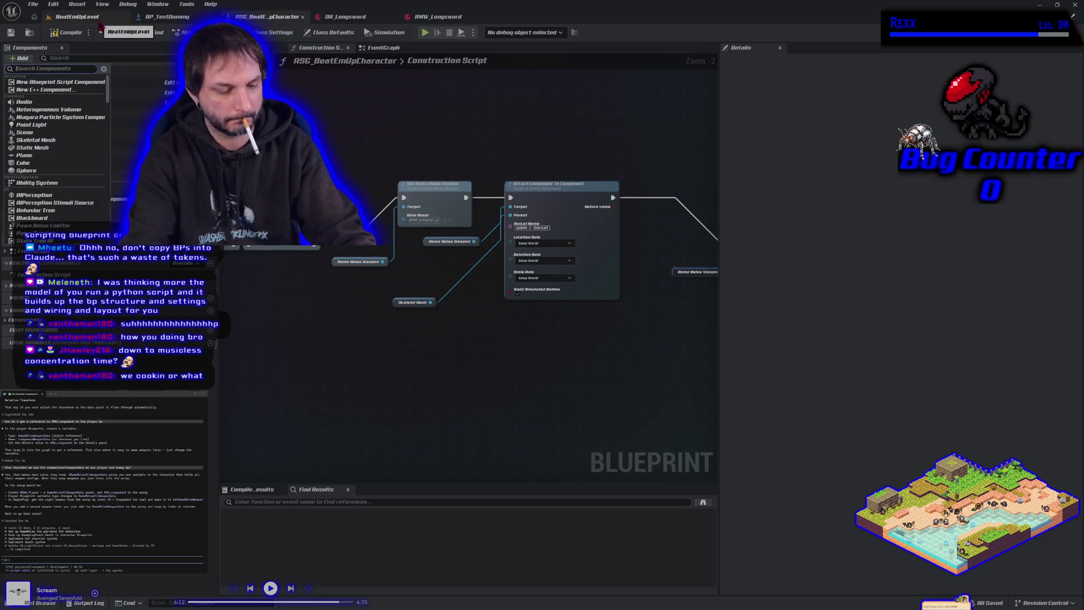
pyautogui.press('BackSpace')
pyautogui.press('BackSpace')
pyautogui.press('BackSpace')
pyautogui.press('Escape')
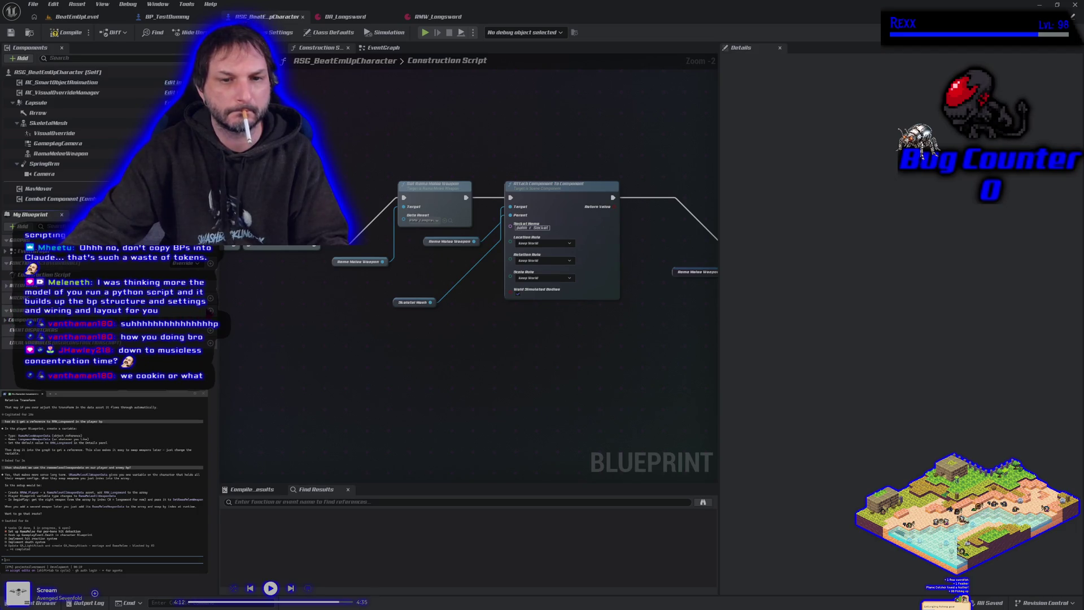
pyautogui.click(210, 311)
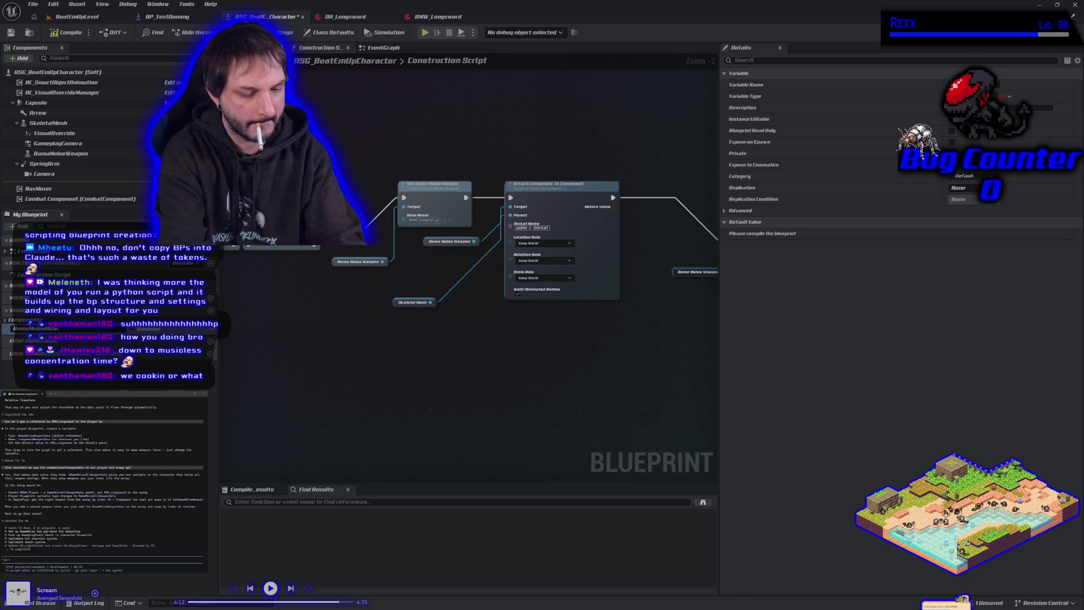
# Name the variable and make it a Rama Melee All Weapon Data object reference, then compile and save
pyautogui.press('Return')
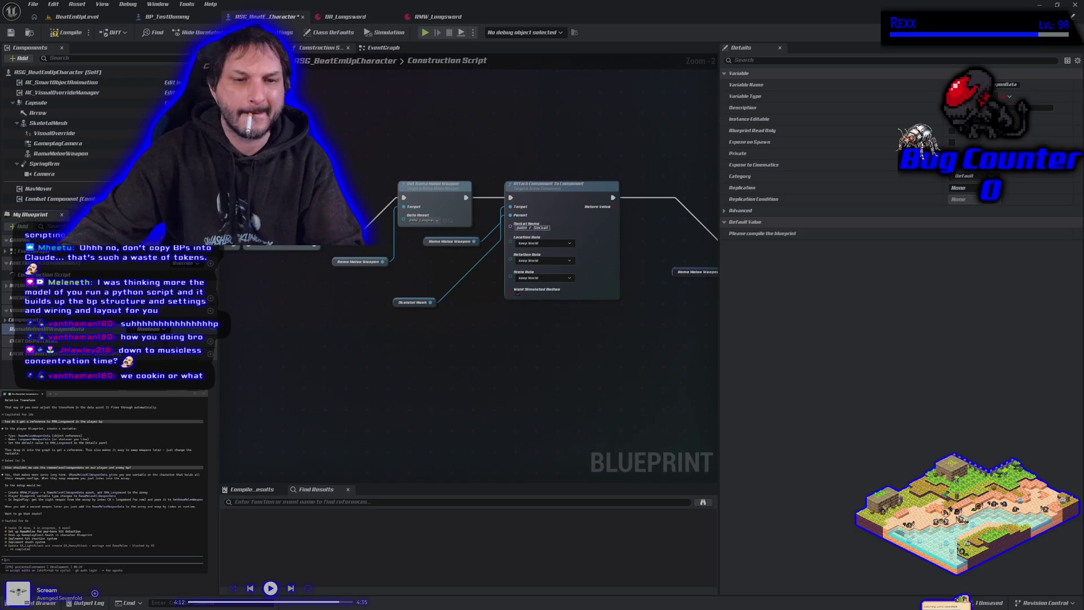
pyautogui.click(161, 329)
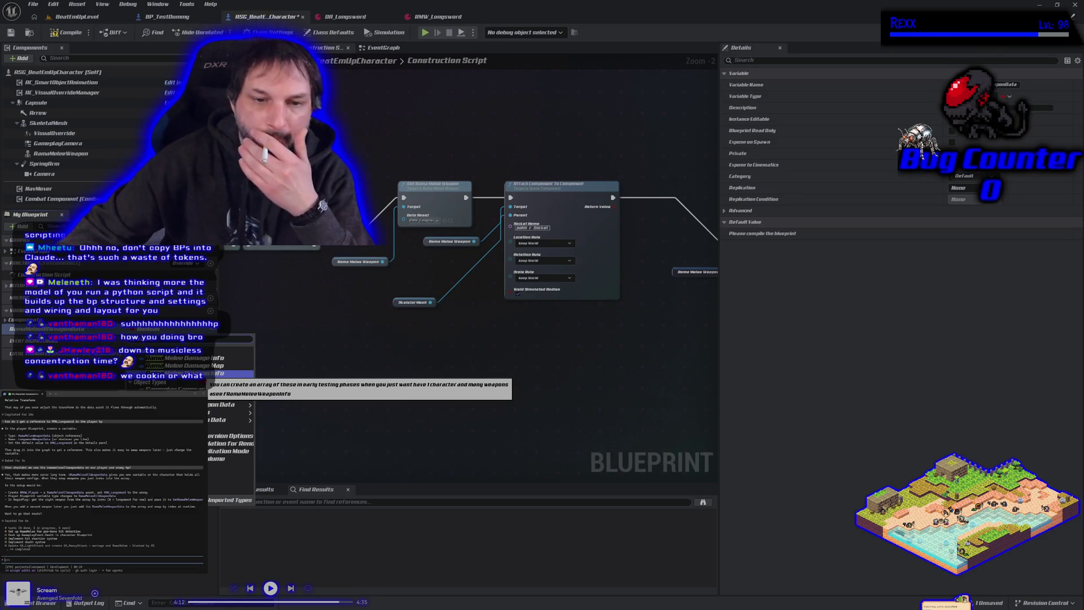
pyautogui.moveTo(219, 415)
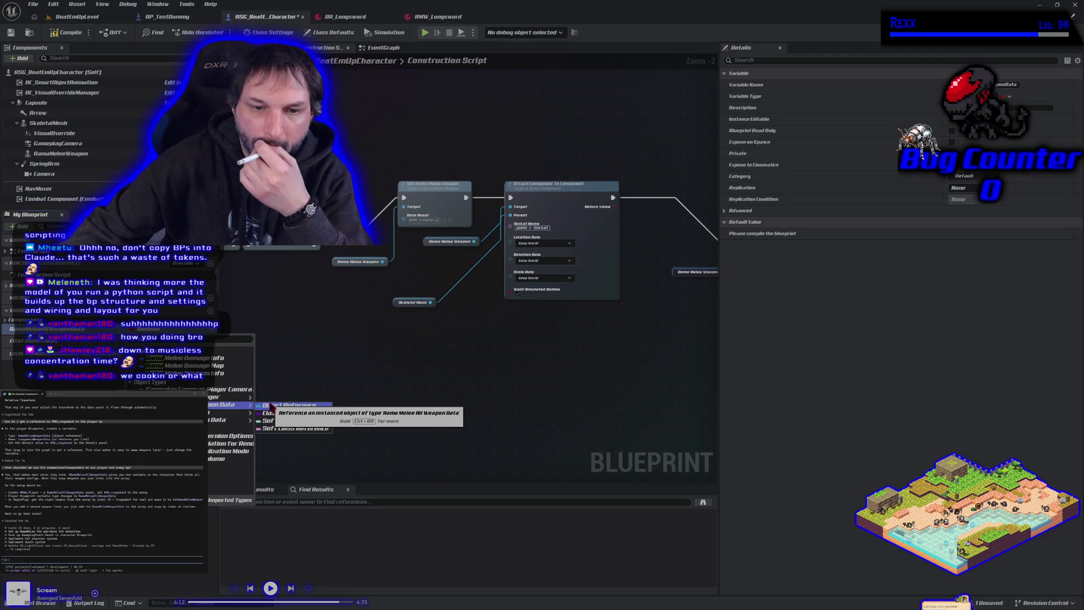
pyautogui.click(271, 407)
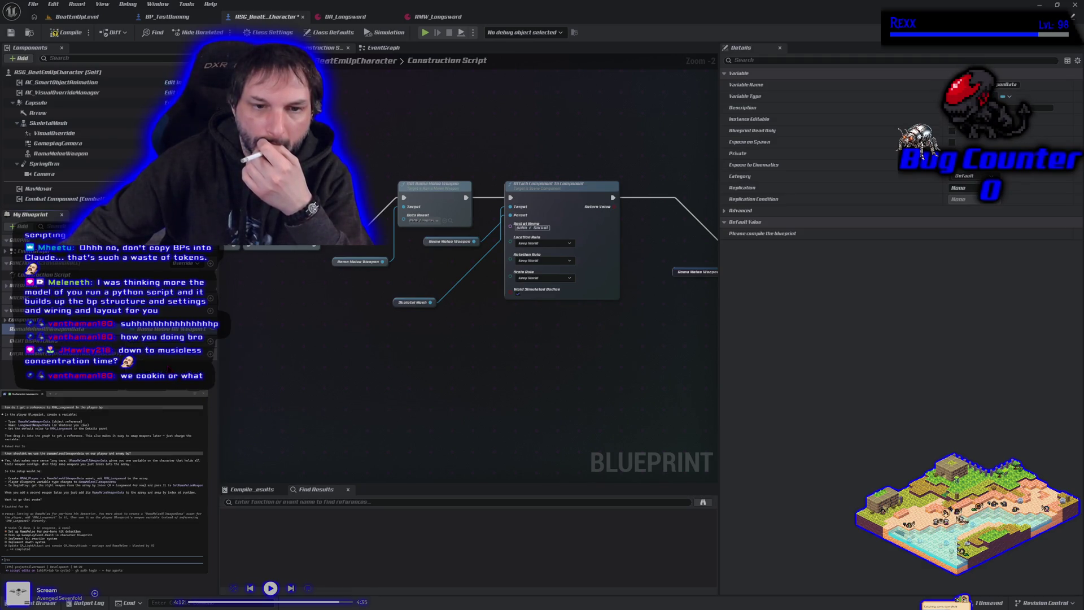
pyautogui.press('F7')
pyautogui.hotkey('ctrl', 's')
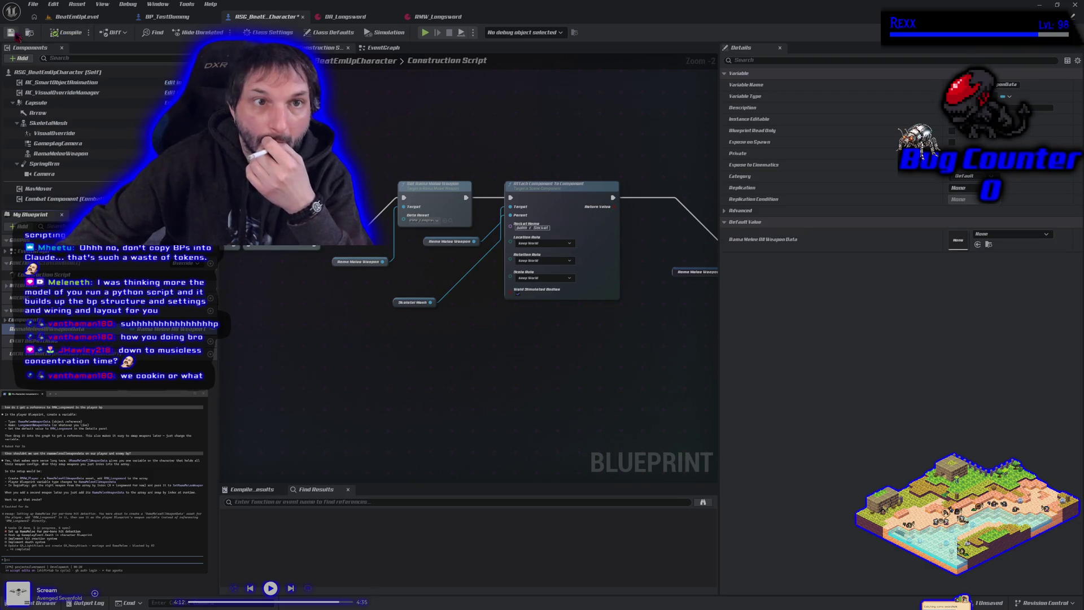
# Set the variable's default value to RMAW_WeaponList and save the Blueprint
pyautogui.click(1010, 234)
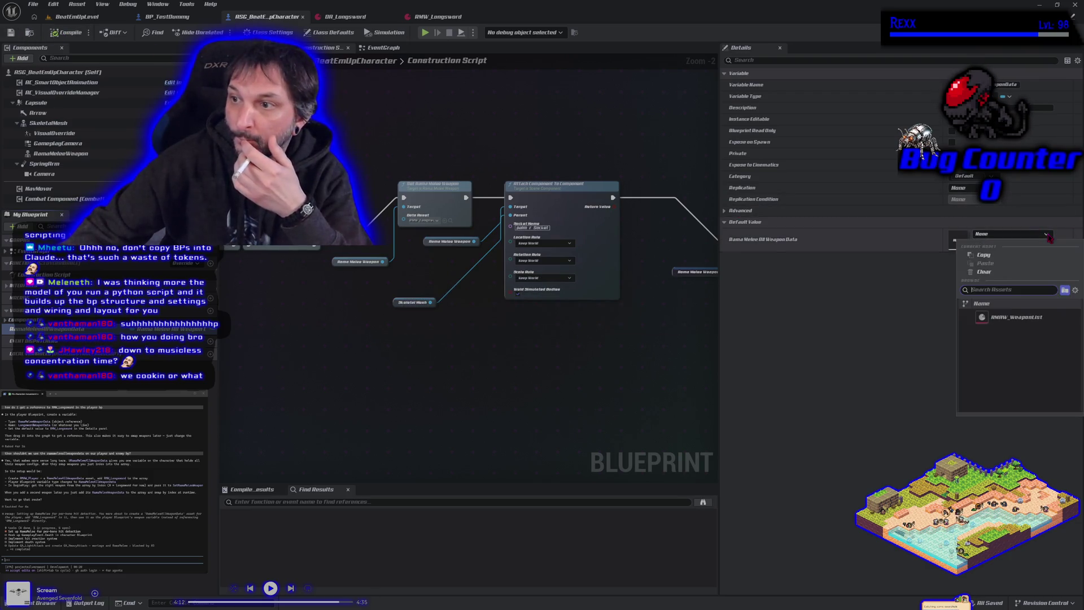
pyautogui.click(1021, 318)
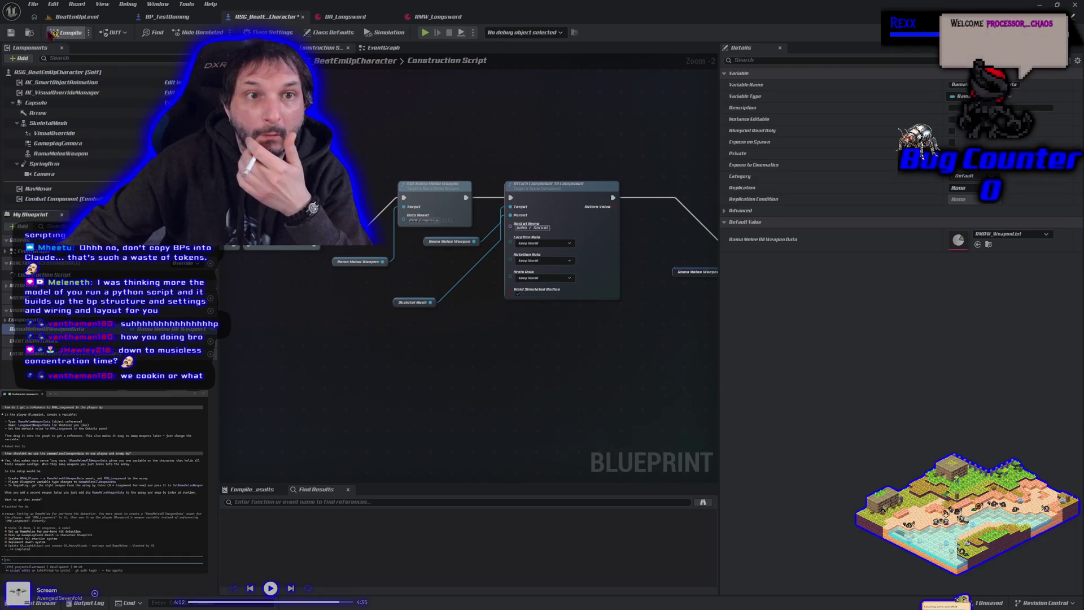
pyautogui.click(12, 34)
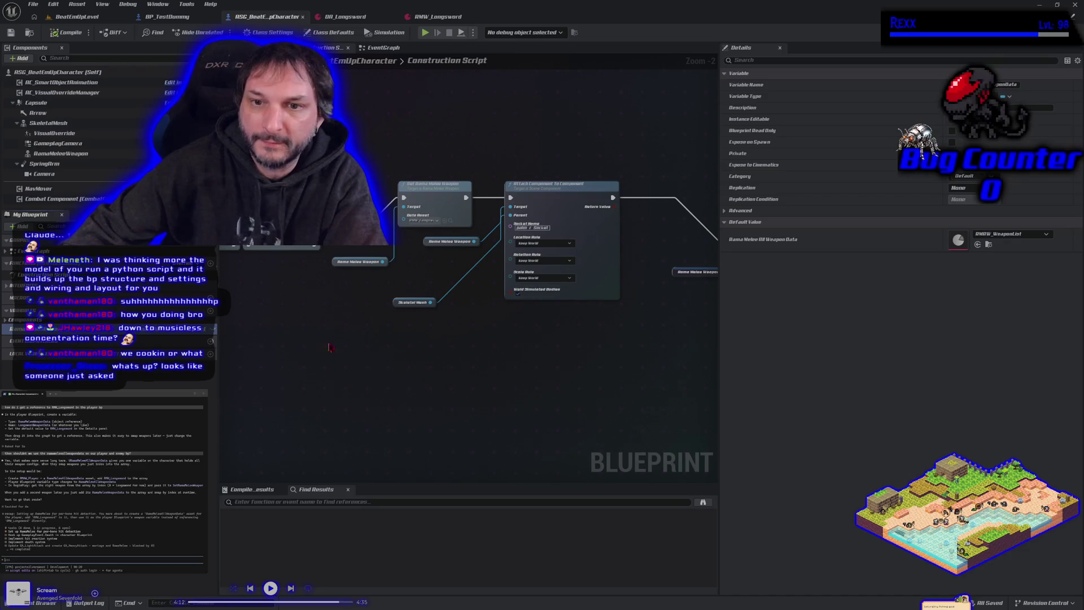
# Move the Set Relative Rotation nodes upward to make room in the Construction Script
pyautogui.moveTo(502, 350); pyautogui.dragTo(414, 345)
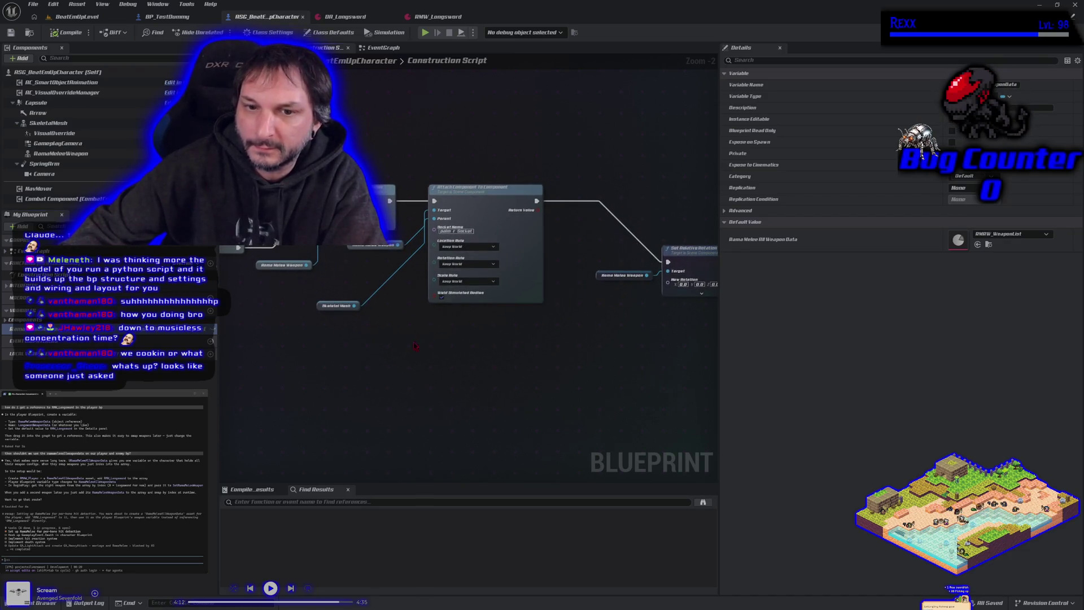
pyautogui.click(333, 306)
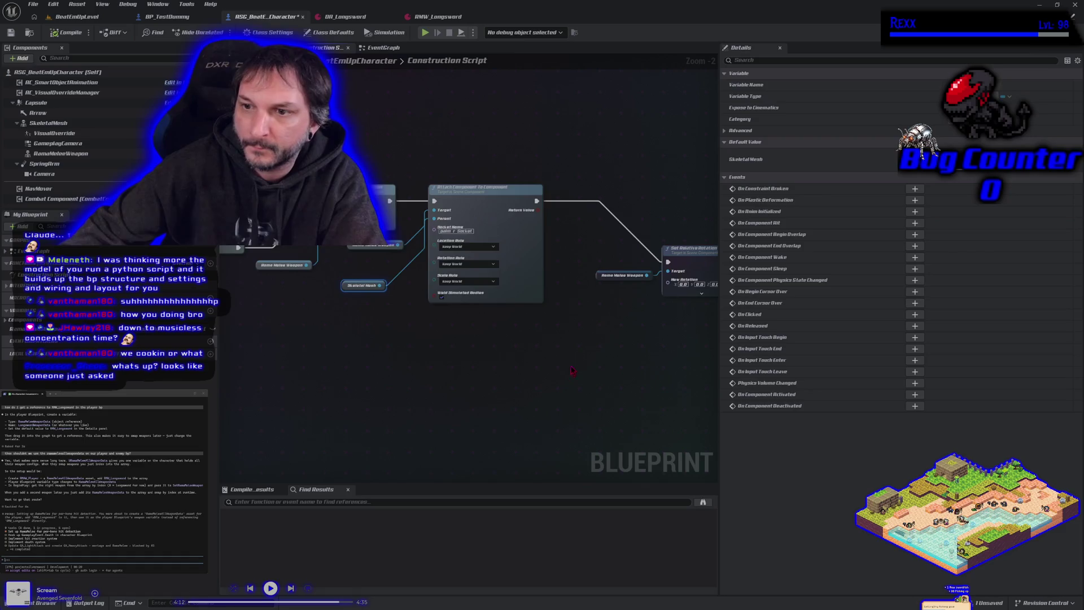
pyautogui.moveTo(395, 305); pyautogui.dragTo(416, 343)
pyautogui.moveTo(604, 282); pyautogui.dragTo(443, 200)
pyautogui.moveTo(558, 239)
pyautogui.mouseDown()
pyautogui.moveTo(564, 179)
pyautogui.moveTo(659, 191)
pyautogui.mouseUp()
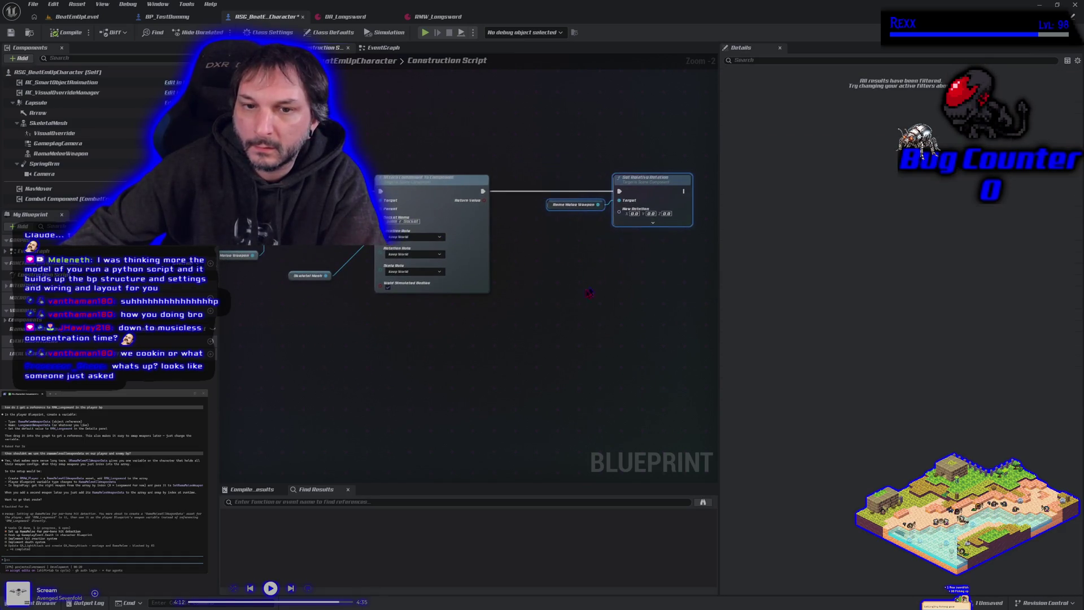
pyautogui.moveTo(485, 226); pyautogui.dragTo(601, 244)
# Add a Get All Datas node from the RamaMeleeAllWeaponData variable
pyautogui.click(34, 329)
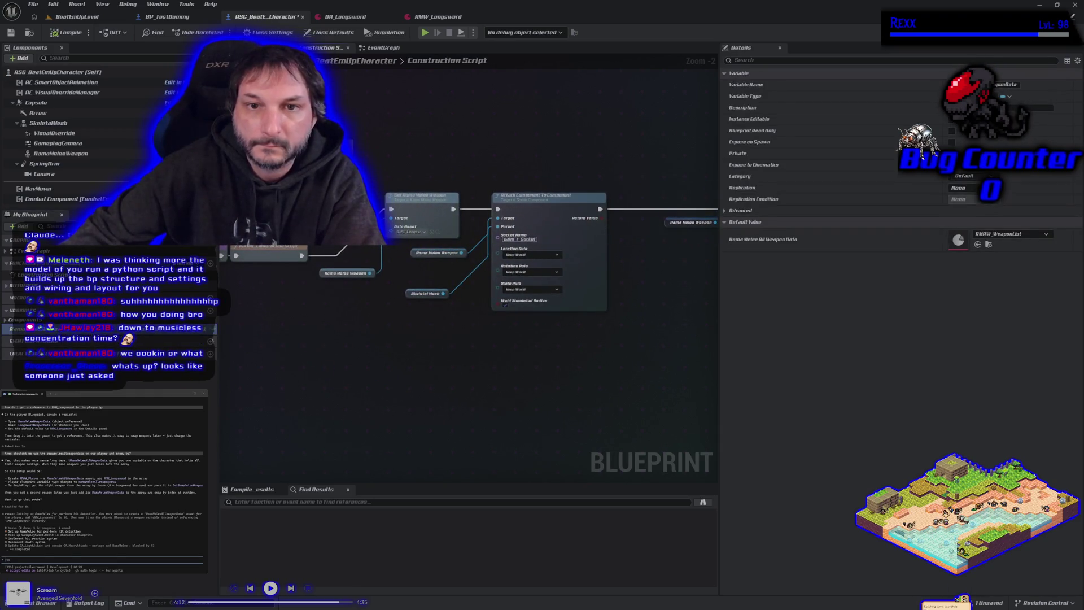
pyautogui.moveTo(391, 227); pyautogui.dragTo(339, 144)
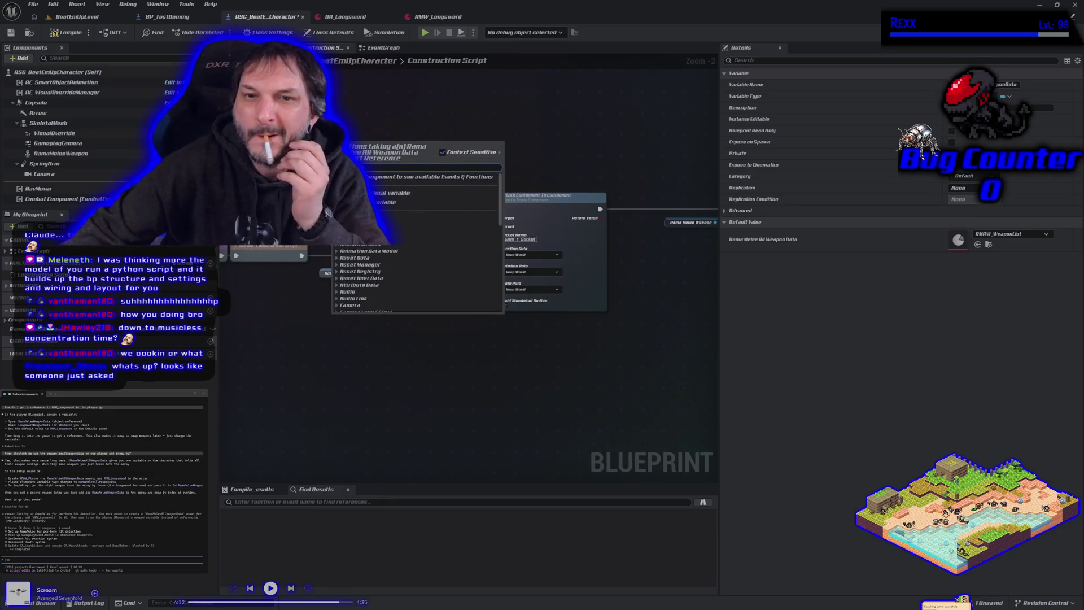
pyautogui.write('get')
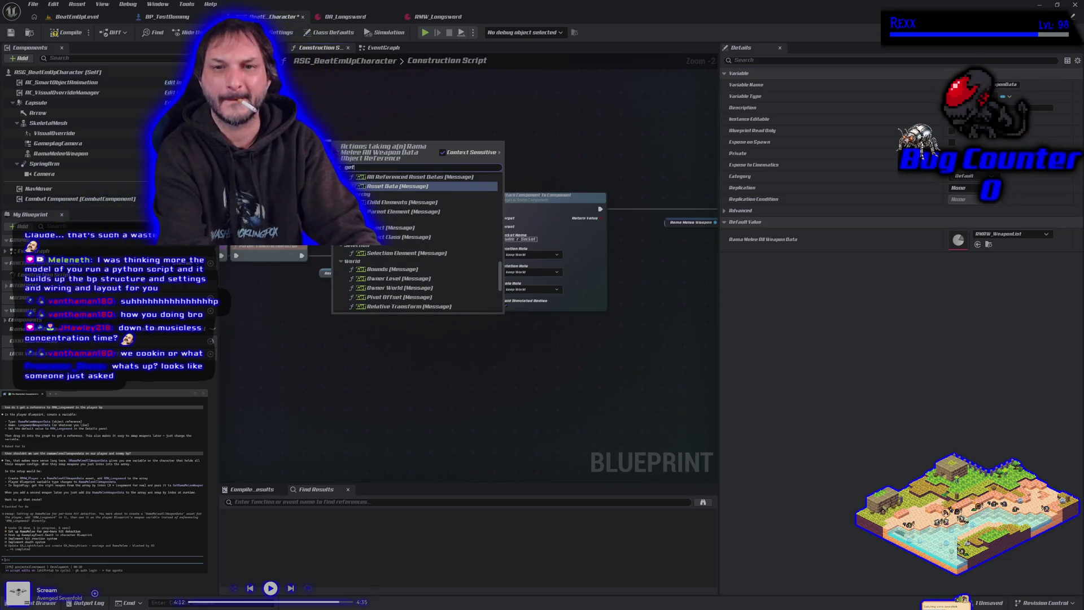
pyautogui.scroll(3, 402, 222)
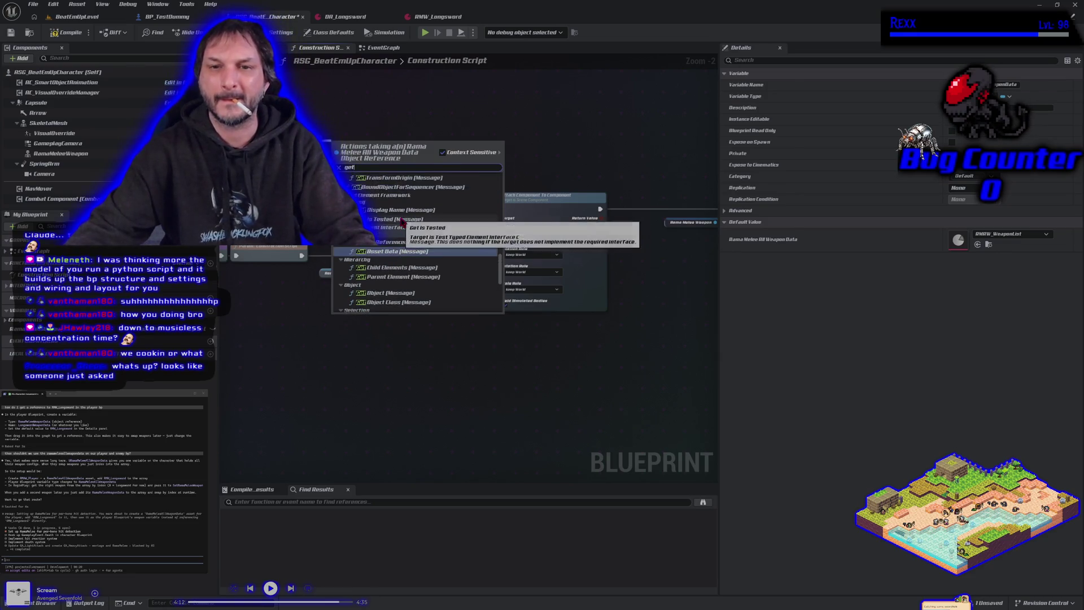
pyautogui.press('BackSpace')
pyautogui.press('BackSpace')
pyautogui.press('BackSpace')
pyautogui.scroll(-5, 395, 237)
pyautogui.write('brea')
pyautogui.press('BackSpace')
pyautogui.press('BackSpace')
pyautogui.press('BackSpace')
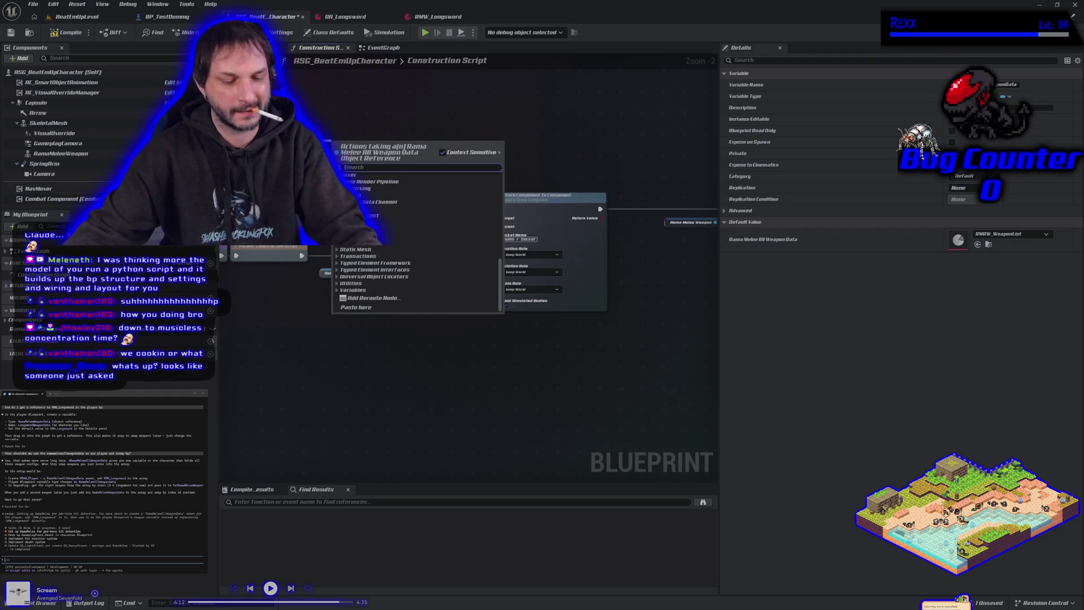
pyautogui.write('get')
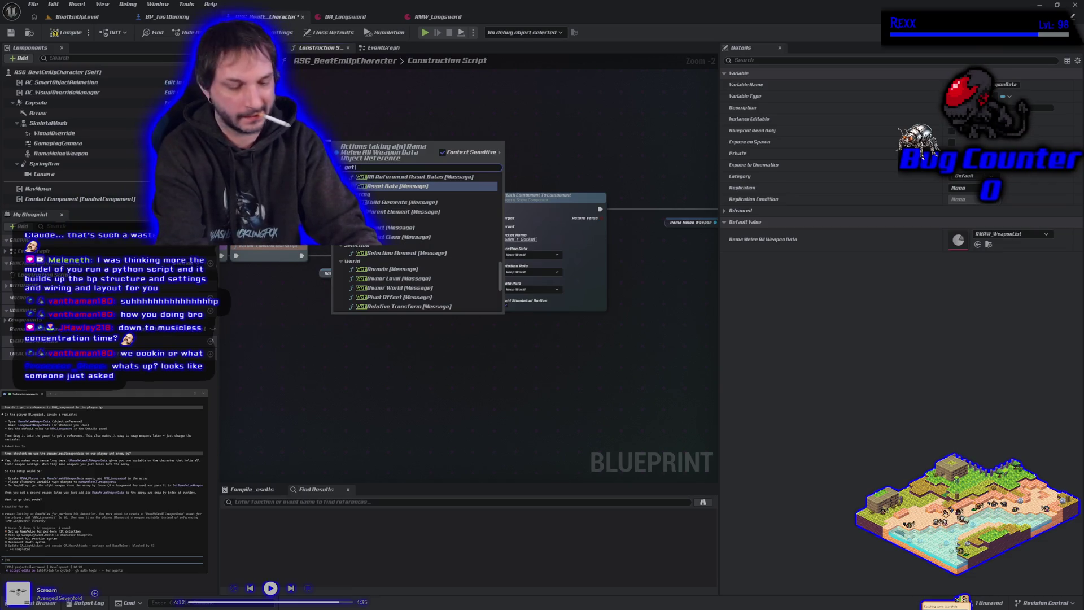
pyautogui.write('rma')
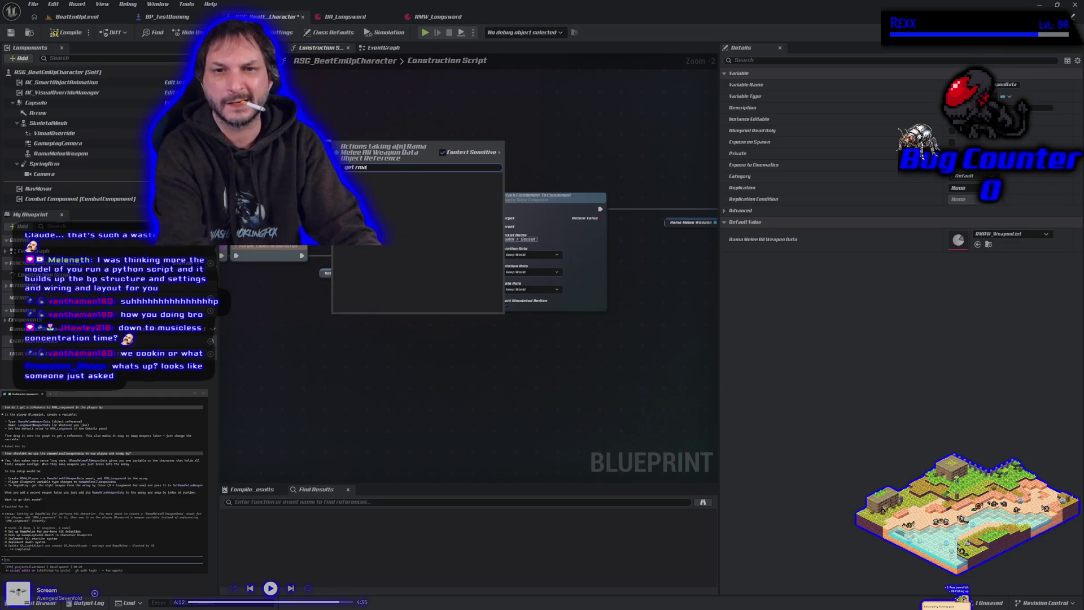
pyautogui.press('BackSpace')
pyautogui.press('BackSpace')
pyautogui.press('BackSpace')
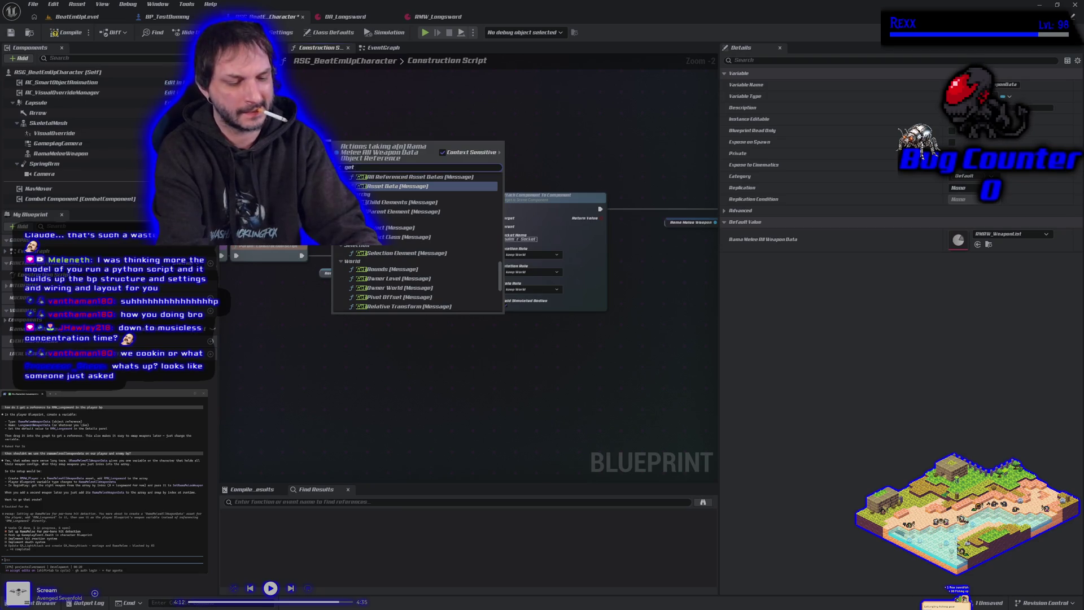
pyautogui.write(' data')
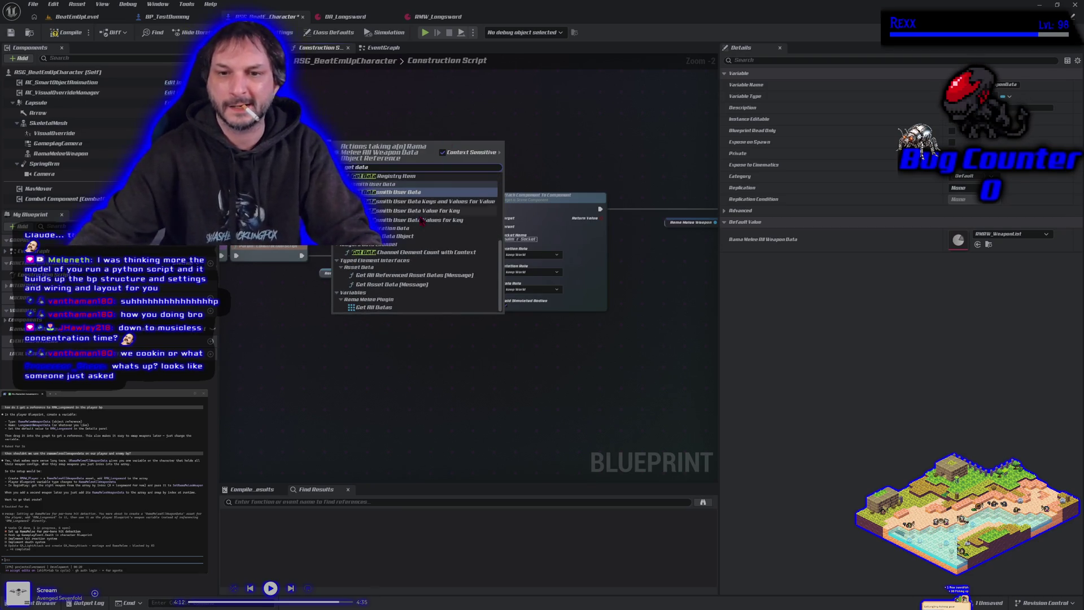
pyautogui.click(368, 307)
# Add a GET node on the All Datas array and wire its output into Data Asset
pyautogui.moveTo(384, 147); pyautogui.dragTo(409, 145)
pyautogui.write('get')
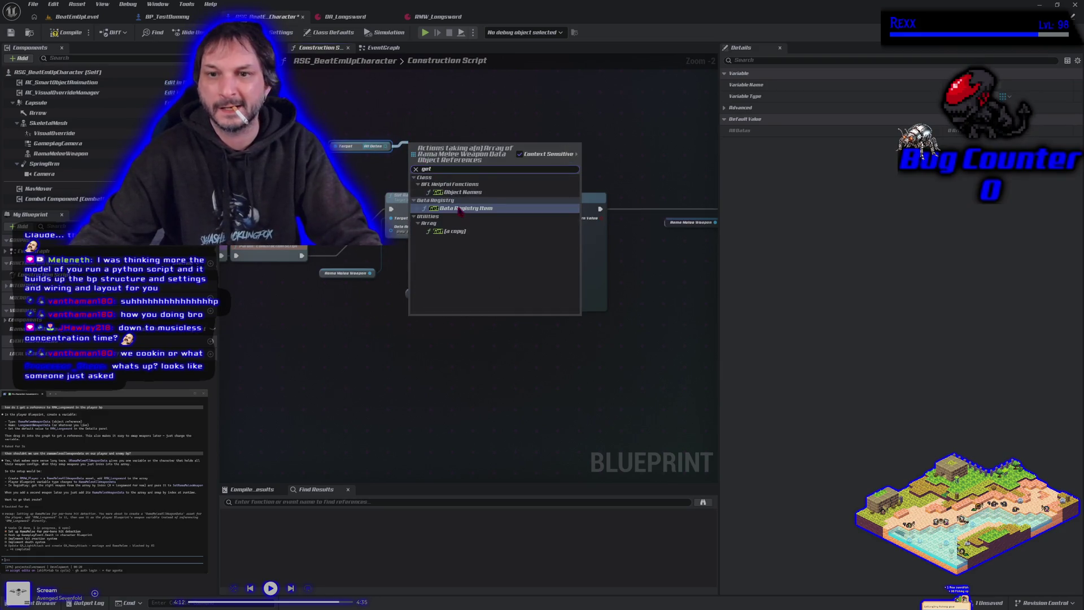
pyautogui.click(468, 231)
pyautogui.moveTo(456, 162)
pyautogui.mouseDown()
pyautogui.moveTo(435, 218)
pyautogui.moveTo(393, 237)
pyautogui.mouseUp()
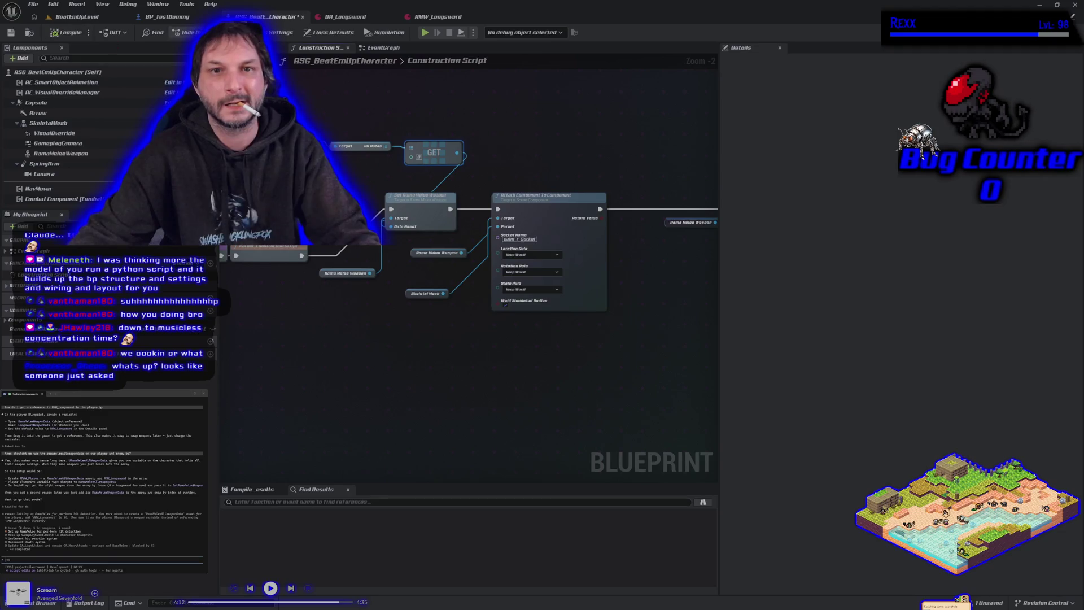
pyautogui.click(248, 48)
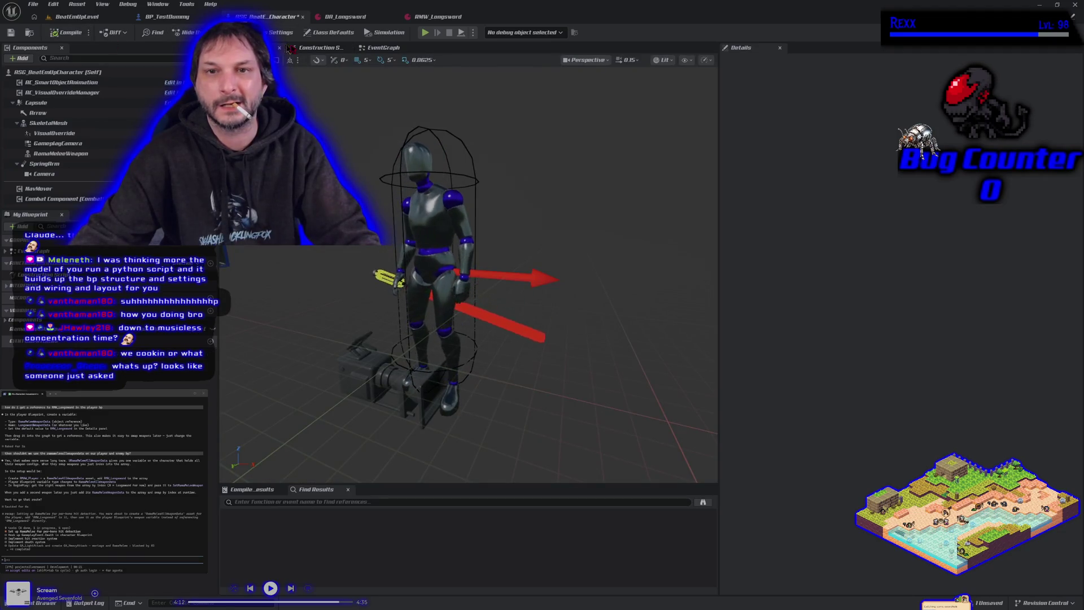
pyautogui.click(384, 49)
pyautogui.scroll(-3, 361, 255)
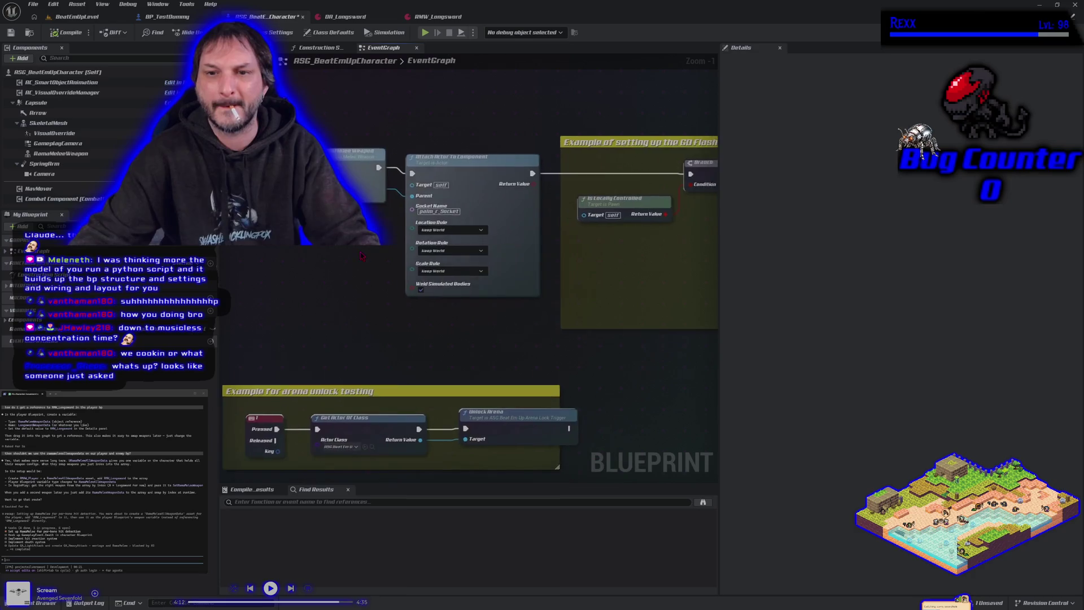
pyautogui.click(316, 47)
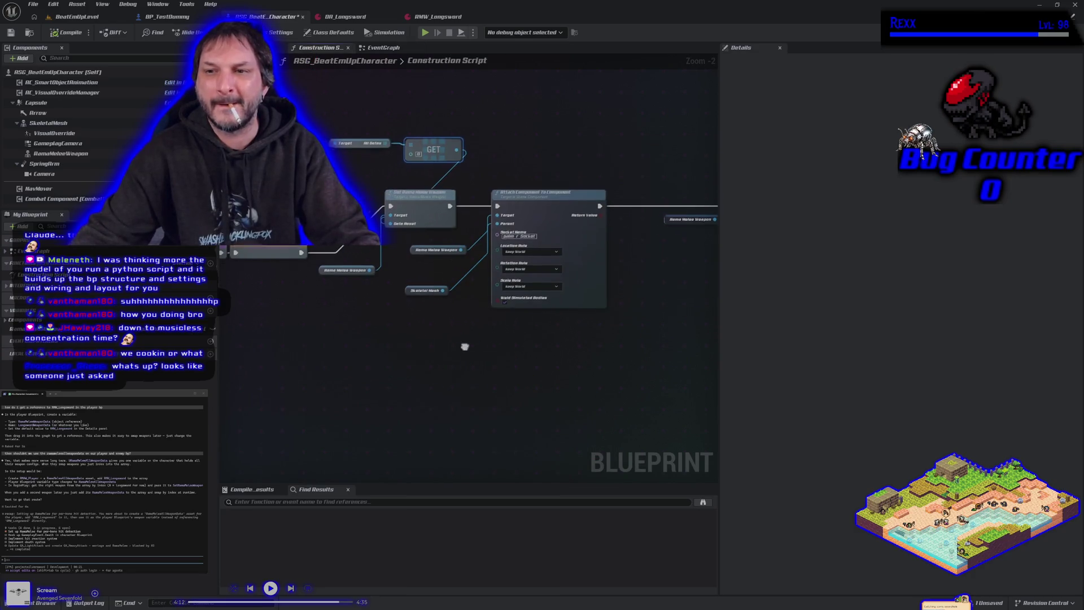
# Place the weapon data variable in the graph and add a Get Relative Transform node from it
pyautogui.moveTo(465, 346); pyautogui.dragTo(306, 347)
pyautogui.moveTo(25, 329)
pyautogui.mouseDown()
pyautogui.moveTo(286, 348)
pyautogui.moveTo(169, 330)
pyautogui.mouseUp()
pyautogui.moveTo(289, 86); pyautogui.dragTo(366, 129)
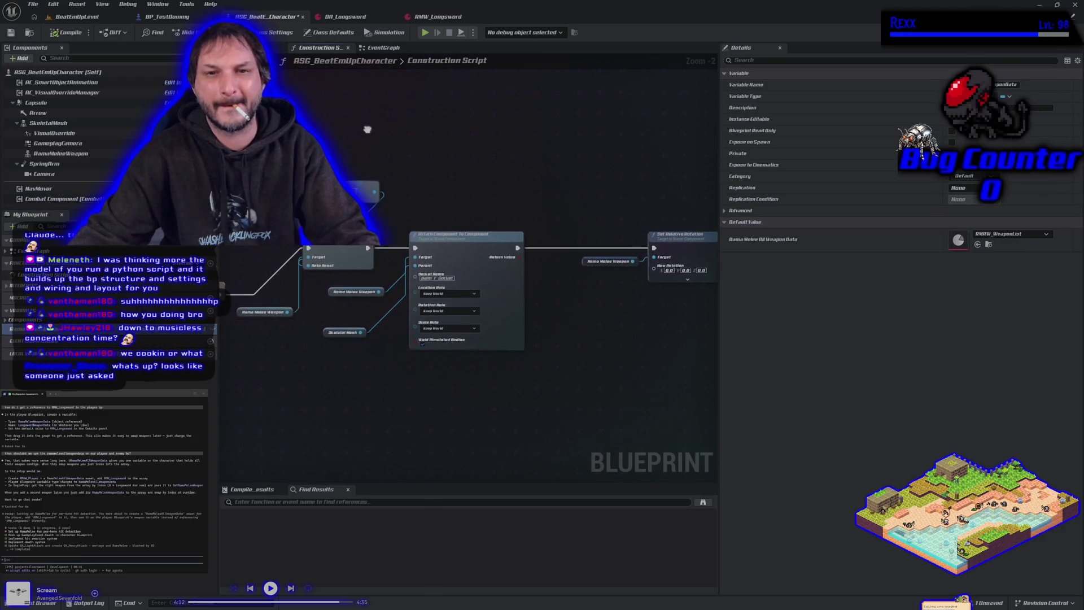
pyautogui.moveTo(377, 194); pyautogui.dragTo(421, 181)
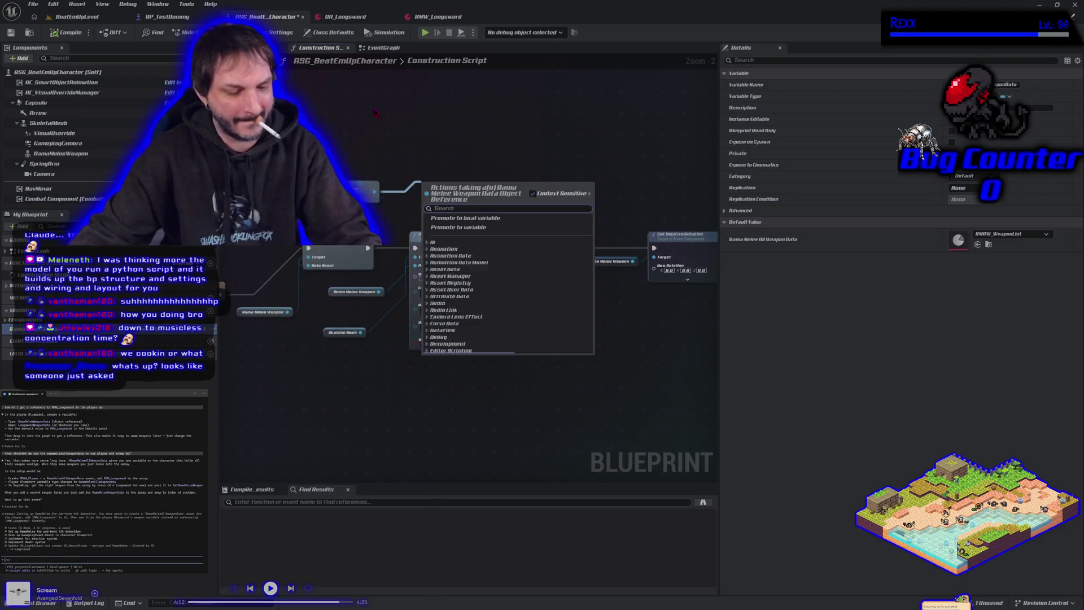
pyautogui.write('get relat')
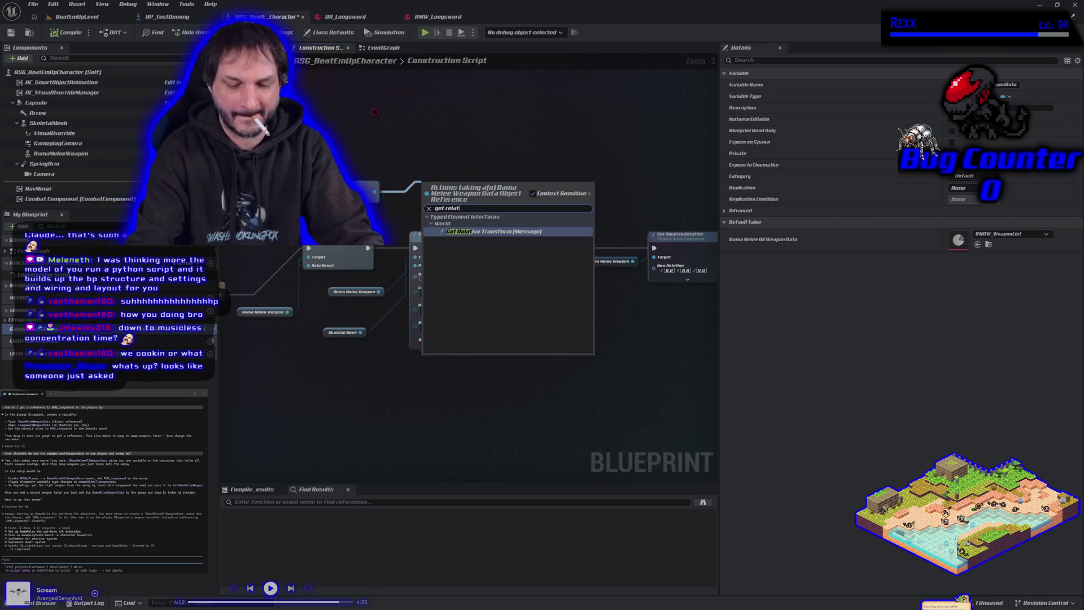
pyautogui.press('Return')
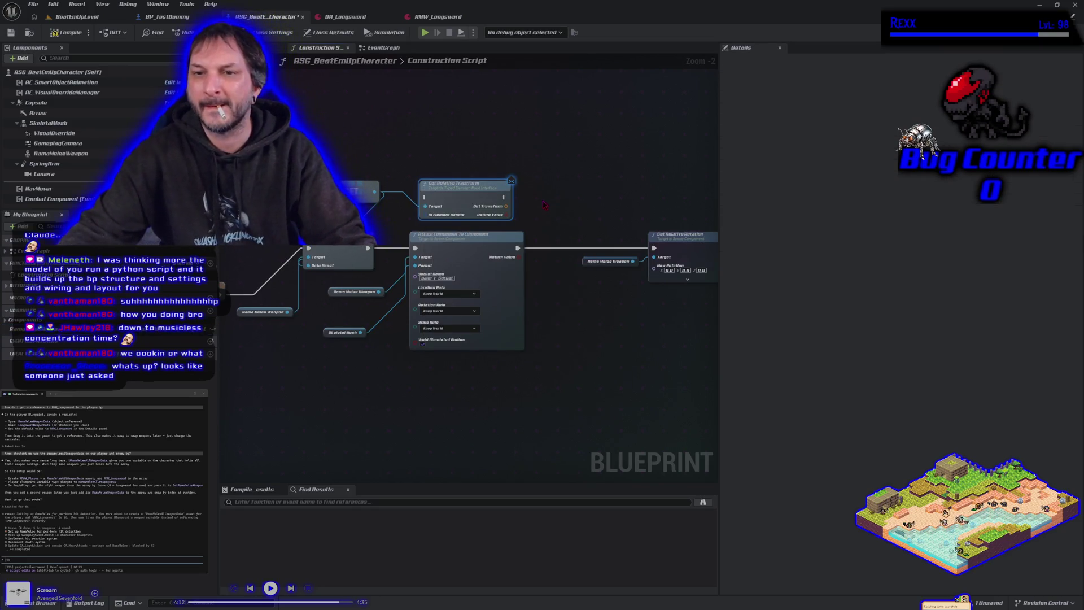
# Break the transform, wire Rotation into New Rotation, and chain the execution pins
pyautogui.moveTo(506, 209); pyautogui.dragTo(551, 201)
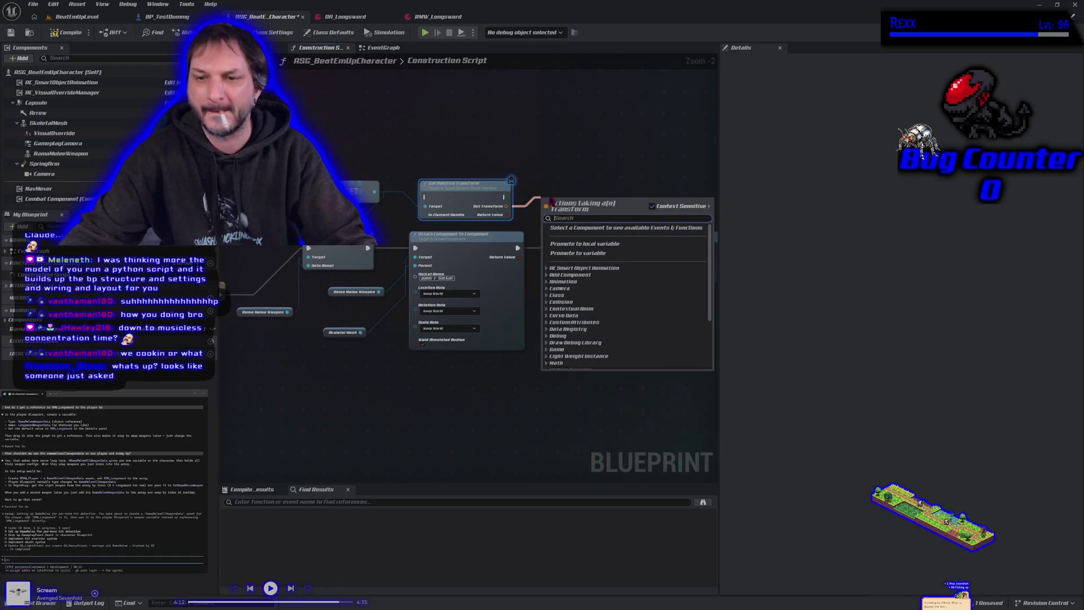
pyautogui.write('break')
pyautogui.press('Return')
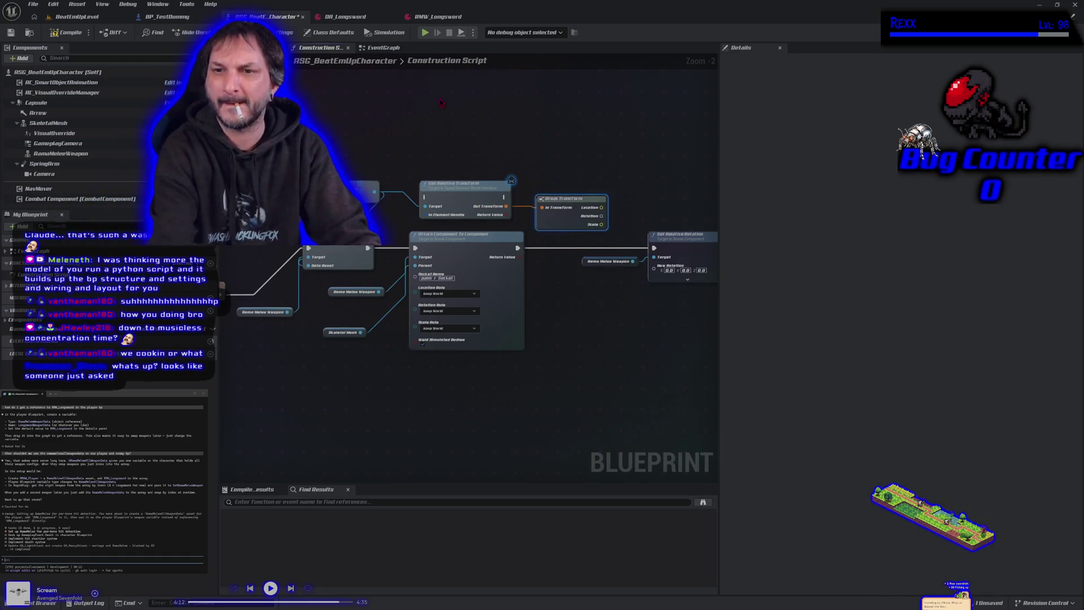
pyautogui.moveTo(602, 217)
pyautogui.mouseDown()
pyautogui.moveTo(646, 246)
pyautogui.moveTo(654, 270)
pyautogui.mouseUp()
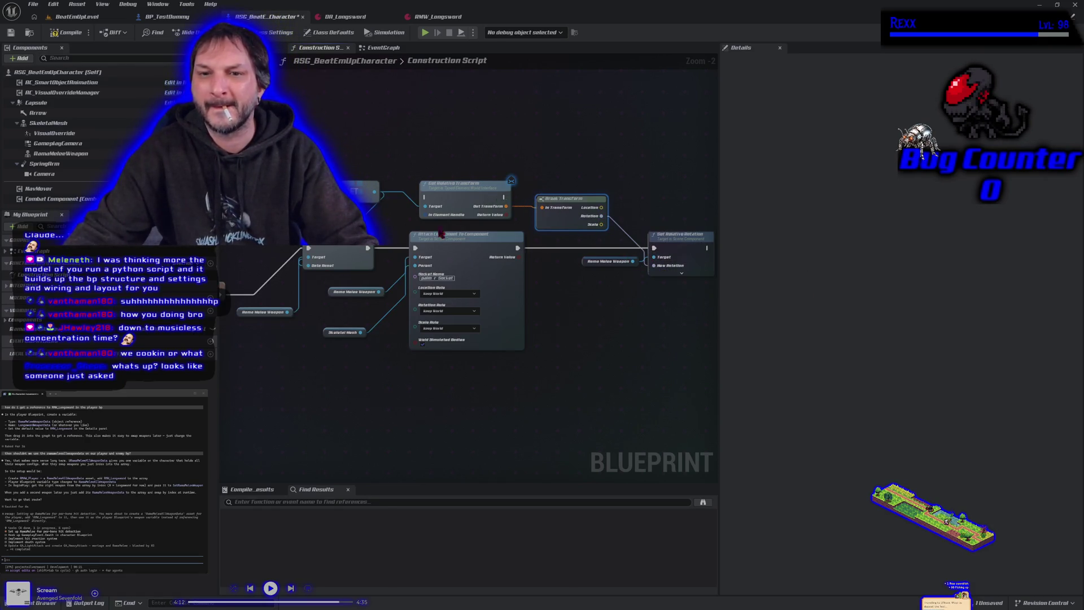
pyautogui.moveTo(387, 269)
pyautogui.mouseDown()
pyautogui.moveTo(483, 269)
pyautogui.moveTo(523, 203)
pyautogui.mouseUp()
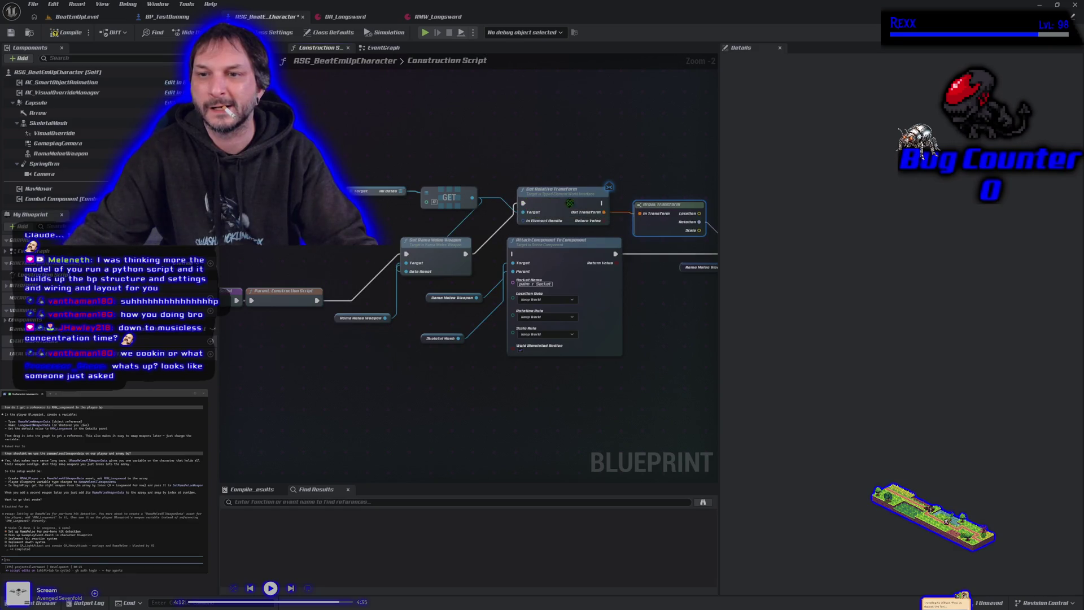
pyautogui.moveTo(602, 204); pyautogui.dragTo(512, 253)
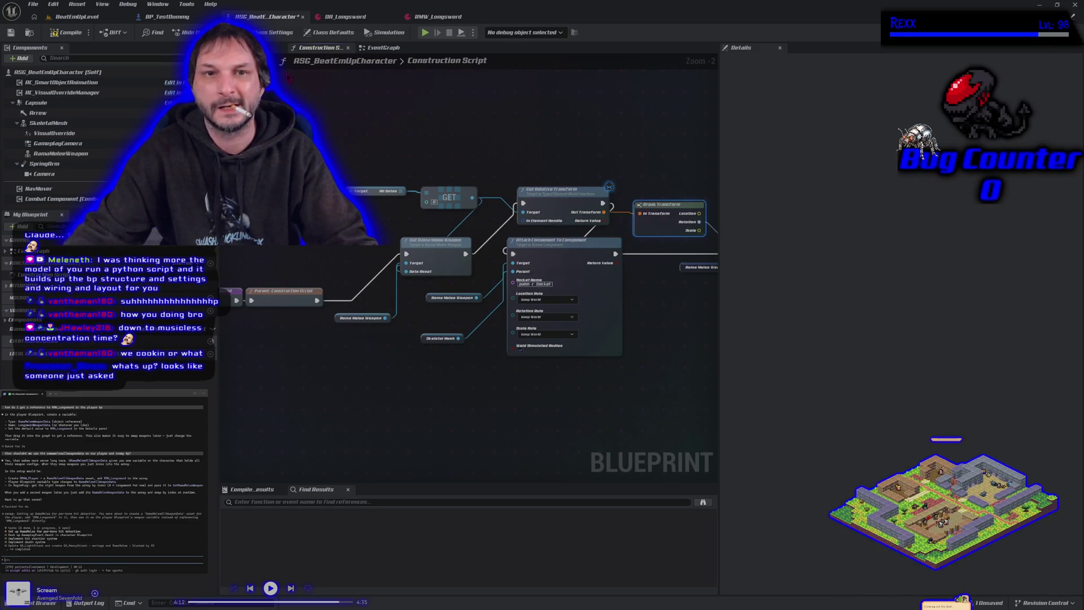
# Compile, find the In Element Handle error, and delete the Get Relative Transform node
pyautogui.click(257, 48)
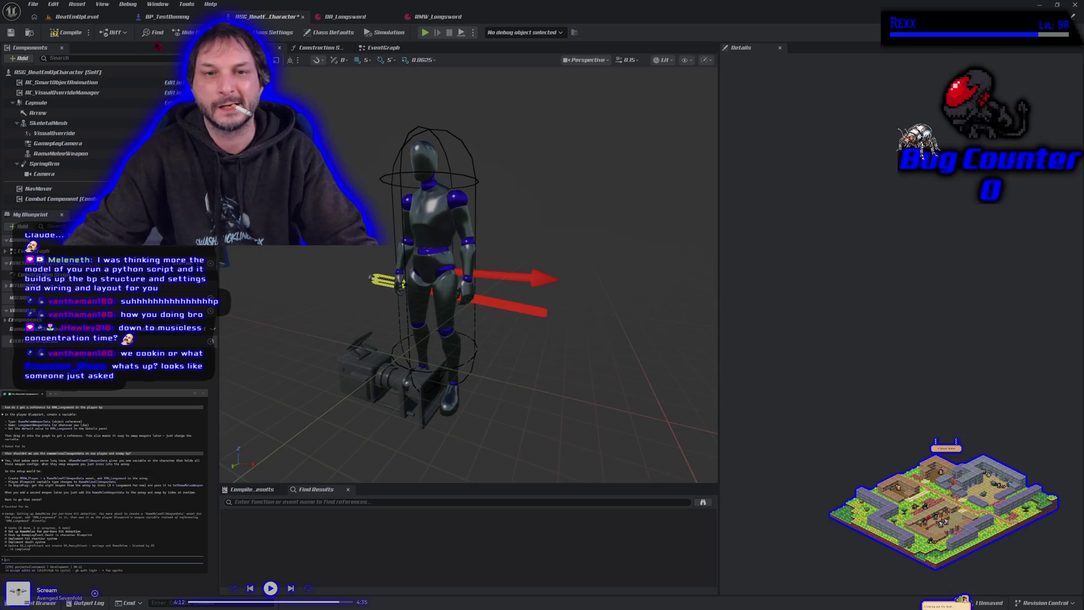
pyautogui.click(72, 36)
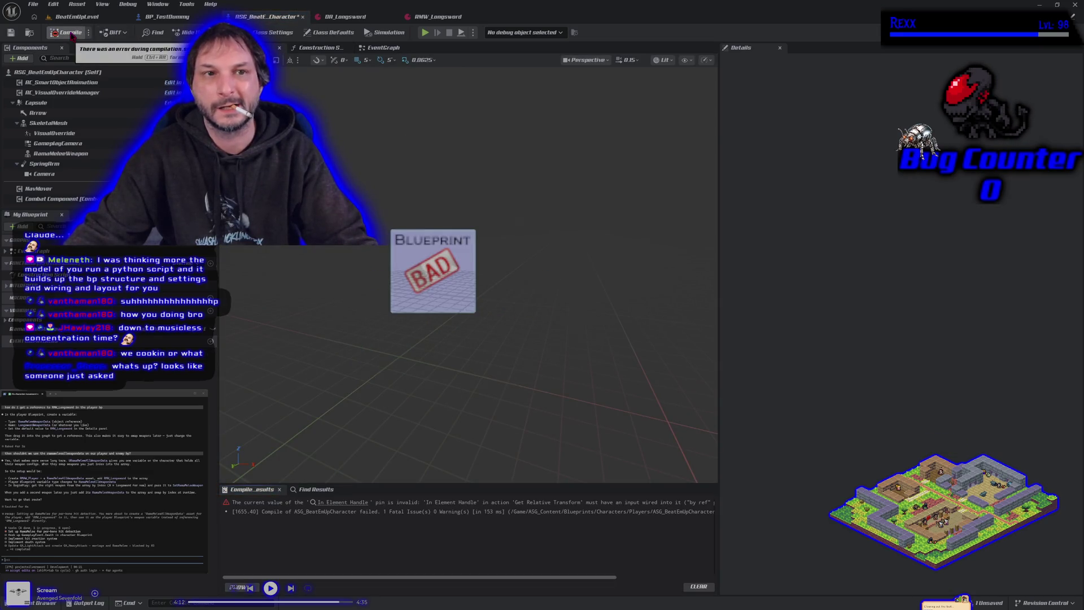
pyautogui.click(334, 49)
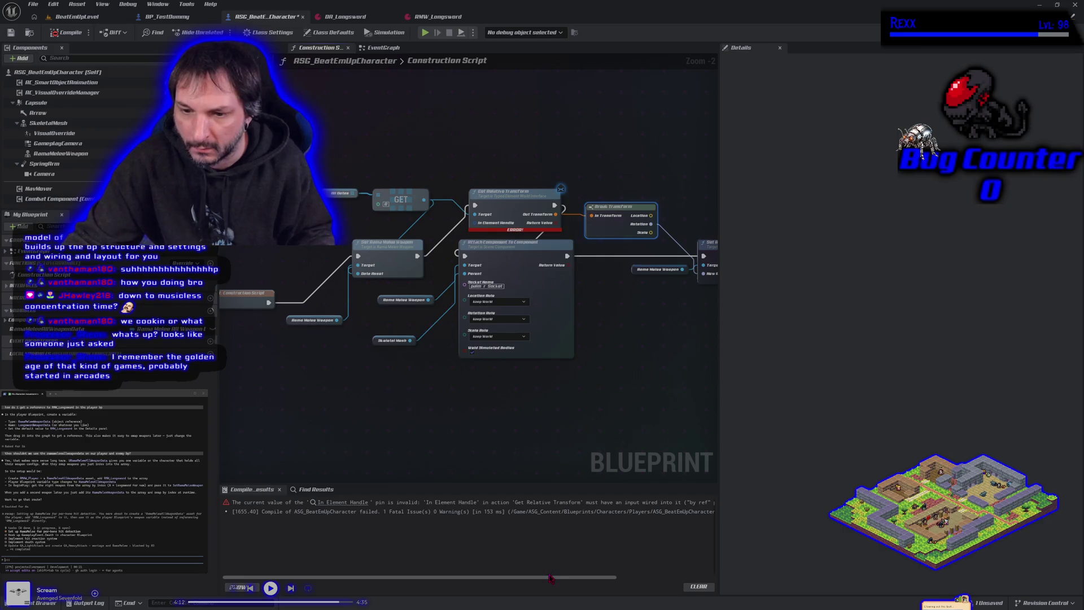
pyautogui.moveTo(550, 578)
pyautogui.mouseDown()
pyautogui.moveTo(663, 571)
pyautogui.moveTo(496, 573)
pyautogui.mouseUp()
pyautogui.moveTo(486, 423); pyautogui.dragTo(545, 428)
pyautogui.click(570, 191)
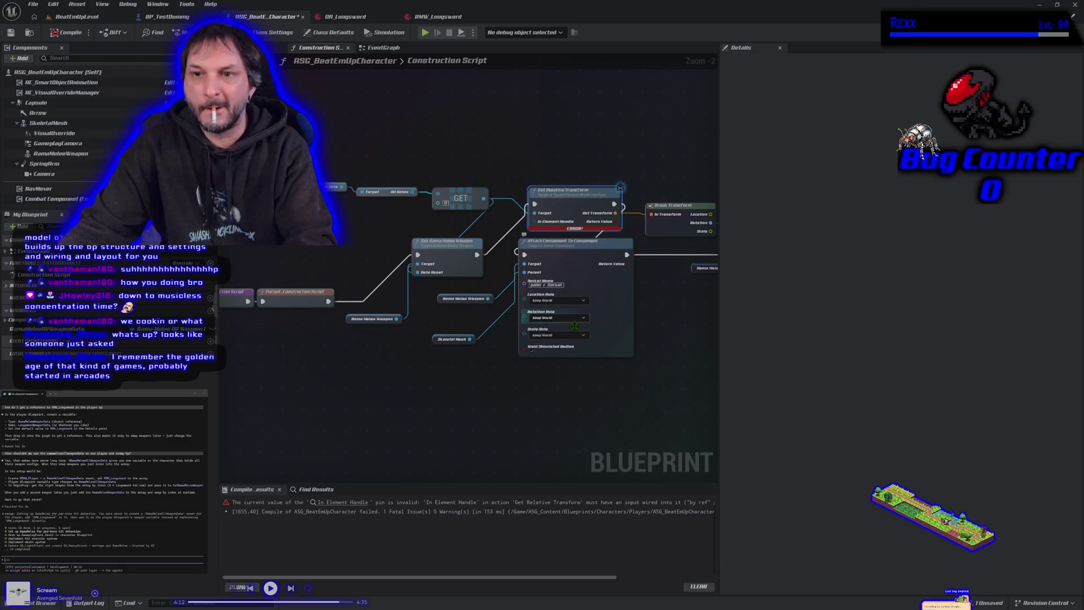
pyautogui.press('Delete')
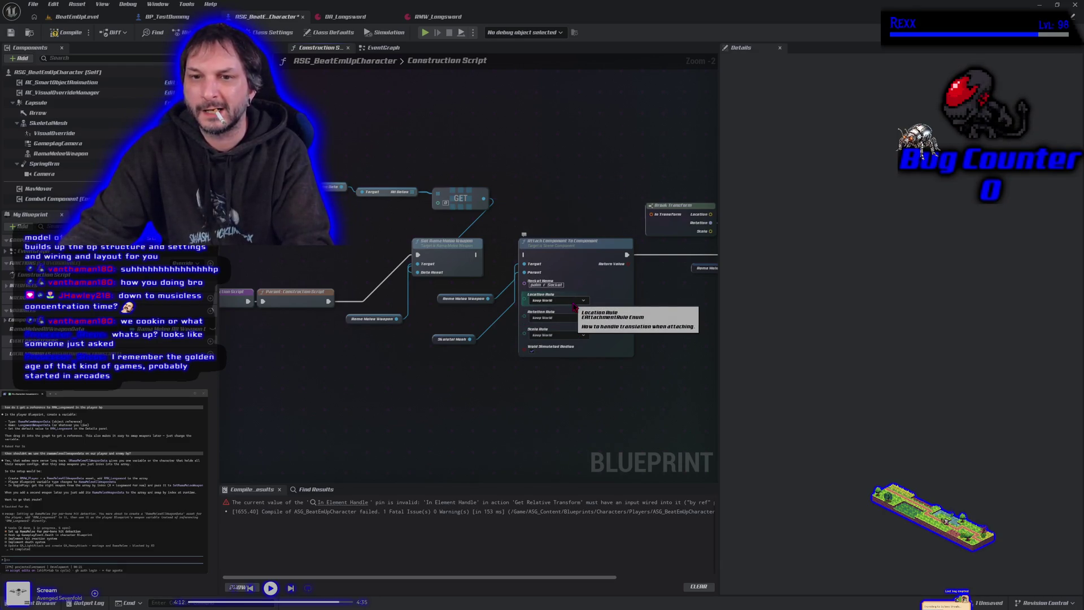
# Try a 'get rel' search from the GET node's output, then recompile successfully
pyautogui.moveTo(483, 199); pyautogui.dragTo(496, 195)
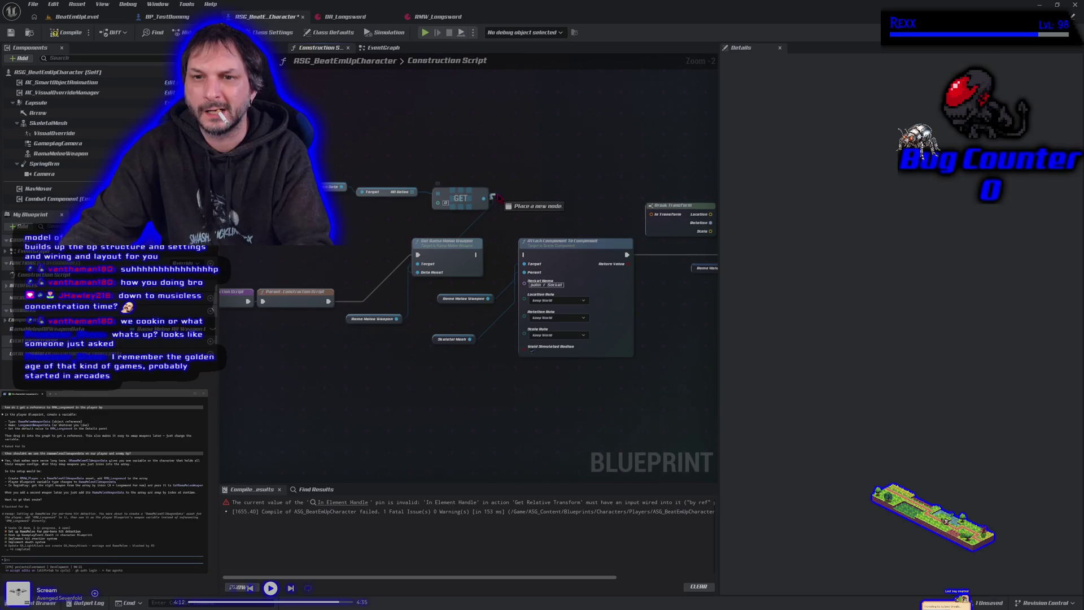
pyautogui.write('get')
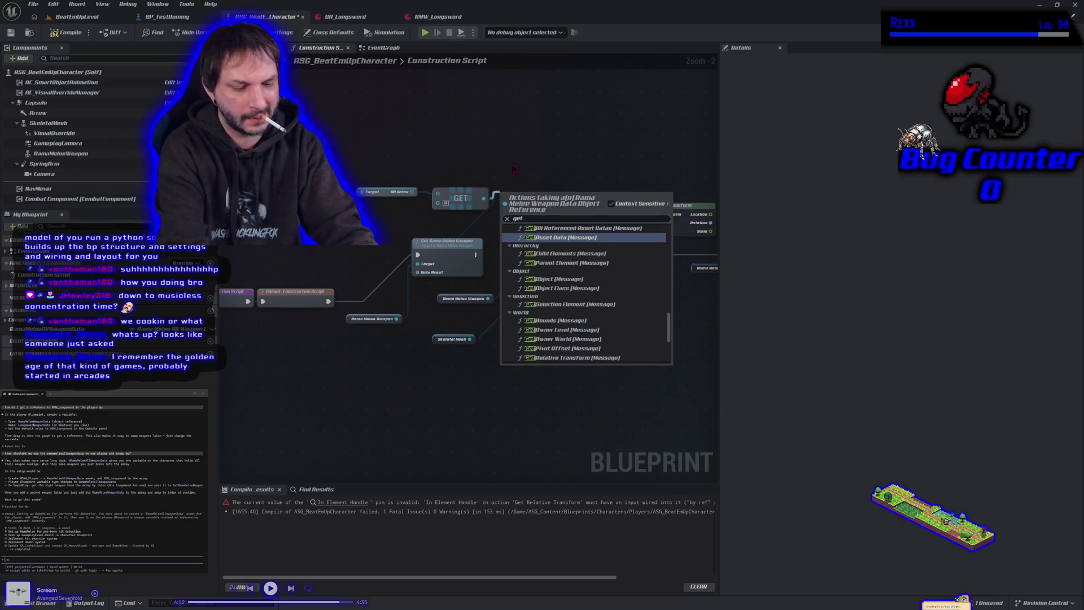
pyautogui.write(' rel')
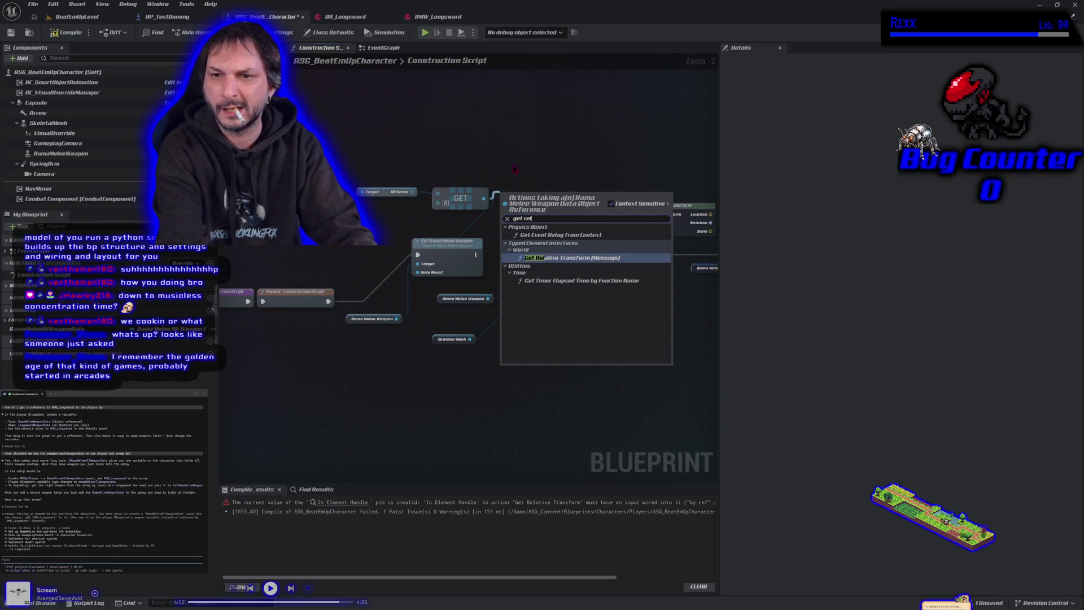
pyautogui.press('BackSpace')
pyautogui.press('BackSpace')
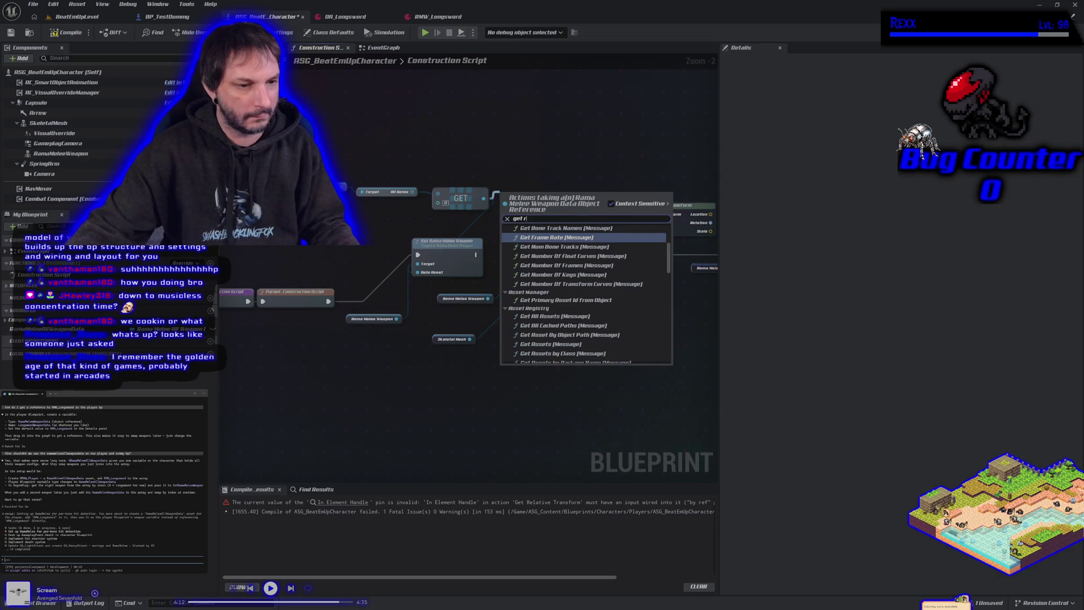
pyautogui.click(67, 33)
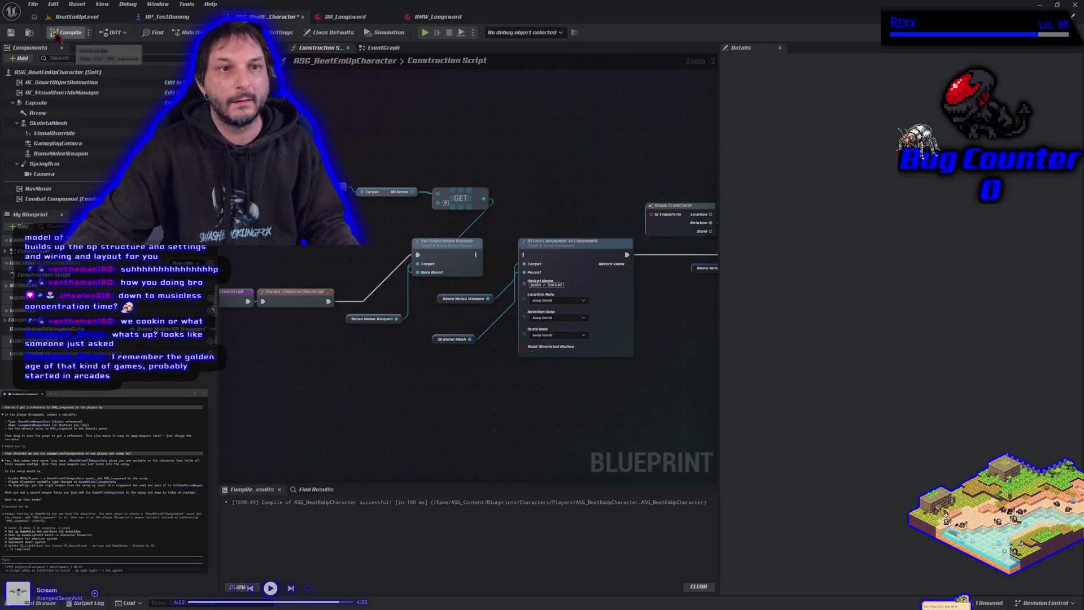
# Save, playtest BeatEmUpLevel by running the character right, stop, and close the error log
pyautogui.click(10, 33)
pyautogui.click(77, 16)
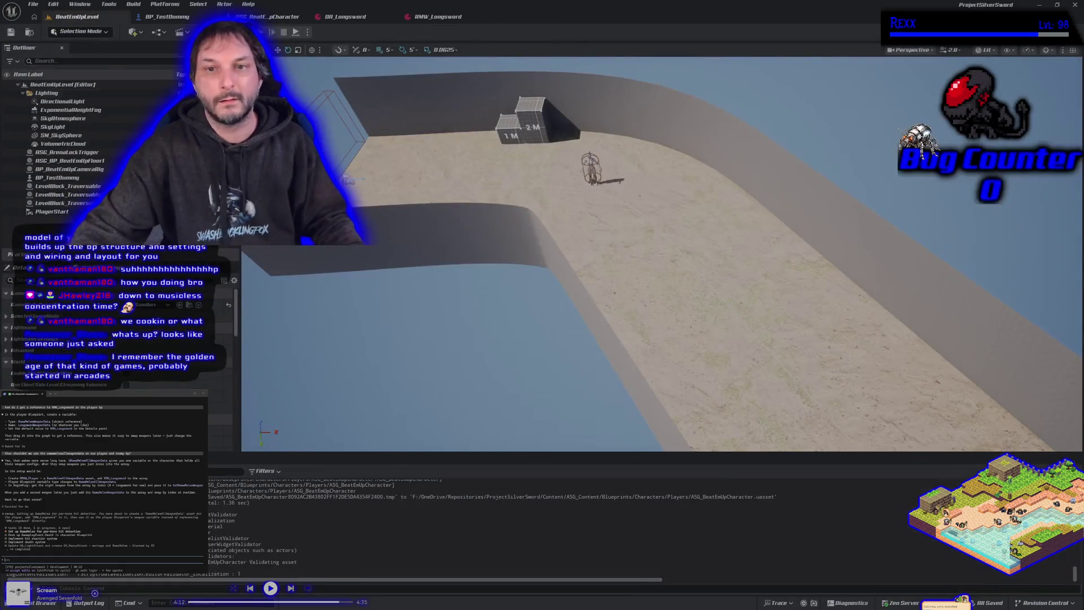
pyautogui.hotkey('alt', 'p')
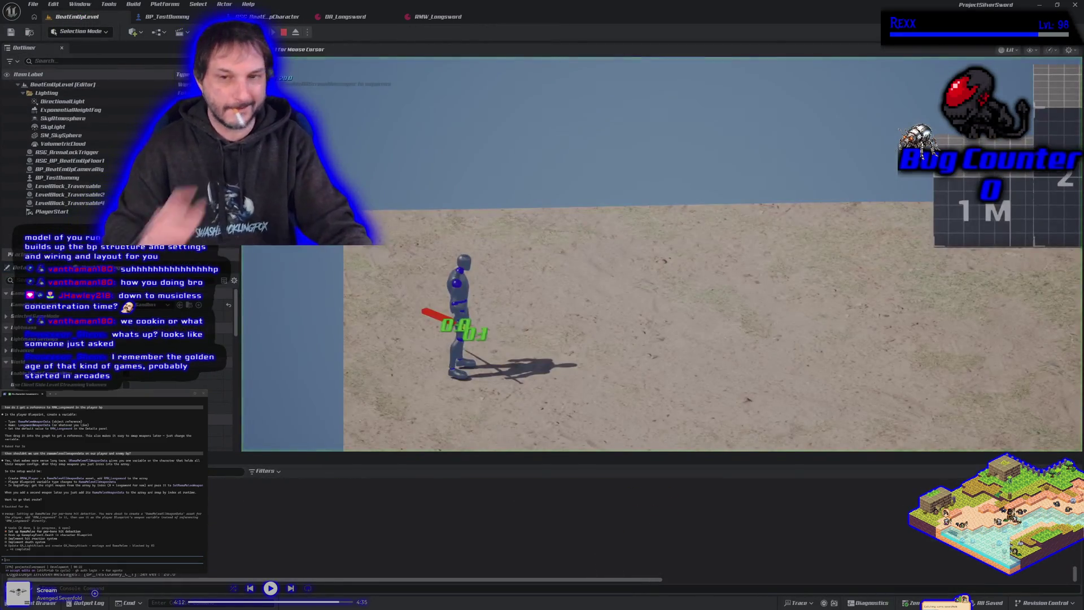
pyautogui.press('d')
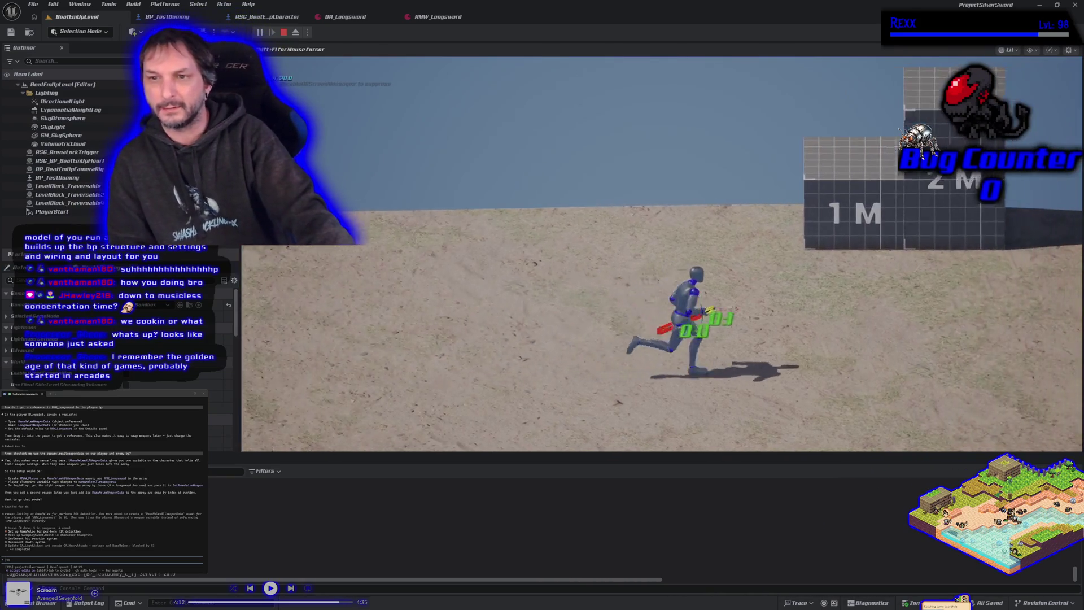
pyautogui.press('d')
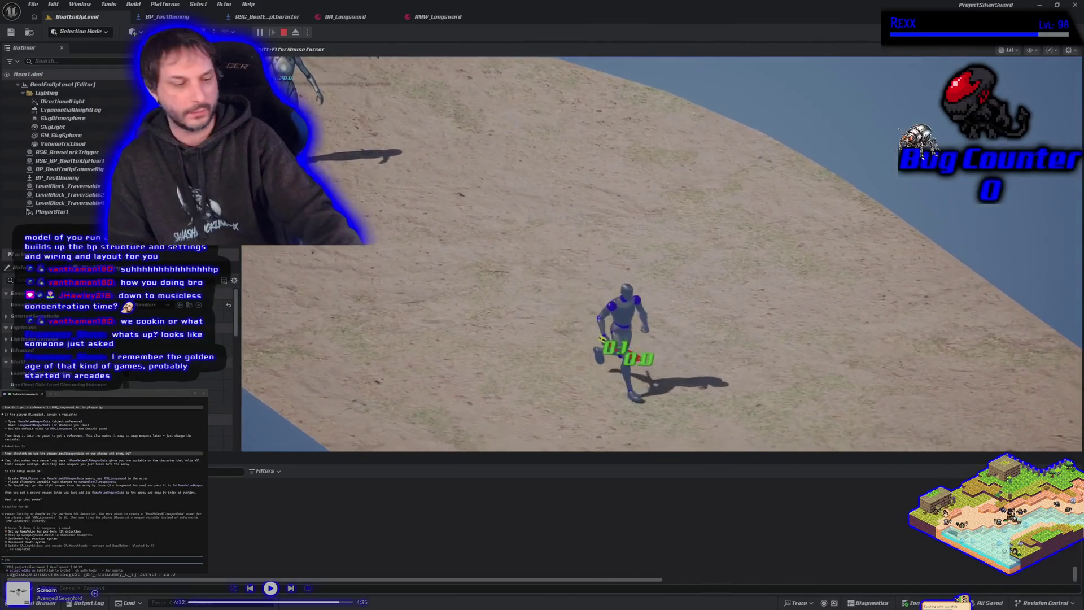
pyautogui.press('Escape')
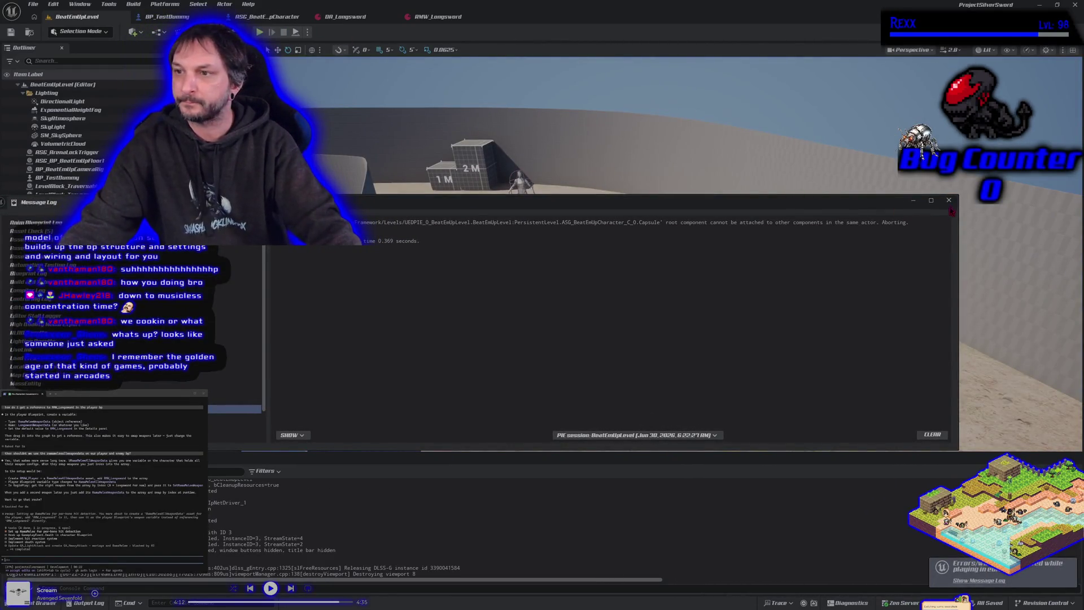
pyautogui.click(948, 199)
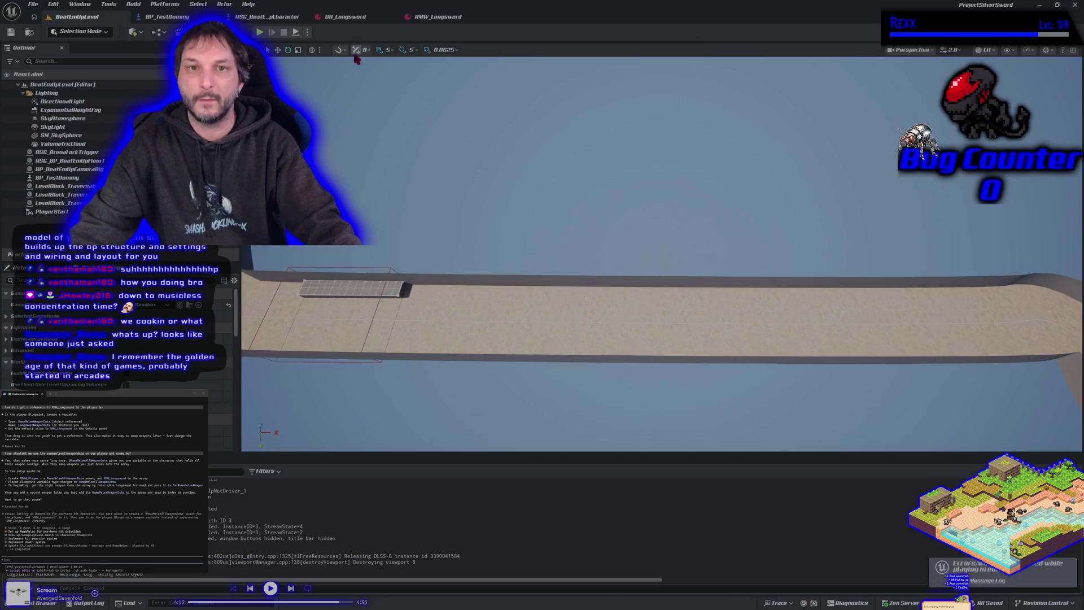
# Playtest the level again, close the error log, and reopen the character Blueprint
pyautogui.hotkey('alt', 'p')
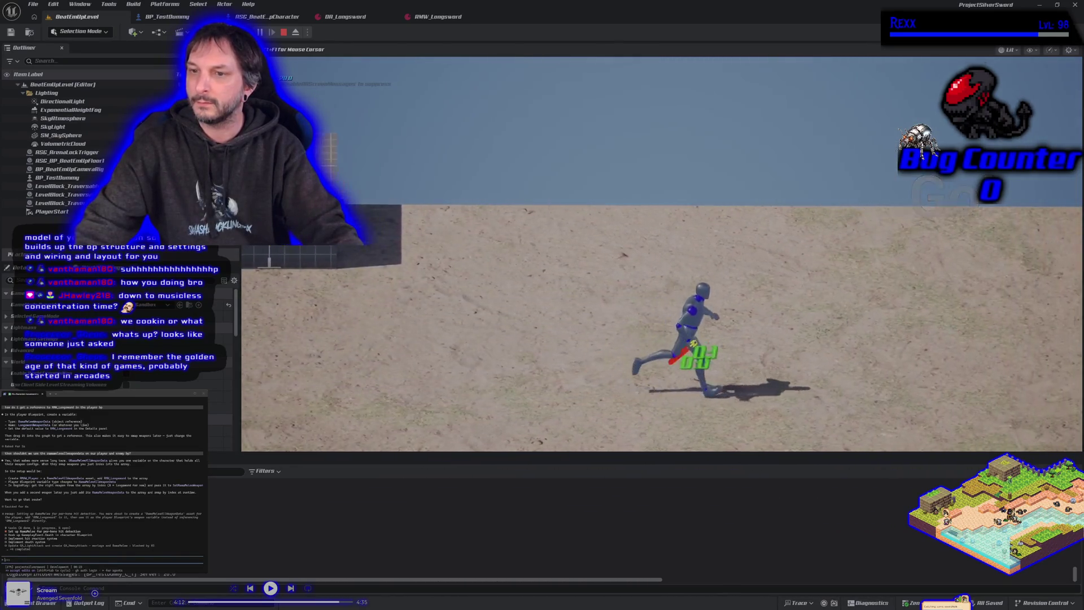
pyautogui.press('Escape')
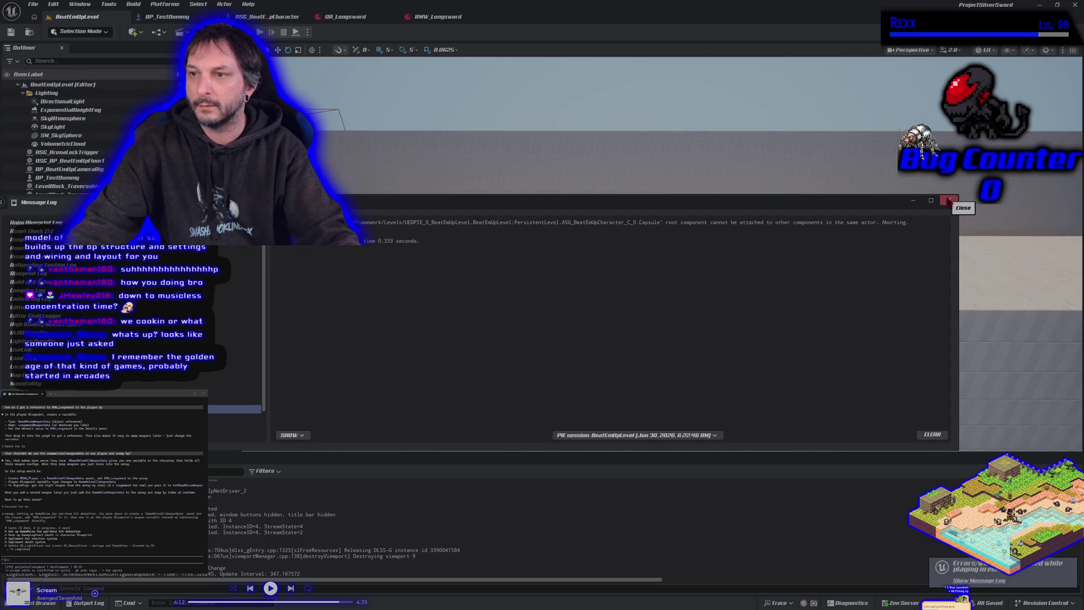
pyautogui.click(949, 201)
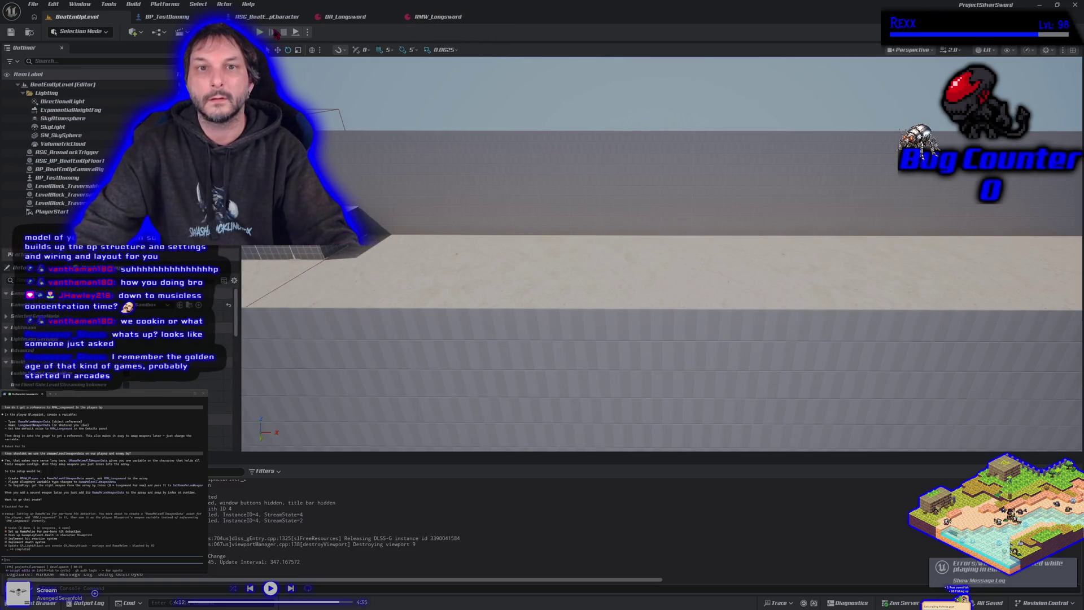
pyautogui.click(277, 17)
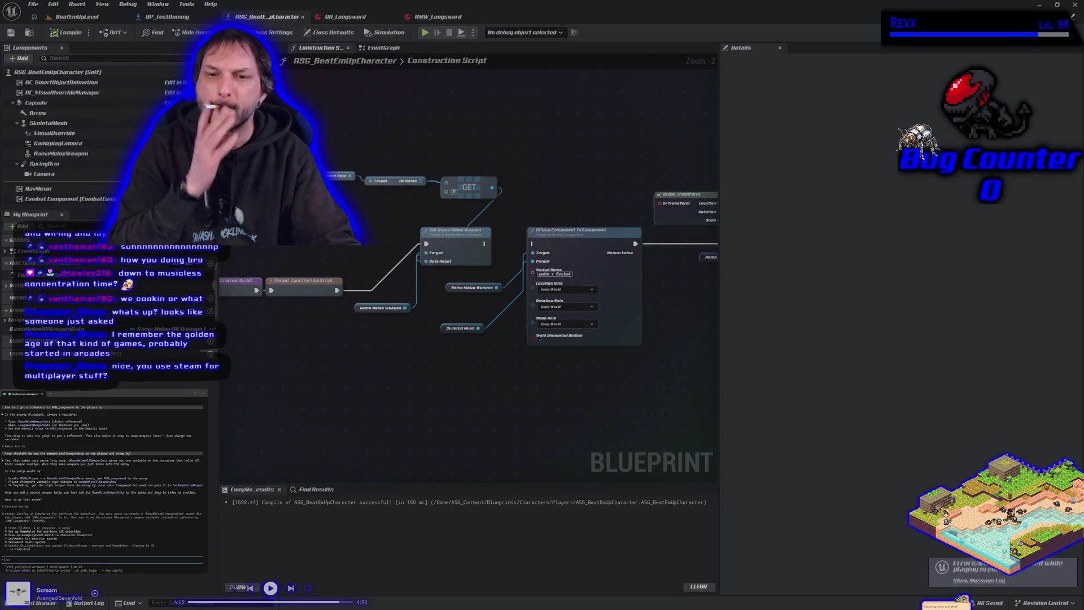
# In the EventGraph, wire an execution line into the Branch node and move both nodes up
pyautogui.click(376, 50)
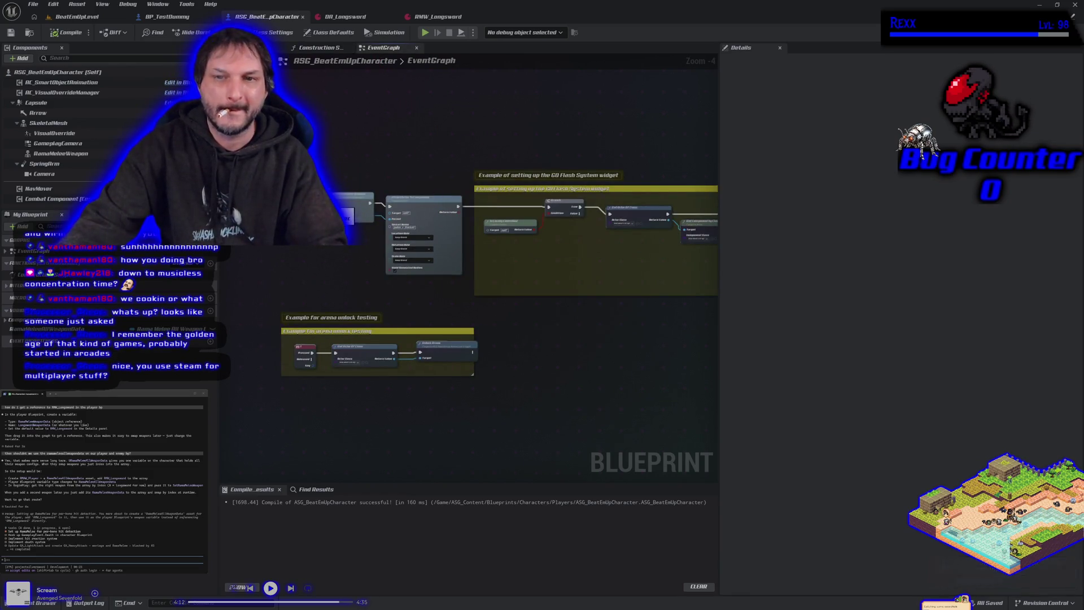
pyautogui.moveTo(546, 207)
pyautogui.mouseDown()
pyautogui.moveTo(361, 205)
pyautogui.moveTo(438, 214)
pyautogui.mouseUp()
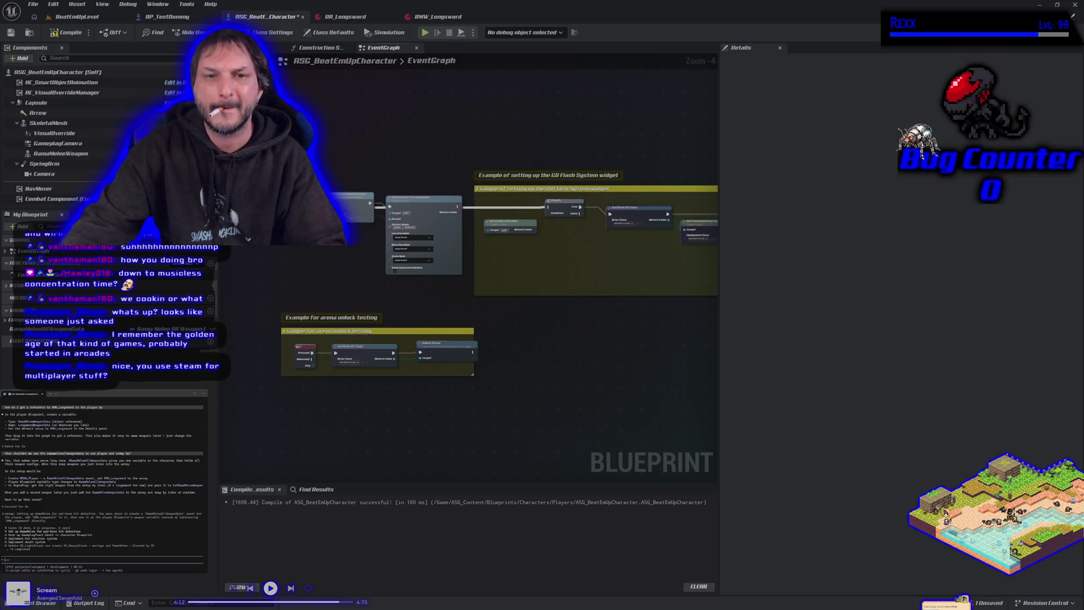
pyautogui.moveTo(402, 260); pyautogui.dragTo(403, 260)
pyautogui.moveTo(437, 218); pyautogui.dragTo(416, 130)
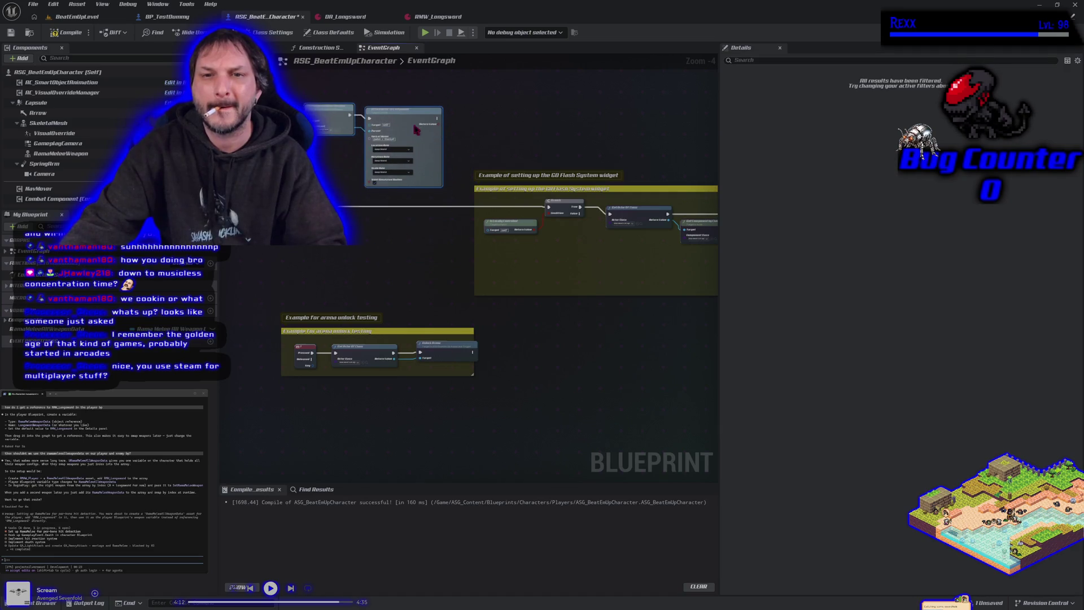
# Save the character Blueprint and return to the Construction Script graph
pyautogui.click(29, 32)
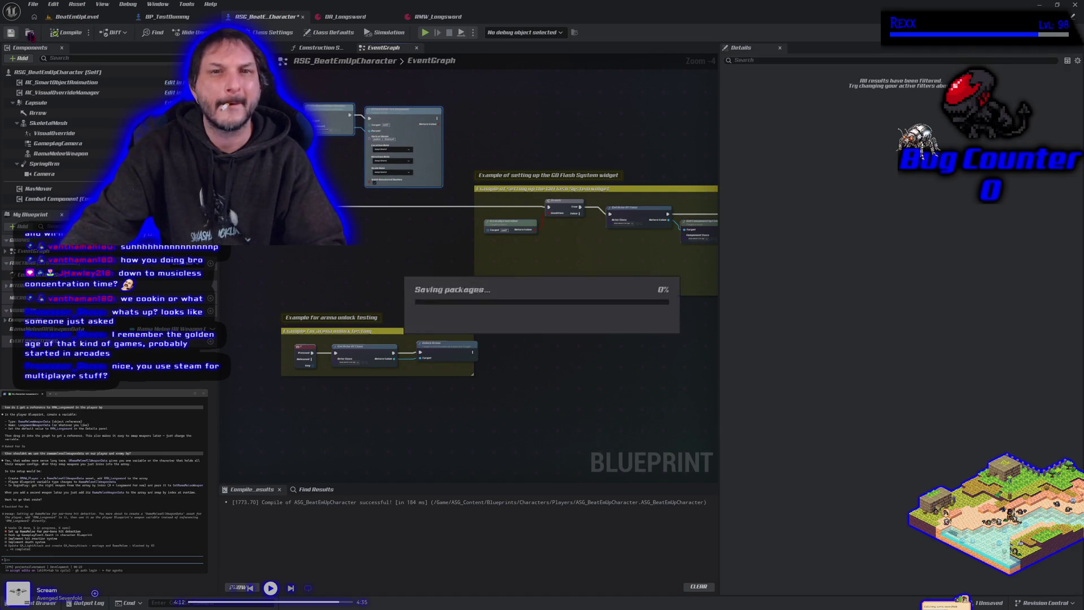
pyautogui.click(252, 47)
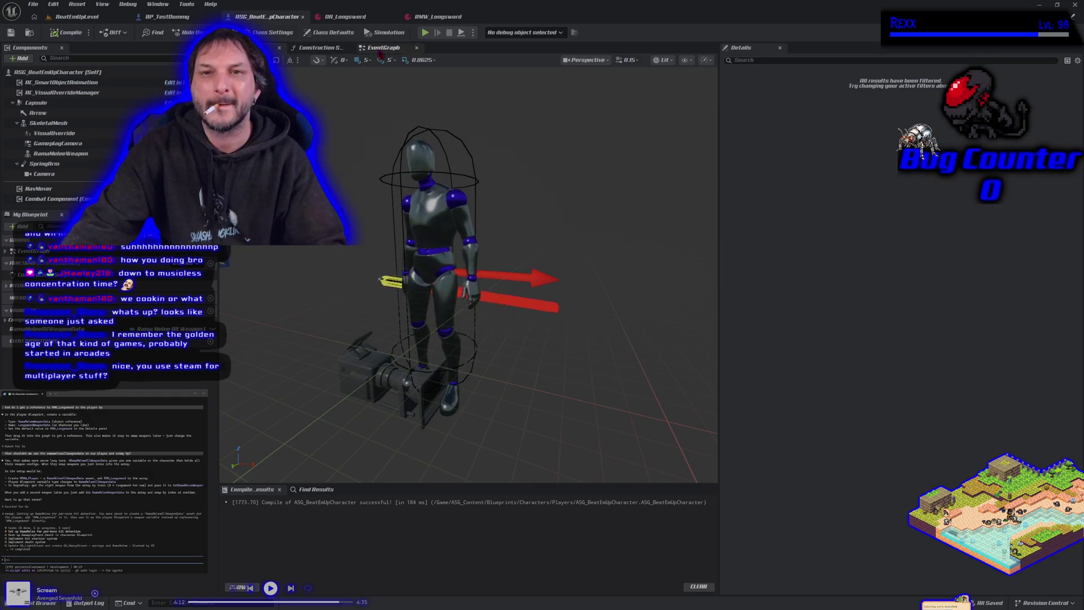
pyautogui.click(381, 49)
pyautogui.click(338, 49)
pyautogui.moveTo(450, 368); pyautogui.dragTo(403, 357)
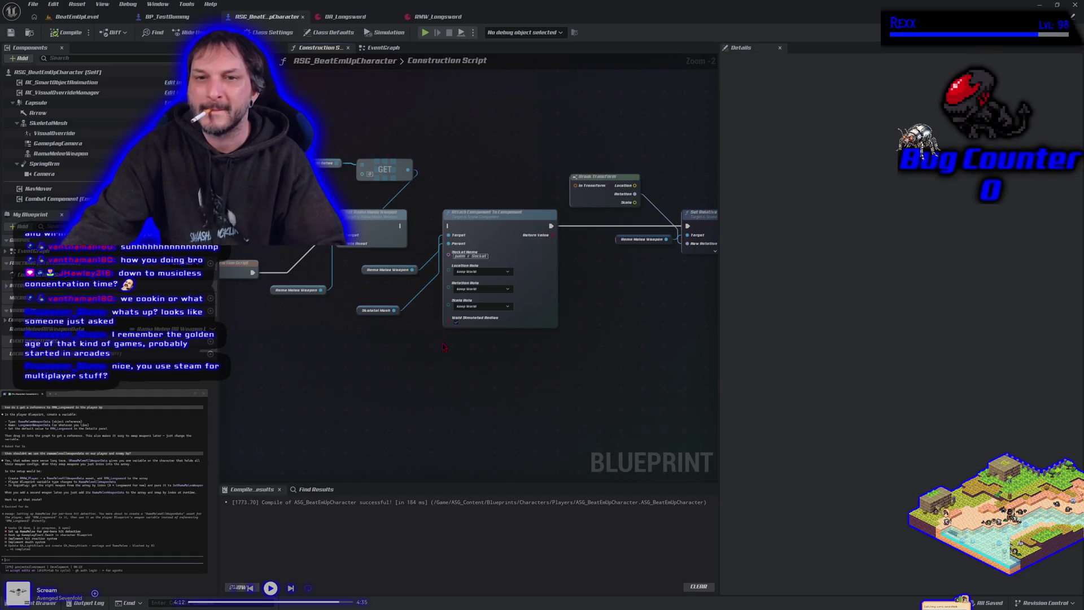
# Add a Get Data node reading the weapon's Data from the GET result
pyautogui.moveTo(444, 346); pyautogui.dragTo(474, 382)
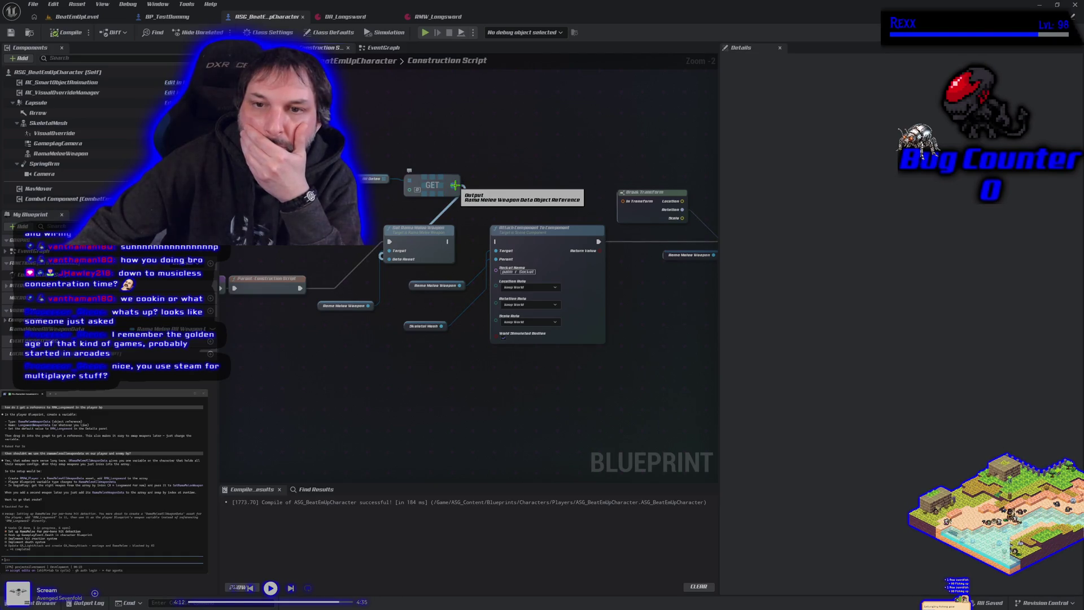
pyautogui.moveTo(454, 185); pyautogui.dragTo(492, 197)
pyautogui.write('bre')
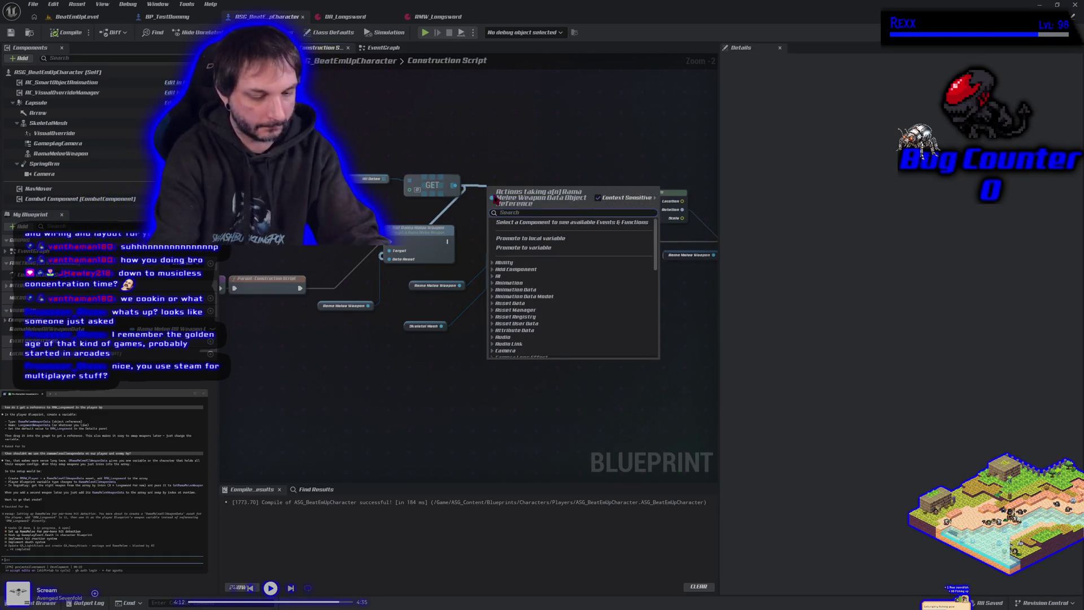
pyautogui.press('BackSpace')
pyautogui.press('BackSpace')
pyautogui.press('BackSpace')
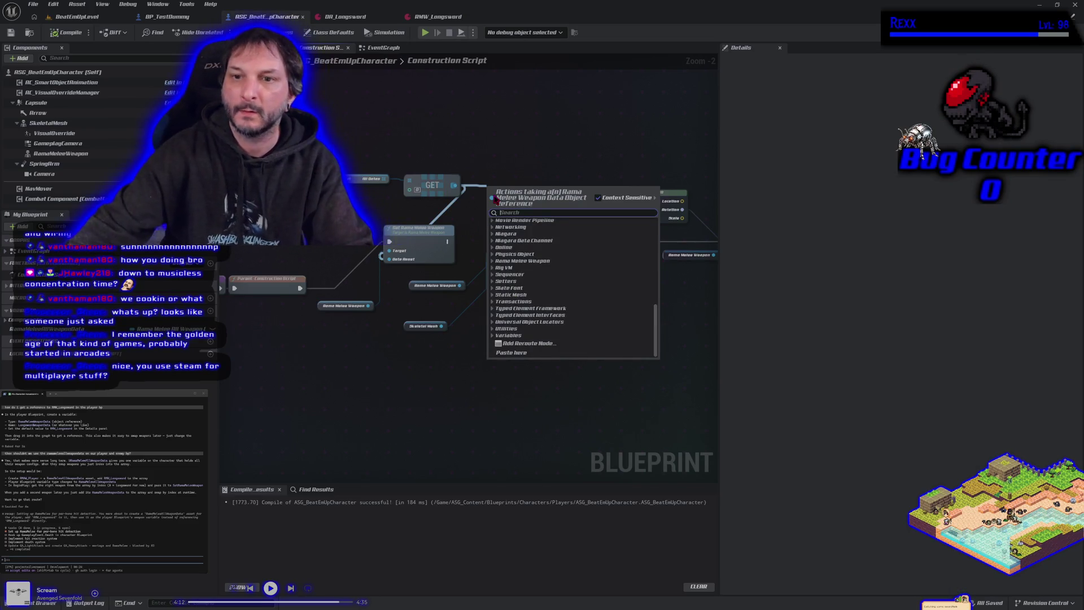
pyautogui.scroll(15, 523, 342)
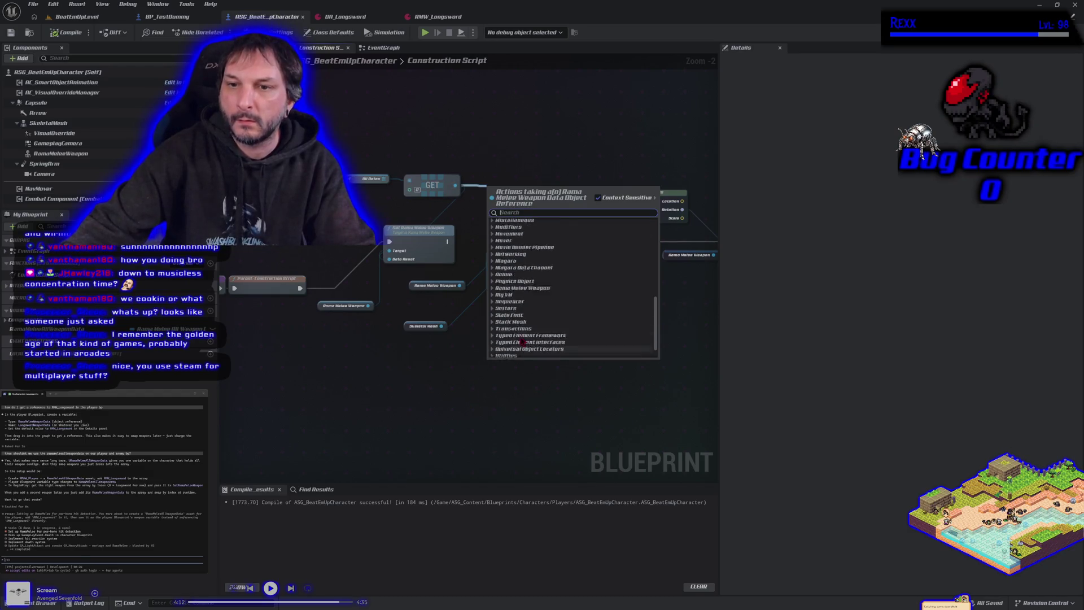
pyautogui.click(389, 425)
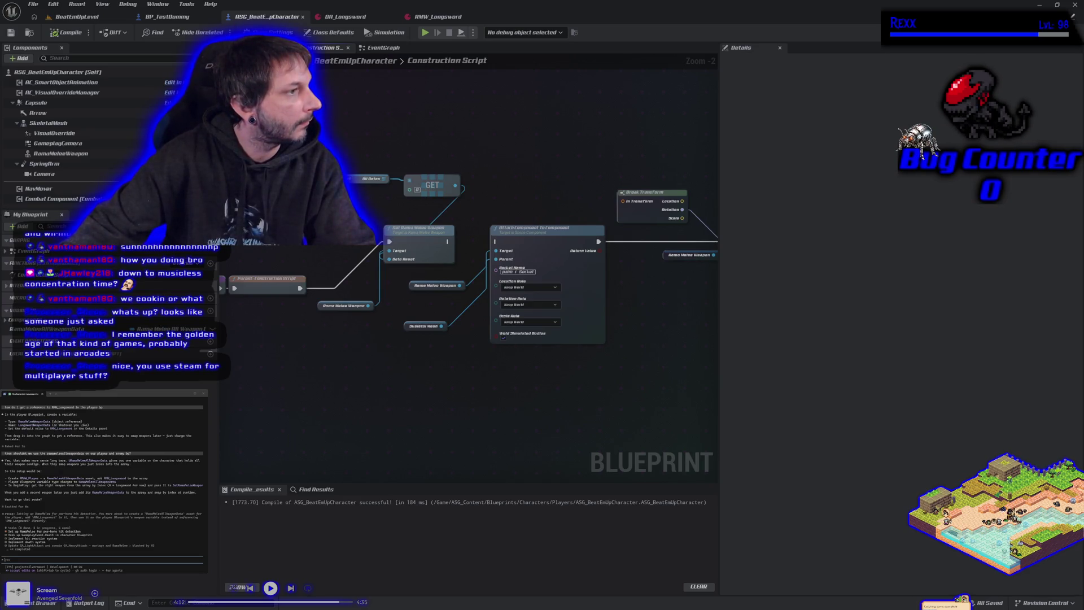
pyautogui.scroll(5, 102, 460)
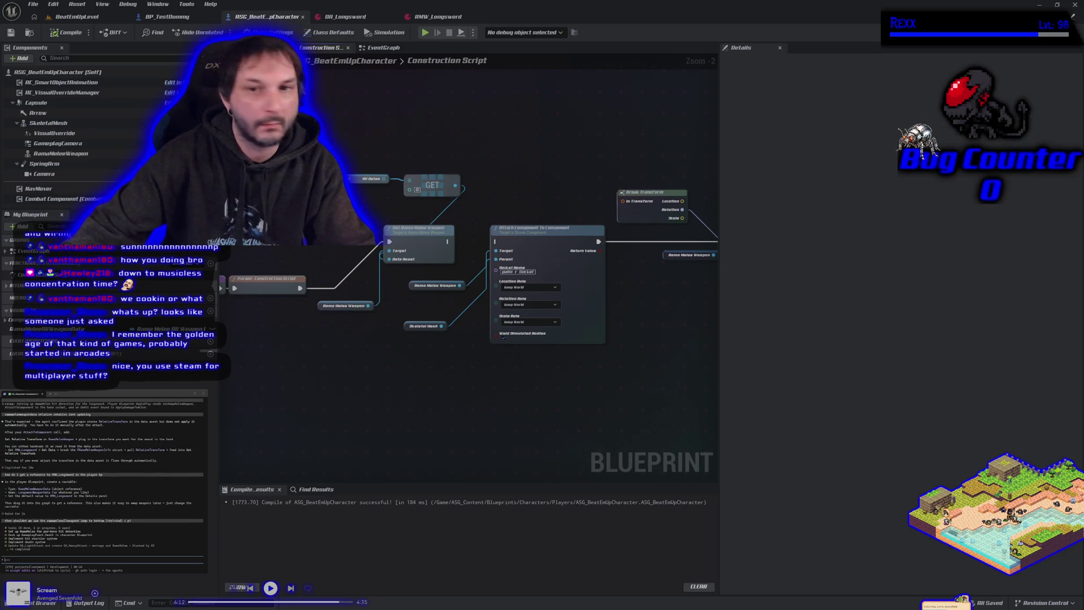
pyautogui.moveTo(455, 189); pyautogui.dragTo(487, 194)
pyautogui.write('get data')
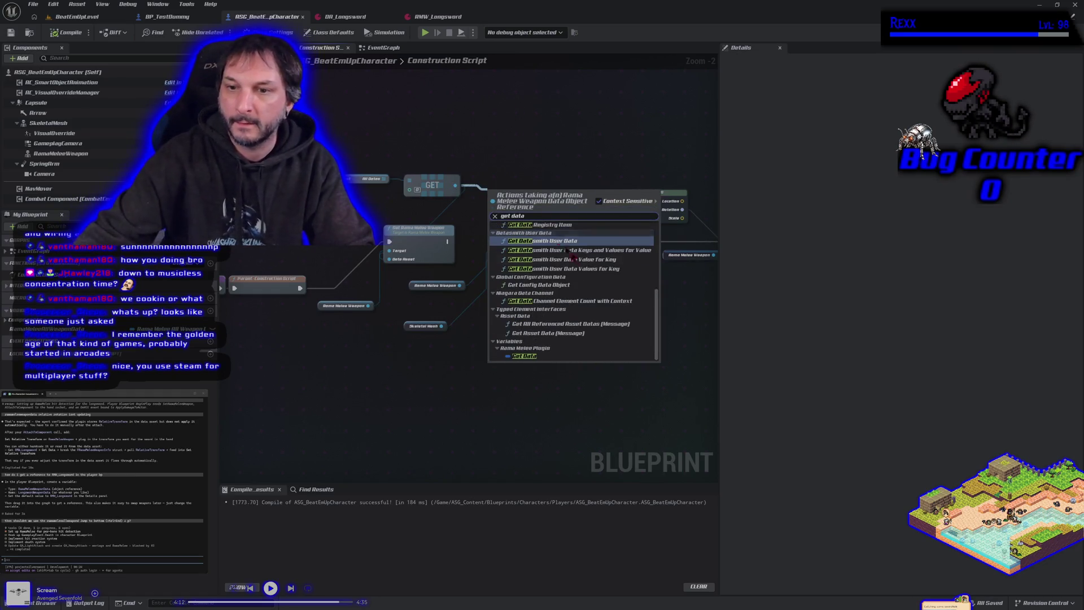
pyautogui.click(549, 362)
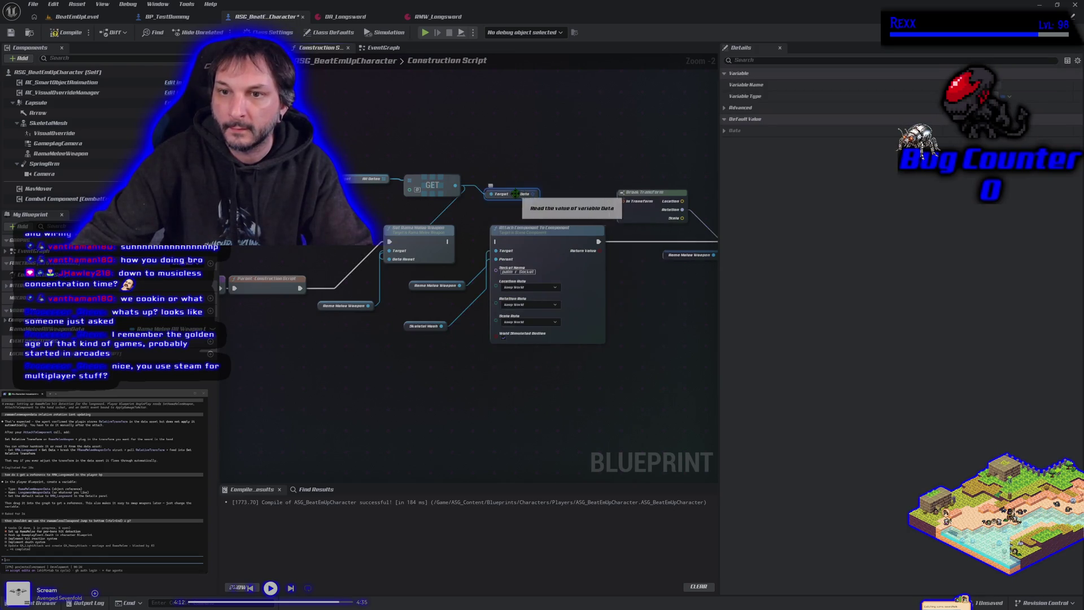
# Break Data into Rama Melee Weapon Info and wire Relative Transform into Break Transform
pyautogui.moveTo(524, 184)
pyautogui.mouseDown()
pyautogui.moveTo(557, 186)
pyautogui.moveTo(541, 176)
pyautogui.mouseUp()
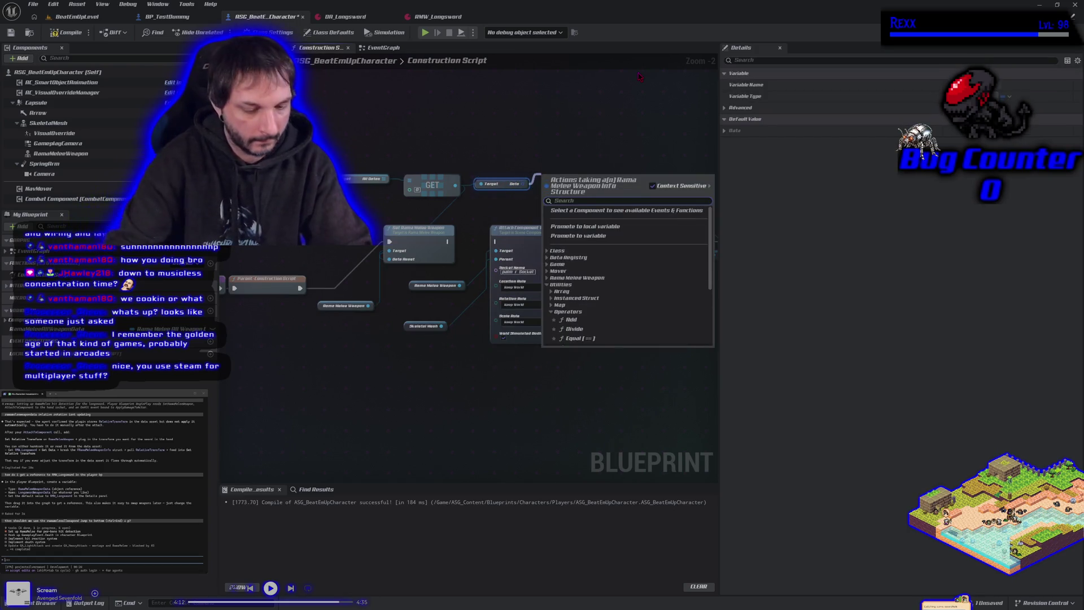
pyautogui.write('break')
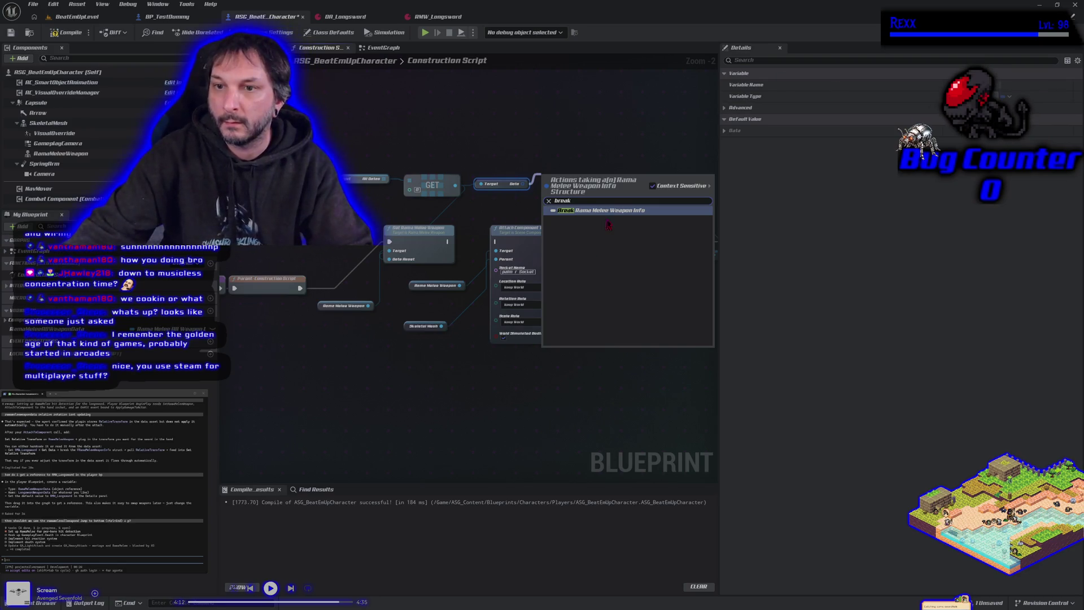
pyautogui.click(649, 210)
pyautogui.moveTo(653, 219)
pyautogui.mouseDown()
pyautogui.moveTo(581, 220)
pyautogui.moveTo(610, 195)
pyautogui.moveTo(635, 193)
pyautogui.moveTo(663, 161)
pyautogui.mouseUp()
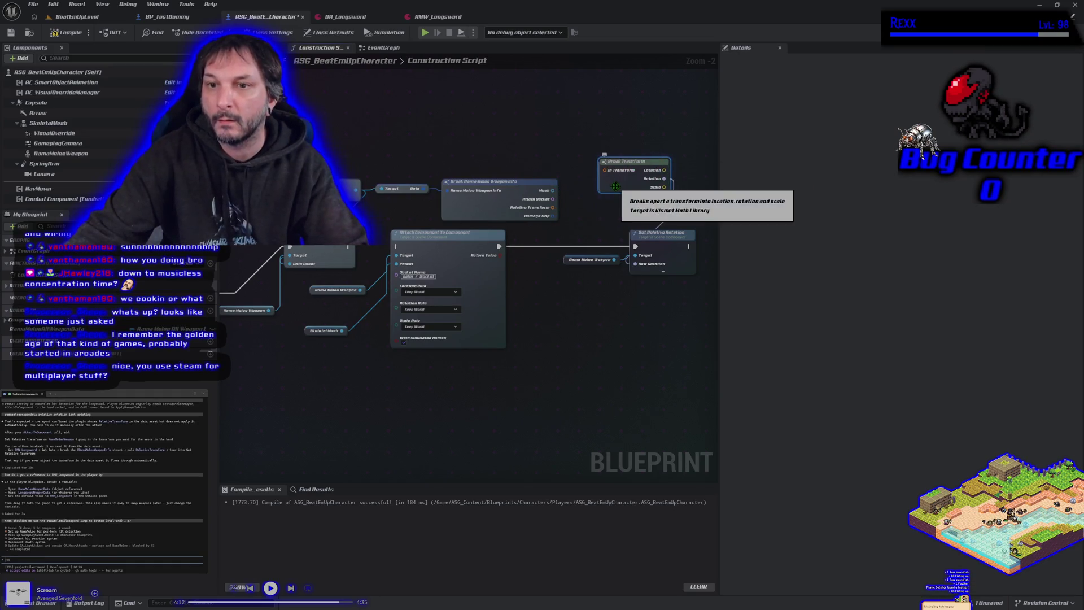
pyautogui.moveTo(557, 211)
pyautogui.mouseDown()
pyautogui.moveTo(605, 173)
pyautogui.moveTo(611, 197)
pyautogui.mouseUp()
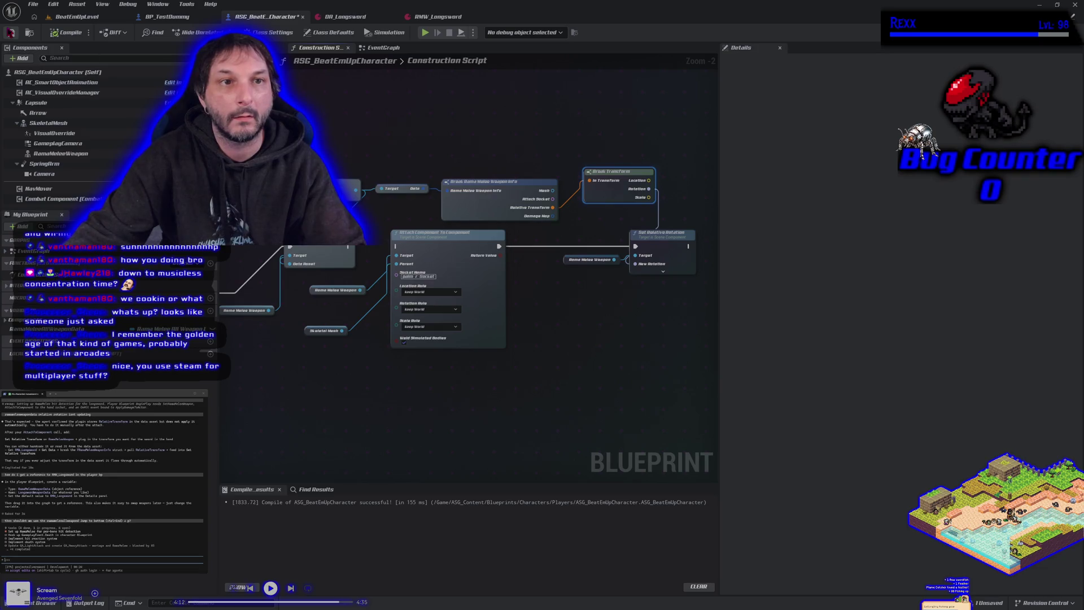
pyautogui.click(257, 48)
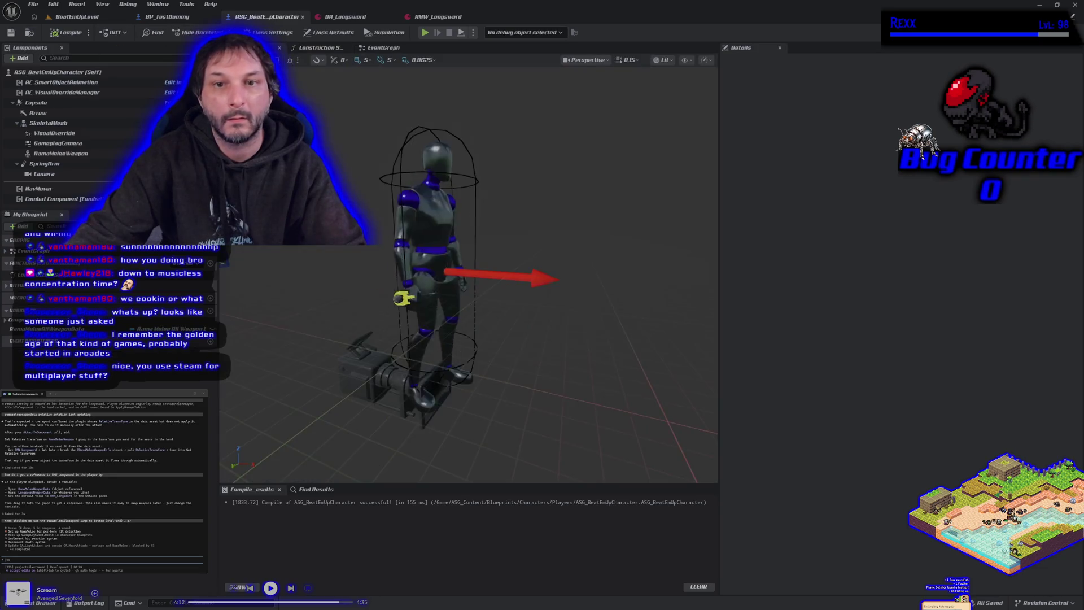
# In the Construction Script, delete the Break Transform and Set Relative Rotation nodes
pyautogui.click(387, 48)
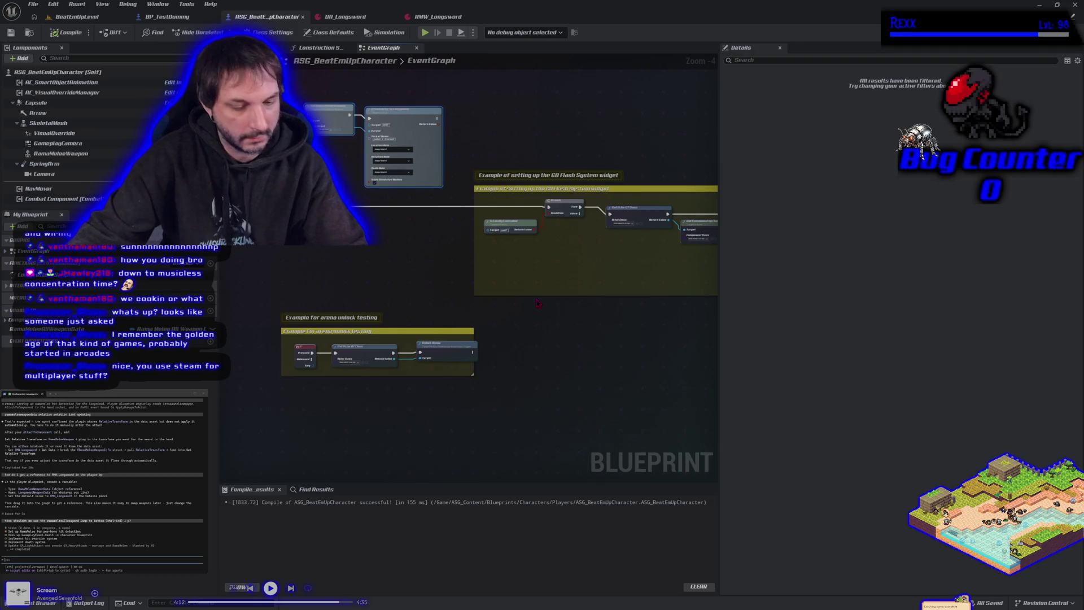
pyautogui.click(325, 48)
pyautogui.moveTo(514, 290)
pyautogui.mouseDown()
pyautogui.moveTo(537, 315)
pyautogui.moveTo(467, 317)
pyautogui.mouseUp()
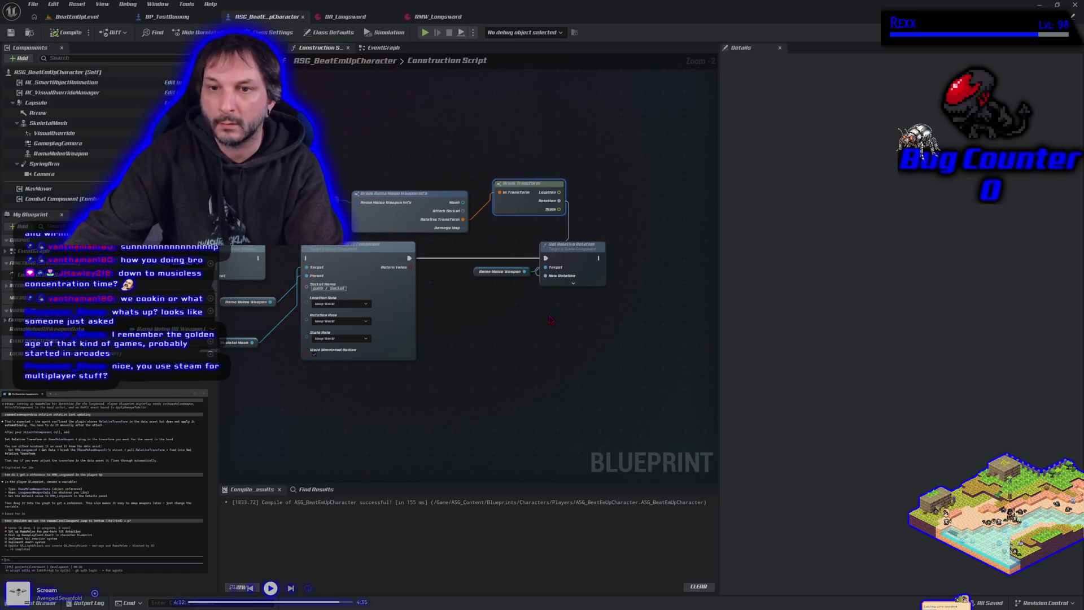
pyautogui.press('Delete')
pyautogui.moveTo(579, 261); pyautogui.dragTo(595, 261)
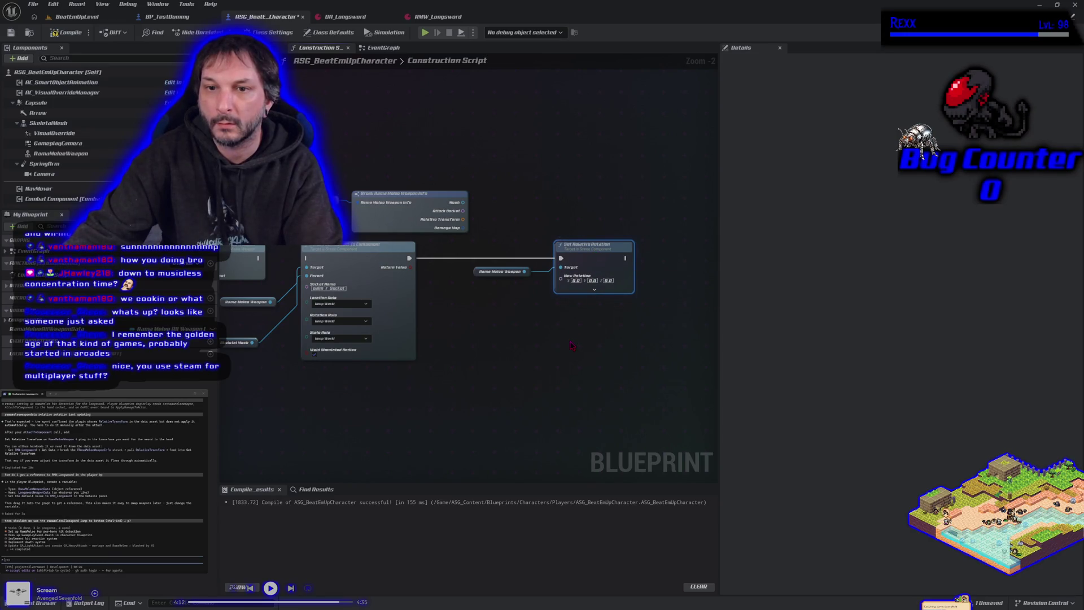
pyautogui.press('Delete')
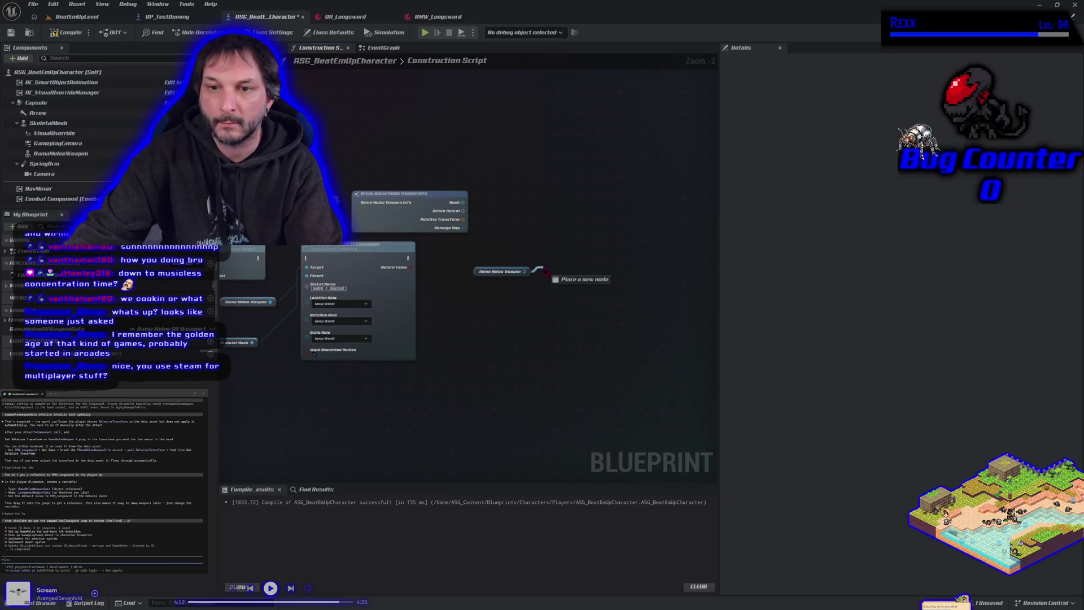
# Add Set Relative Transform for Rama Melee Weapon after Attach Component, fed the weapon info's Relative Transform
pyautogui.moveTo(545, 272); pyautogui.dragTo(545, 270)
pyautogui.write('set relat')
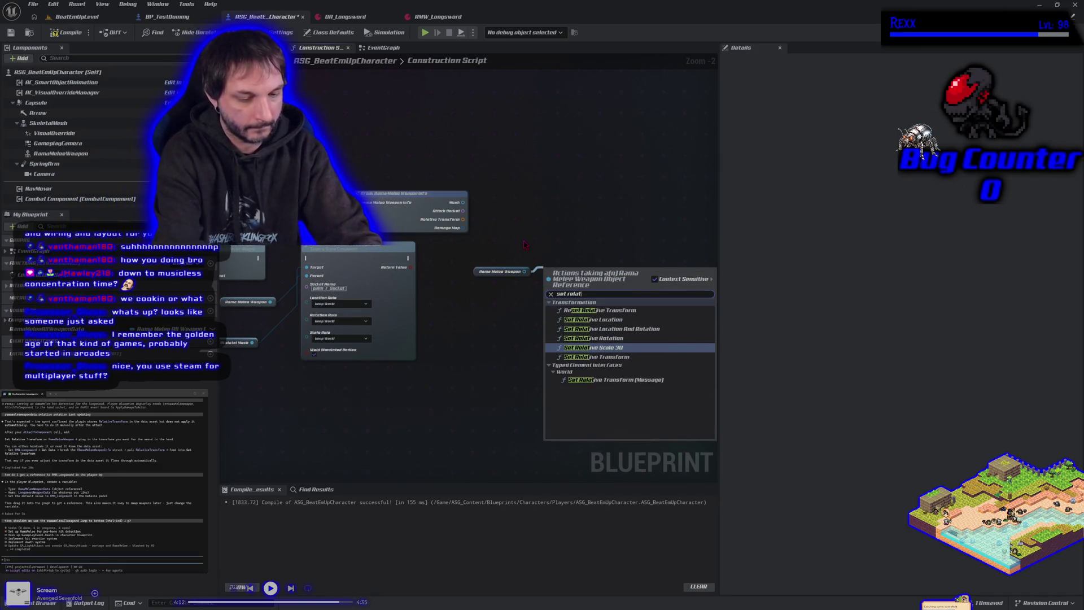
pyautogui.write('ive transform')
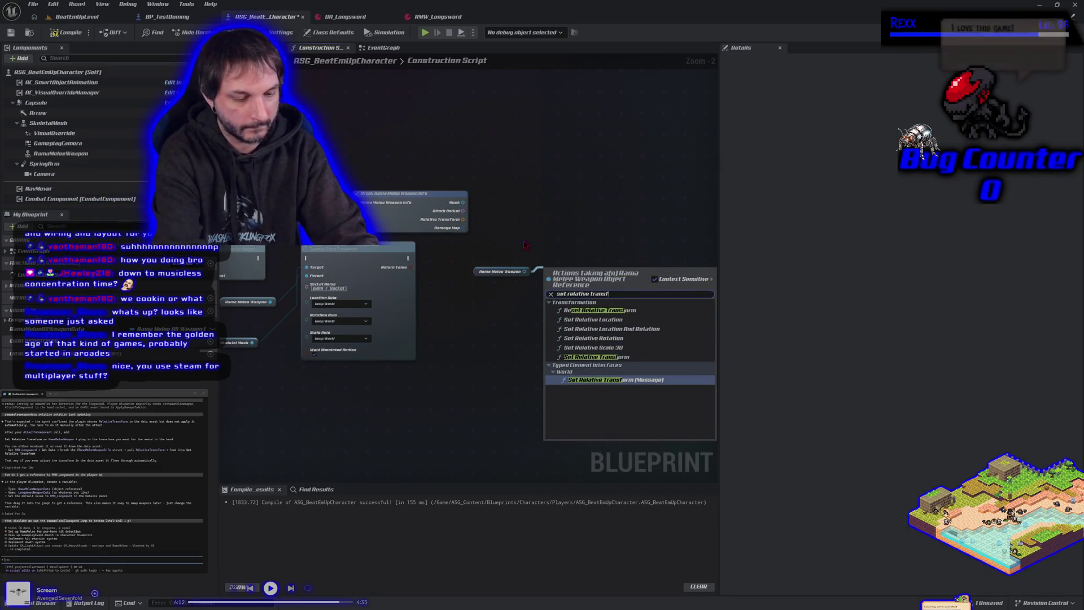
pyautogui.press('BackSpace')
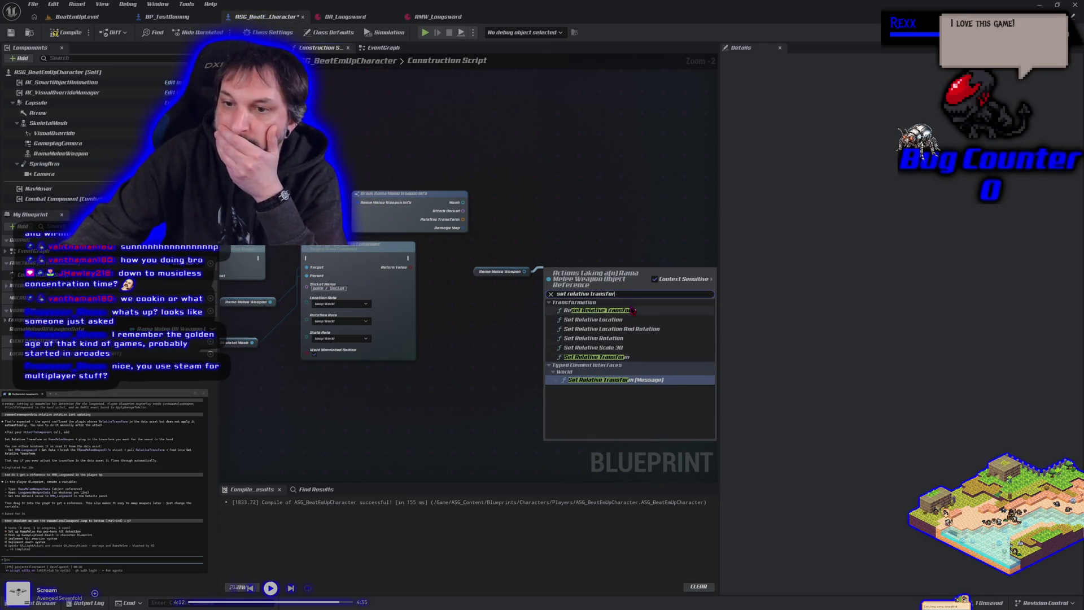
pyautogui.click(610, 358)
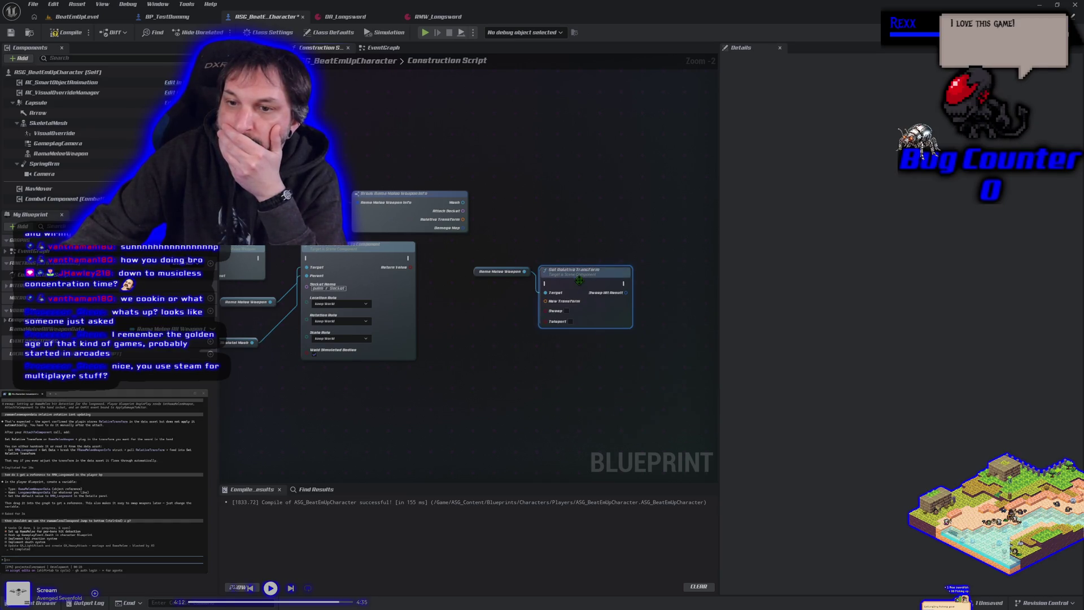
pyautogui.moveTo(313, 371); pyautogui.dragTo(371, 339)
pyautogui.moveTo(349, 225); pyautogui.dragTo(370, 228)
pyautogui.moveTo(465, 227); pyautogui.dragTo(575, 255)
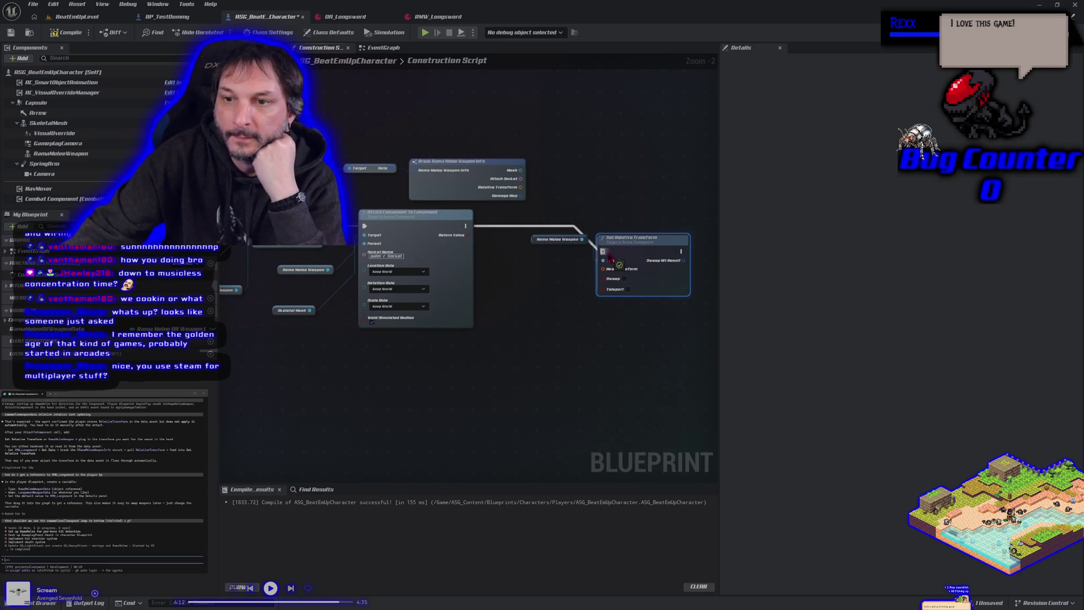
pyautogui.moveTo(643, 244); pyautogui.dragTo(645, 222)
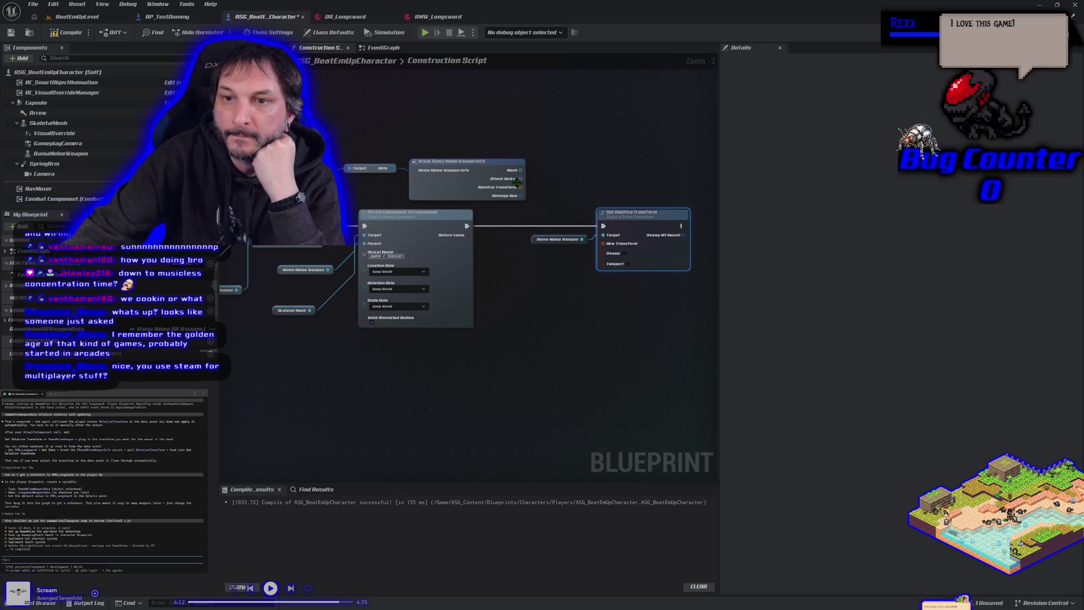
pyautogui.moveTo(520, 188); pyautogui.dragTo(604, 243)
# Hide the Mesh, Attach Socket and Damage Map pins on Break Rama Melee Weapon Info, then compile
pyautogui.click(465, 196)
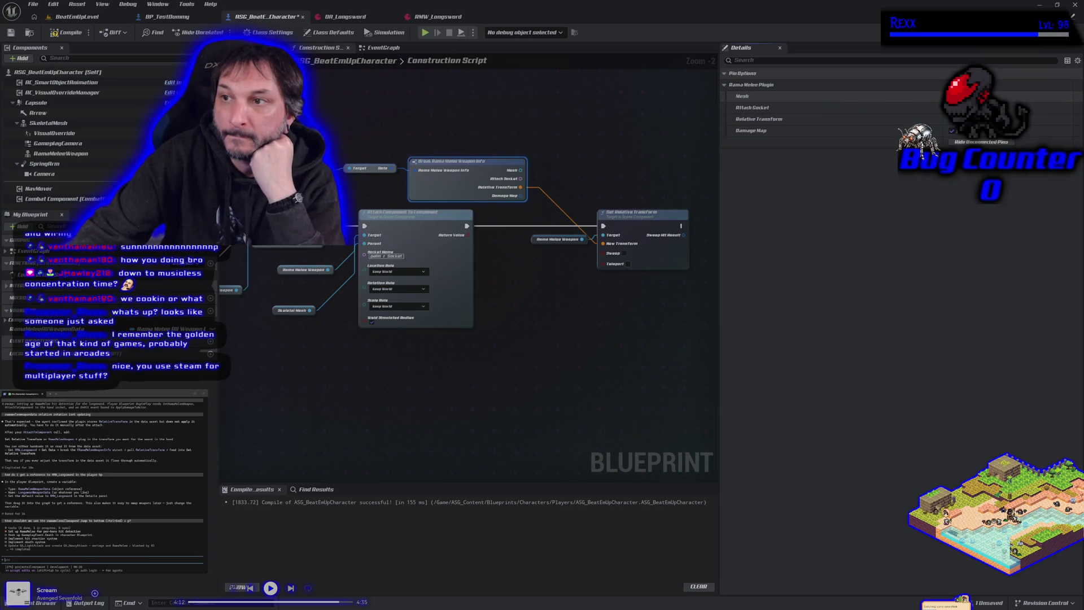
pyautogui.click(952, 96)
pyautogui.click(952, 107)
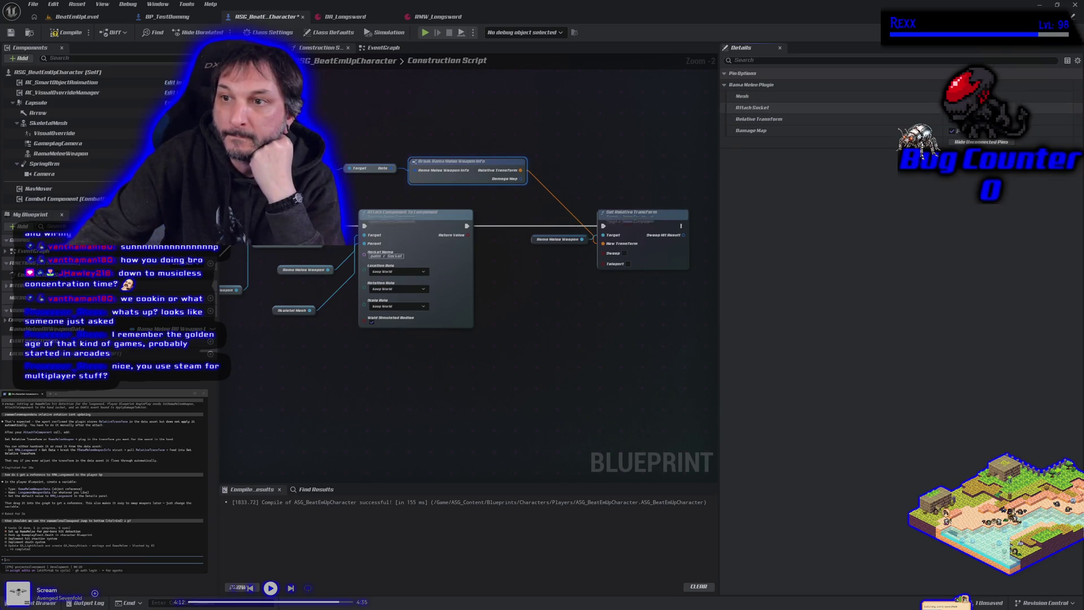
pyautogui.click(952, 131)
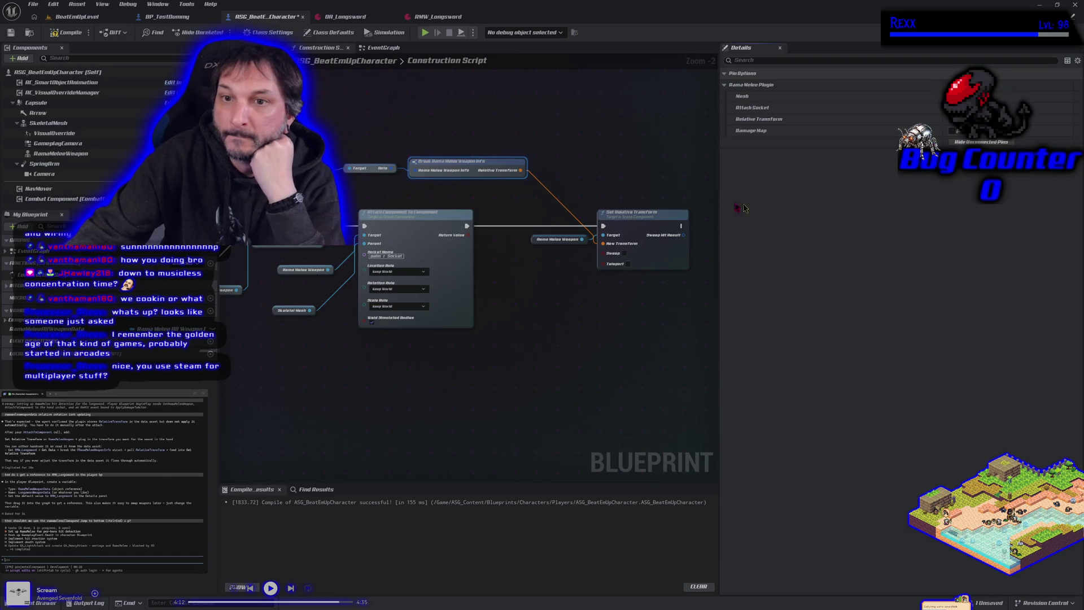
pyautogui.click(64, 32)
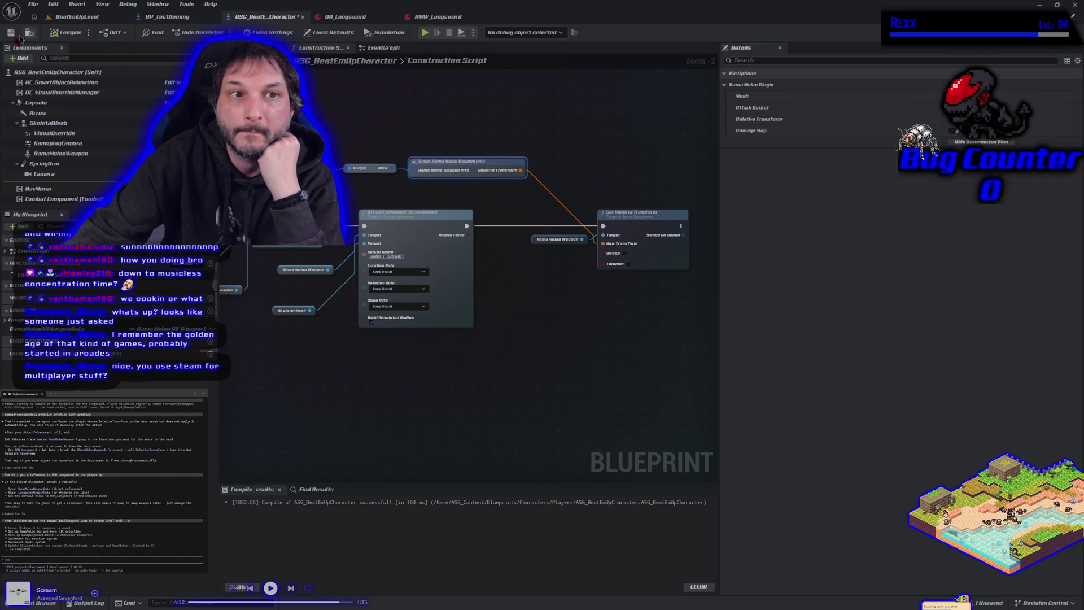
# Play BeatEmUpLevel, run the character left and right, swing the sword at the dummy, then stop
pyautogui.click(259, 48)
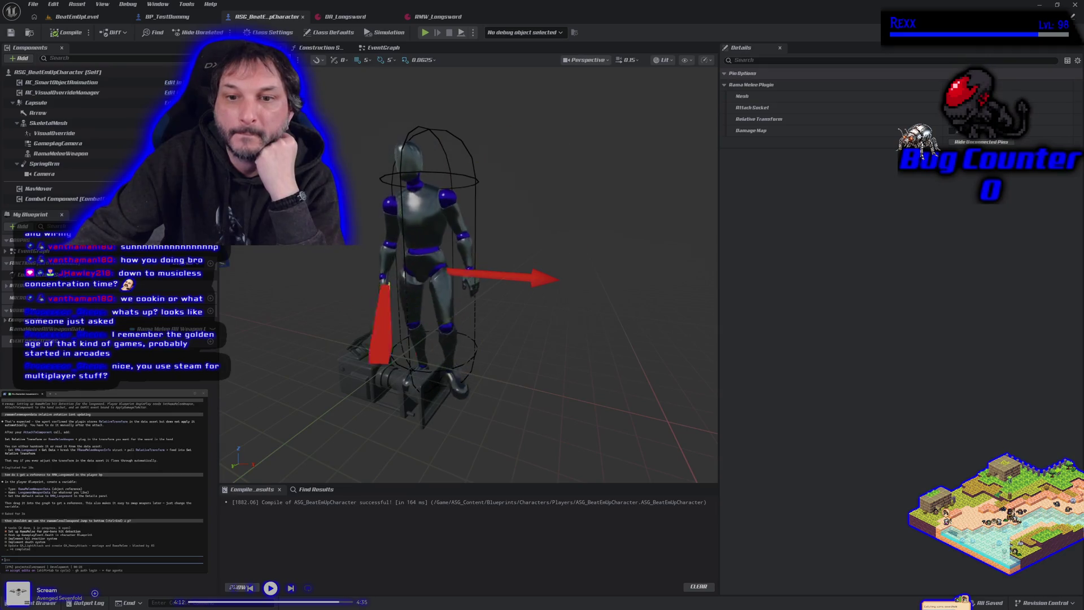
pyautogui.click(77, 17)
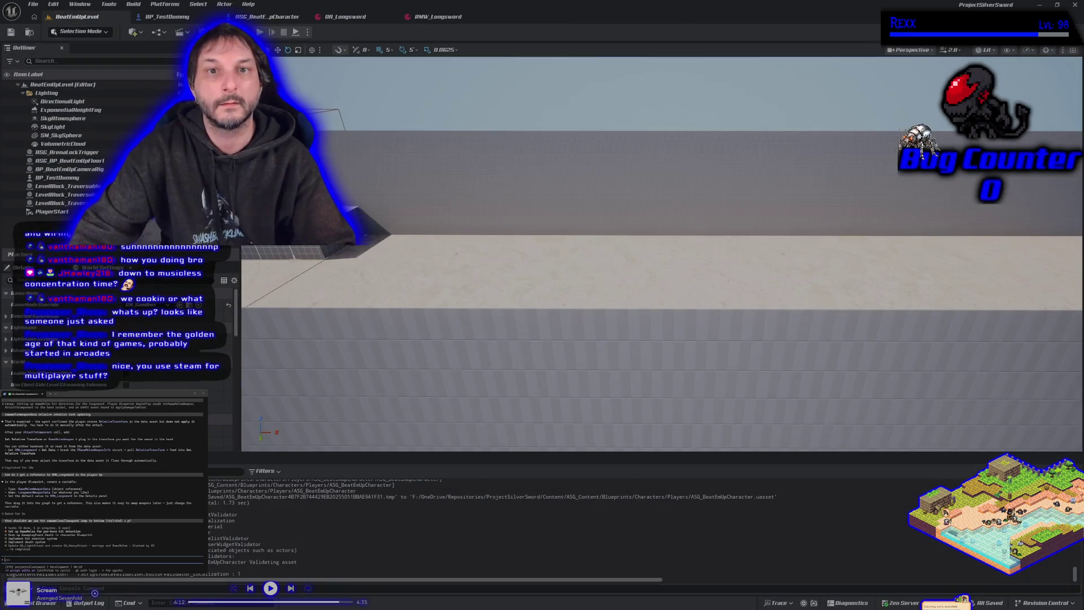
pyautogui.hotkey('alt', 'p')
pyautogui.press('d')
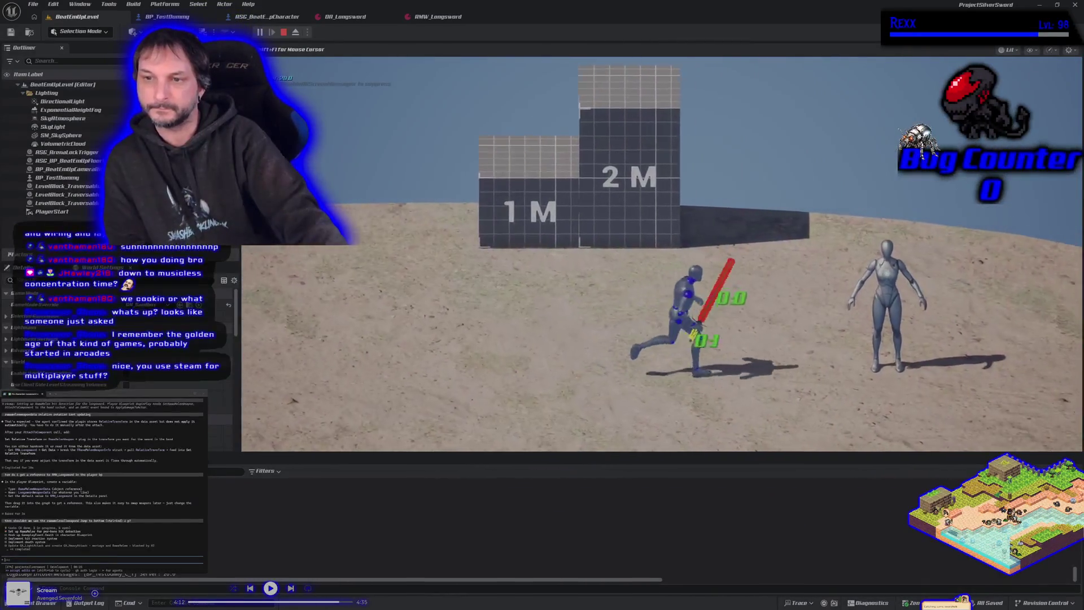
pyautogui.press('d')
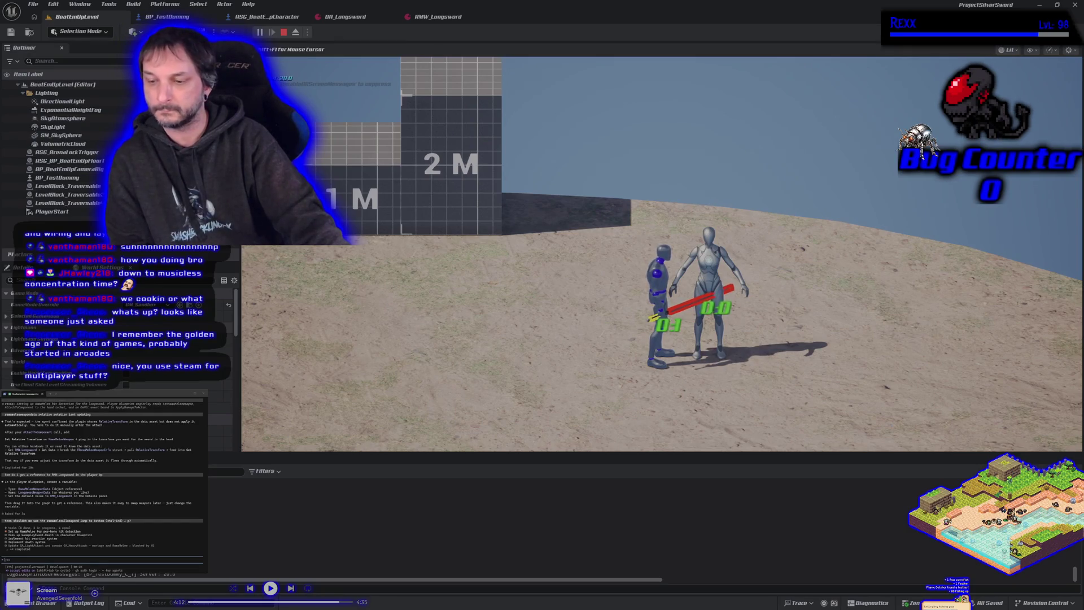
pyautogui.click(661, 254)
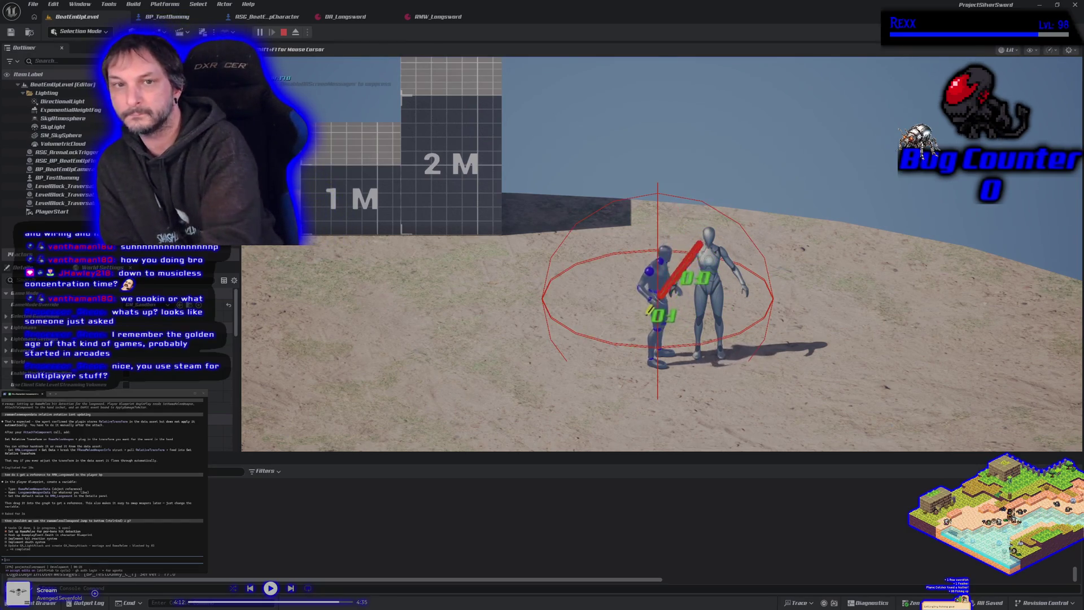
pyautogui.press('Escape')
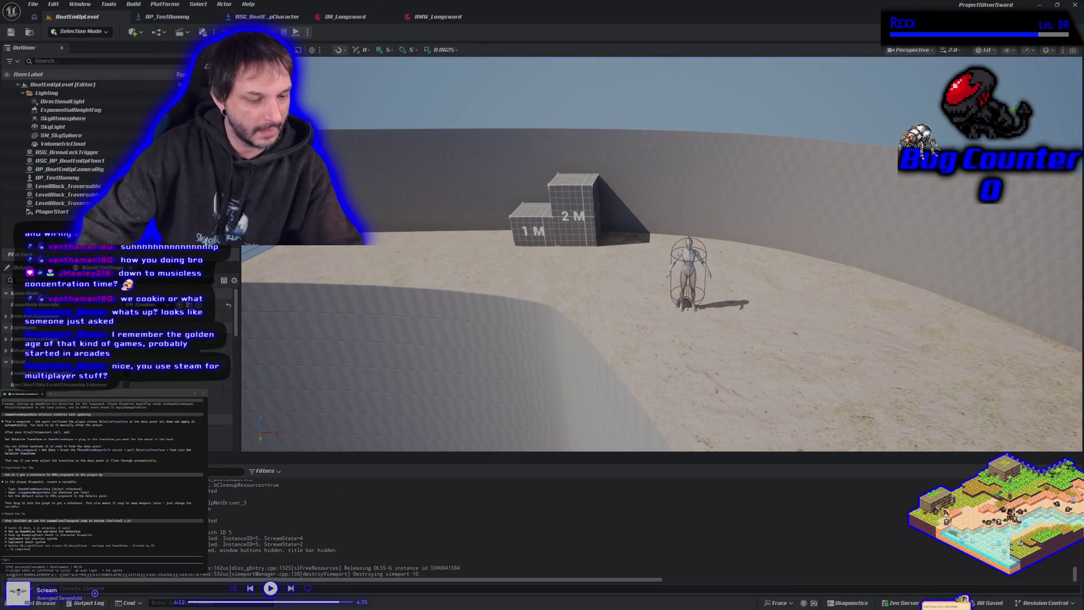
pyautogui.moveTo(372, 237)
pyautogui.mouseDown()
pyautogui.moveTo(364, 206)
pyautogui.moveTo(341, 245)
pyautogui.moveTo(339, 228)
pyautogui.moveTo(352, 226)
pyautogui.moveTo(347, 244)
pyautogui.moveTo(353, 234)
pyautogui.mouseUp()
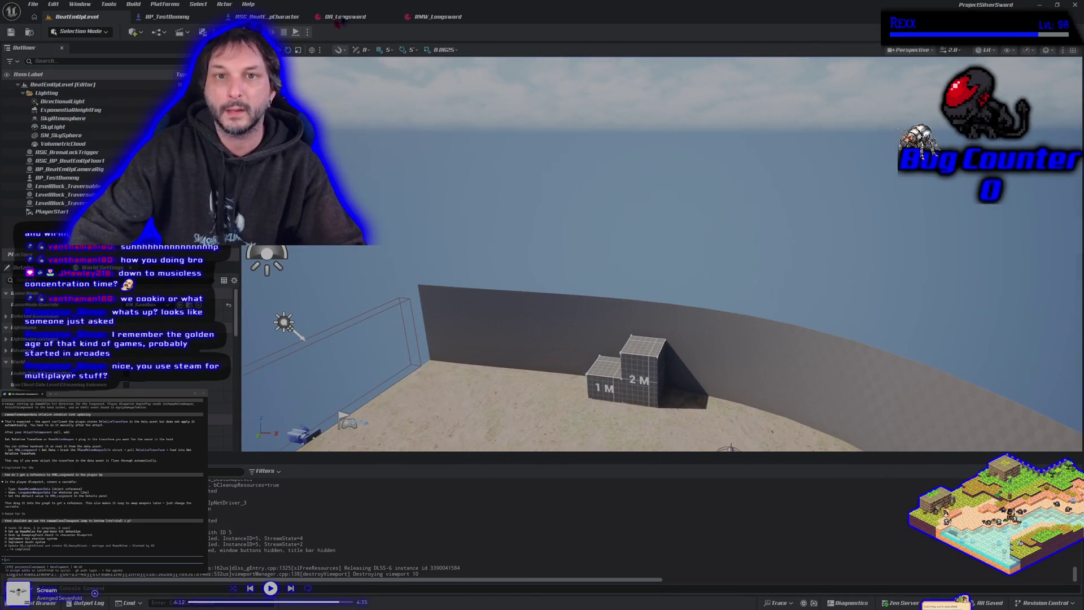
pyautogui.click(308, 32)
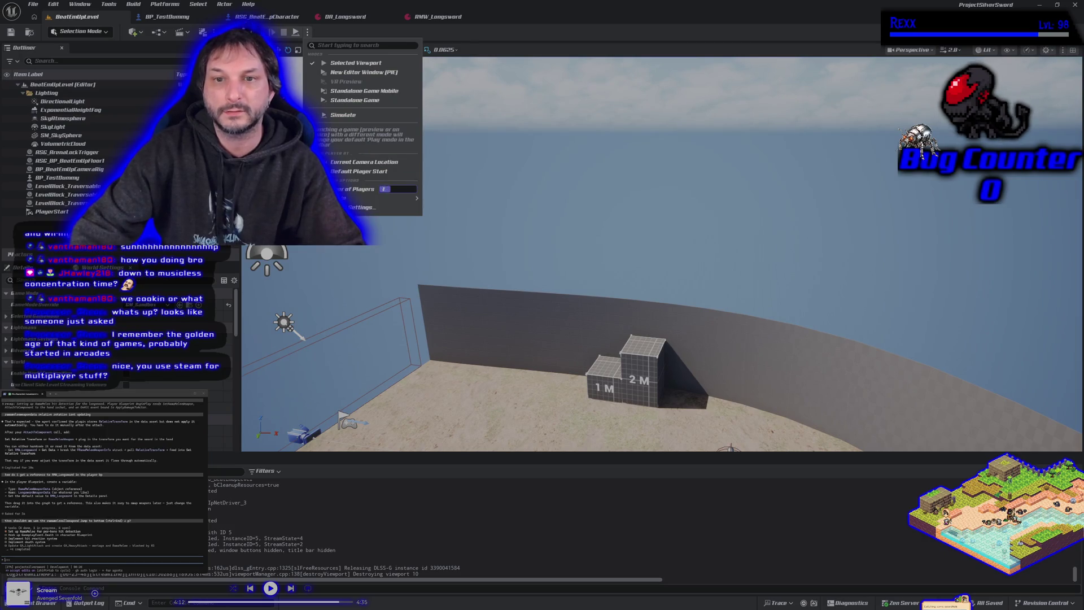
pyautogui.click(350, 72)
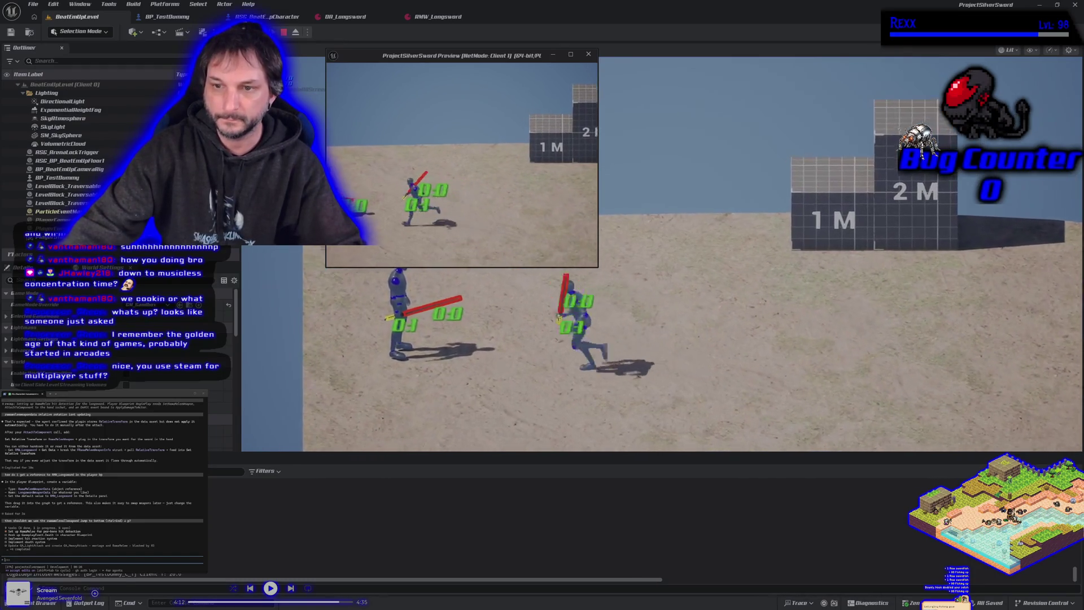
pyautogui.press('Escape')
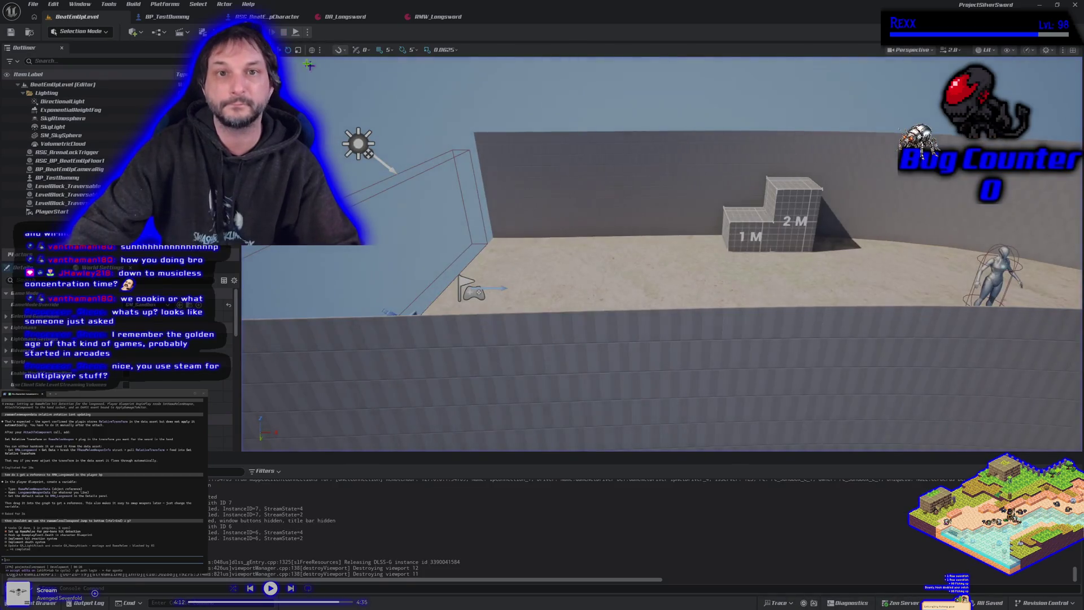
# Untick Draw Shapes, Draw Shape Indices and Draw Lines on RamaMeleeWeapon, save, and return to BeatEmUpLevel
pyautogui.click(265, 16)
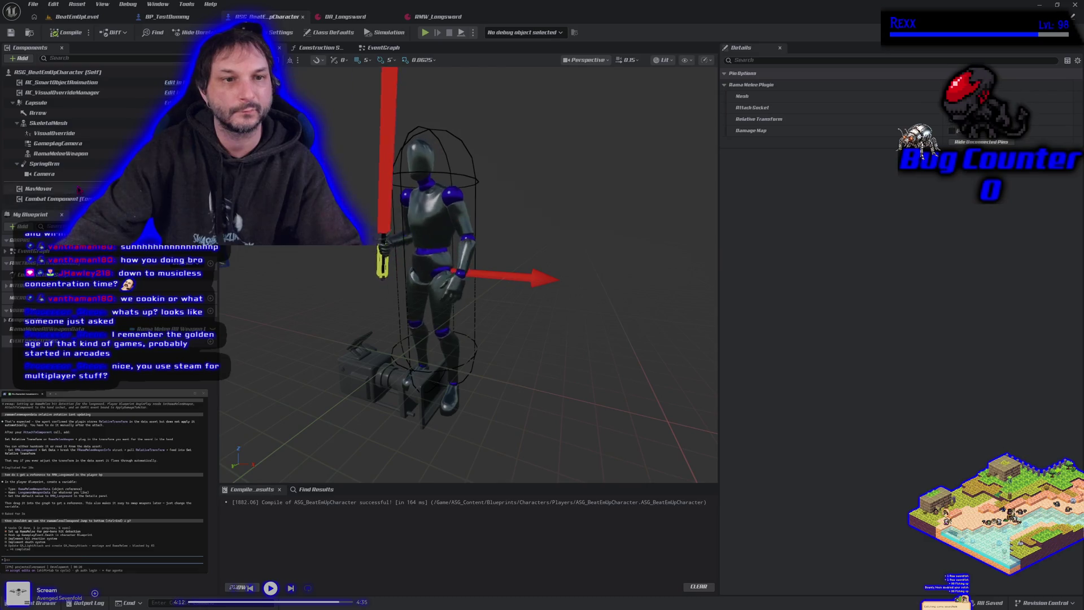
pyautogui.click(76, 154)
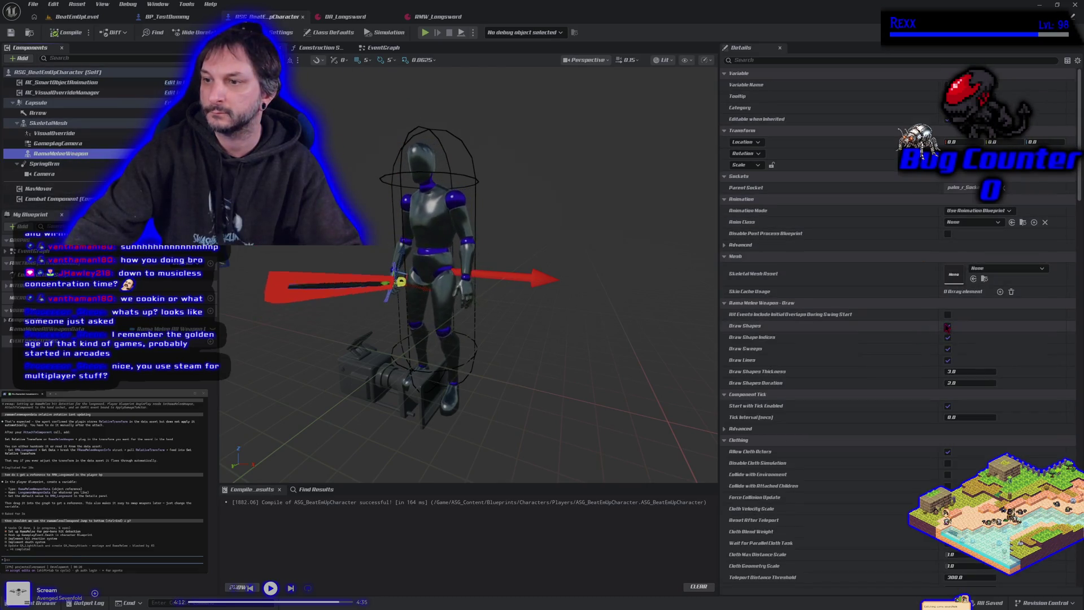
pyautogui.click(947, 326)
pyautogui.click(947, 337)
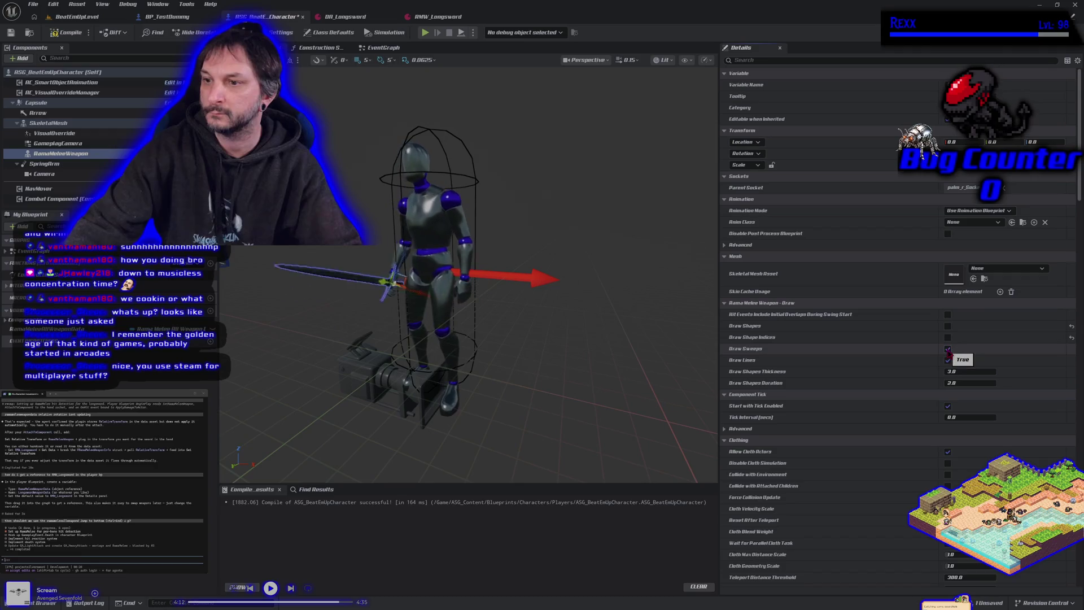
pyautogui.click(947, 360)
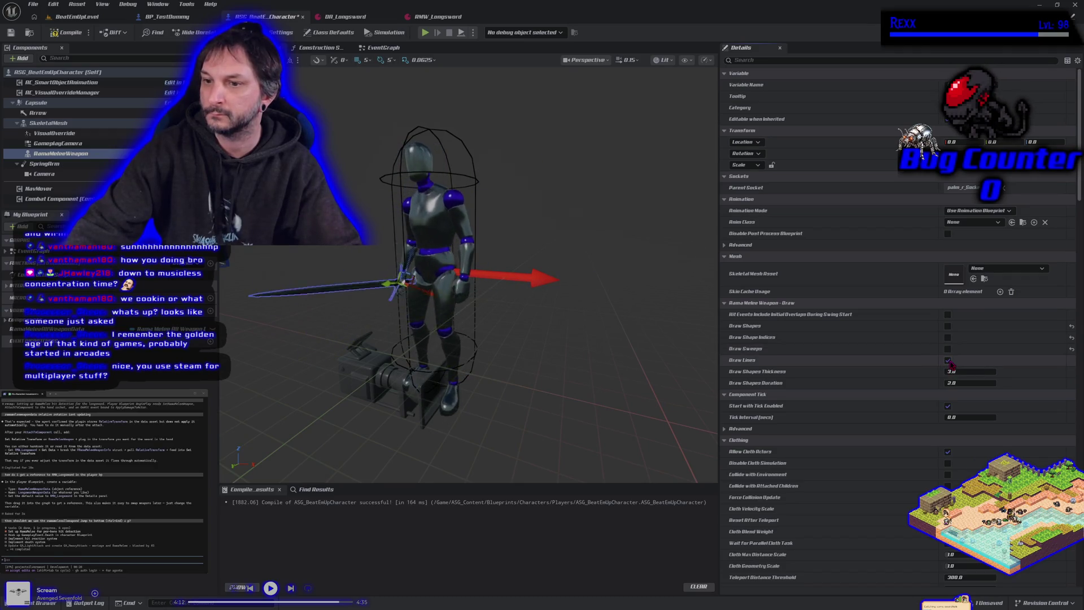
pyautogui.hotkey('ctrl', 's')
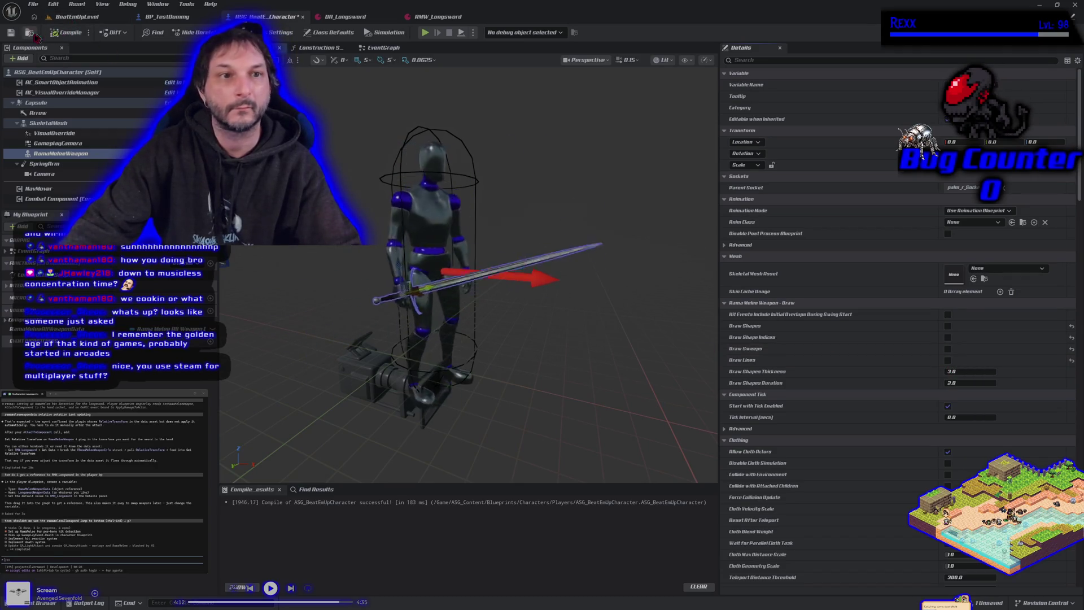
pyautogui.click(90, 17)
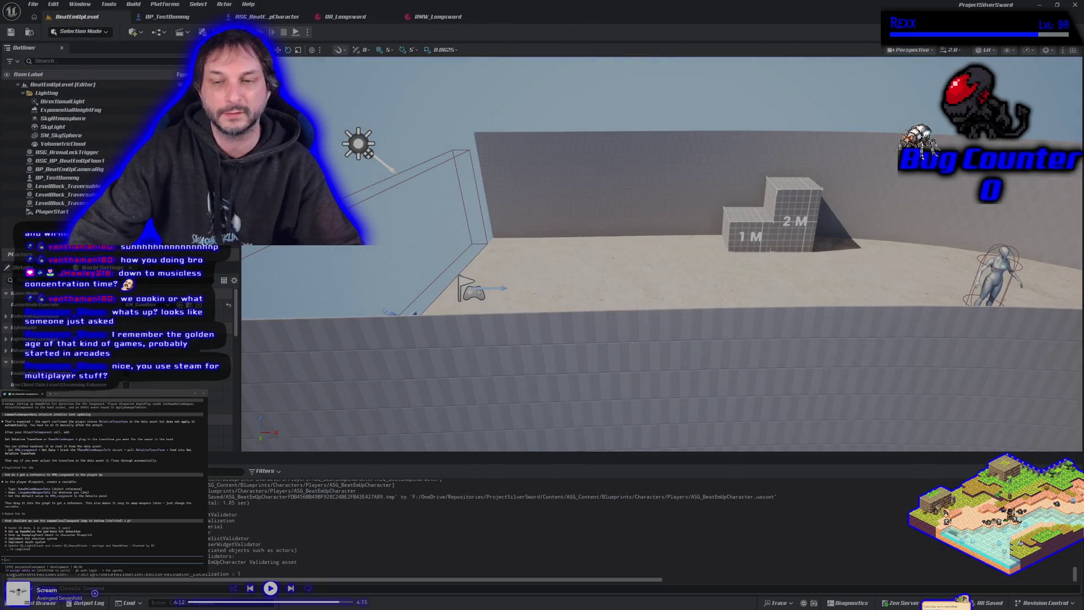
# Start and stop a quick play session, then relaunch play from the play mode options
pyautogui.hotkey('alt', 'p')
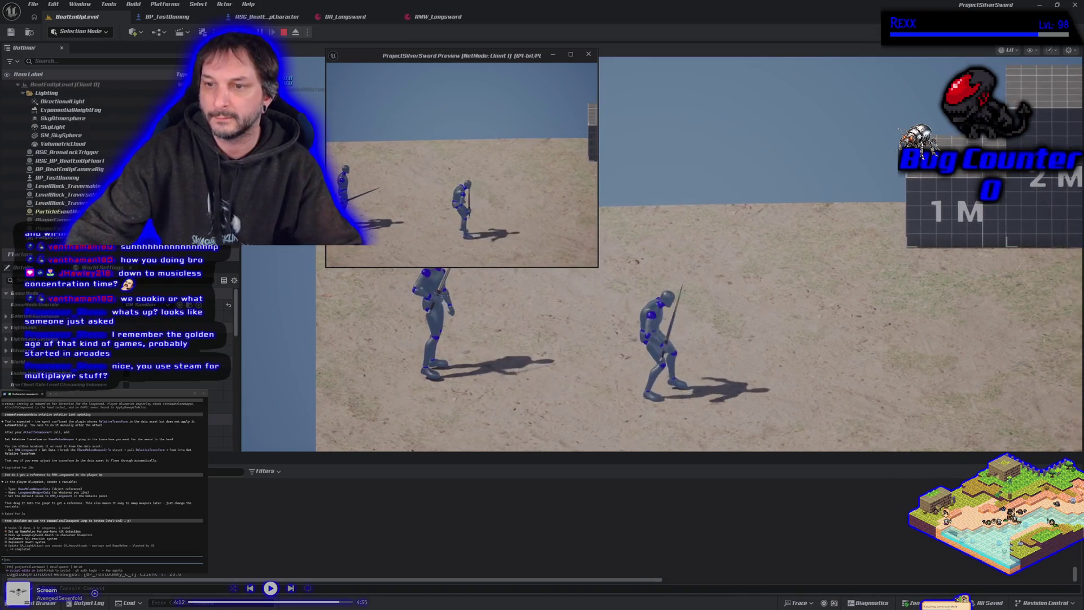
pyautogui.press('Escape')
pyautogui.click(308, 34)
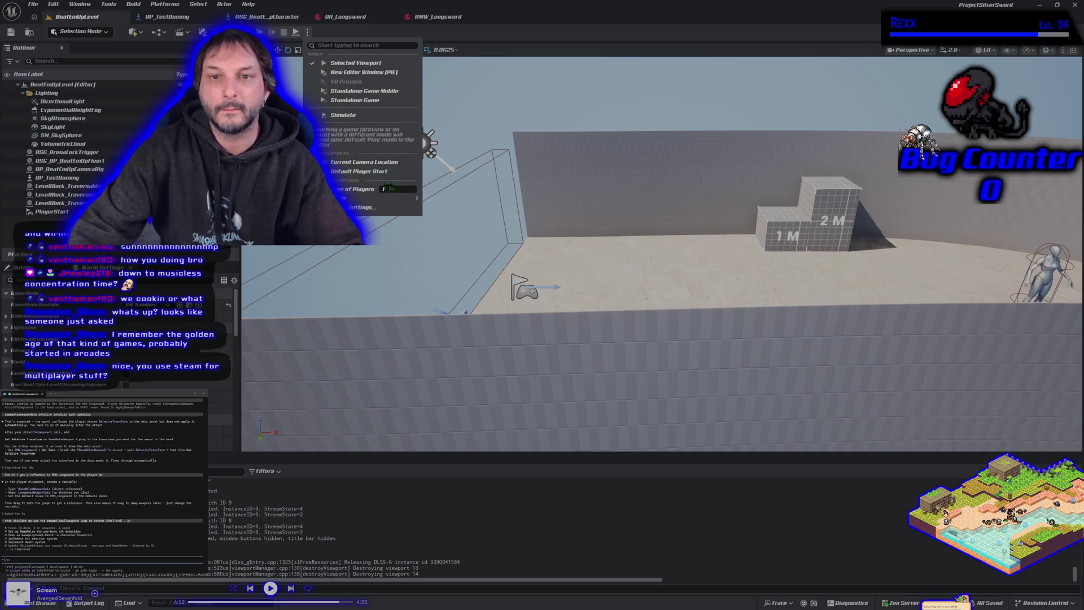
pyautogui.click(355, 62)
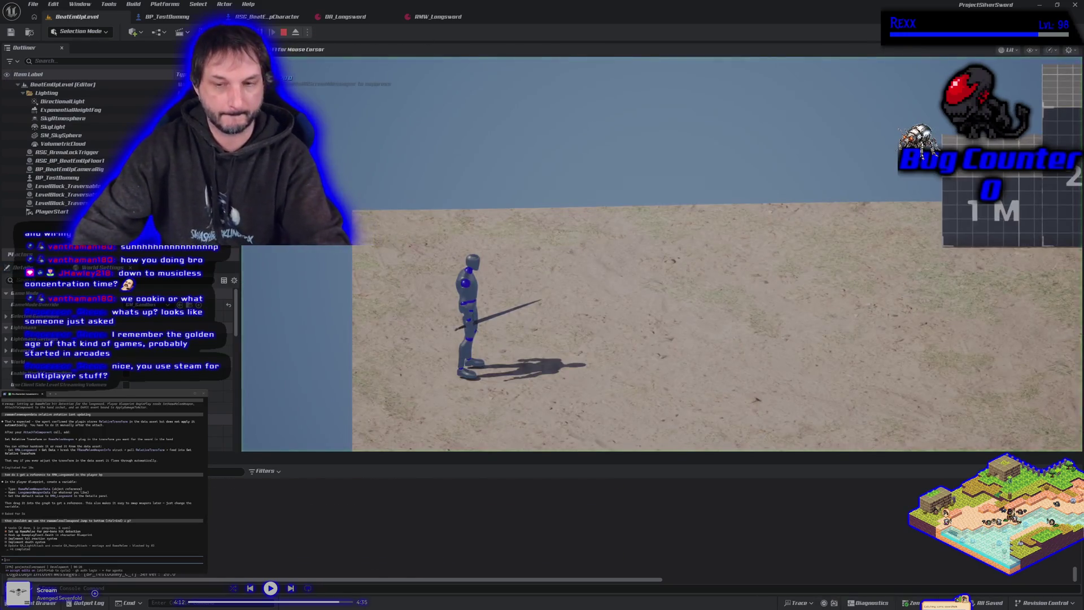
# Run the character, jump onto the 1 M block and back down, stop, and exit immersive viewport with F11
pyautogui.press('d')
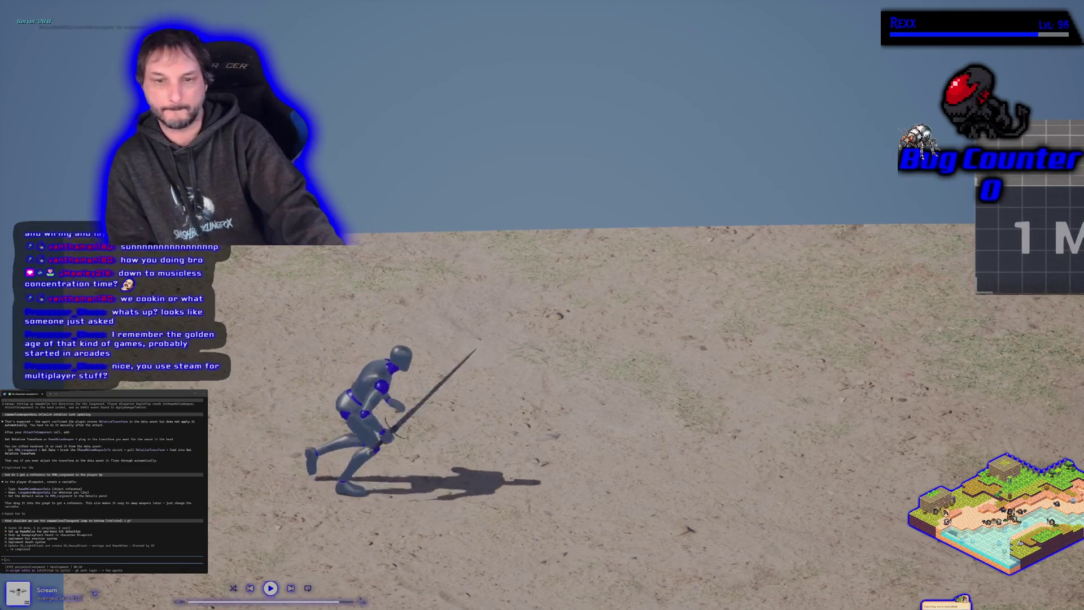
pyautogui.press('w')
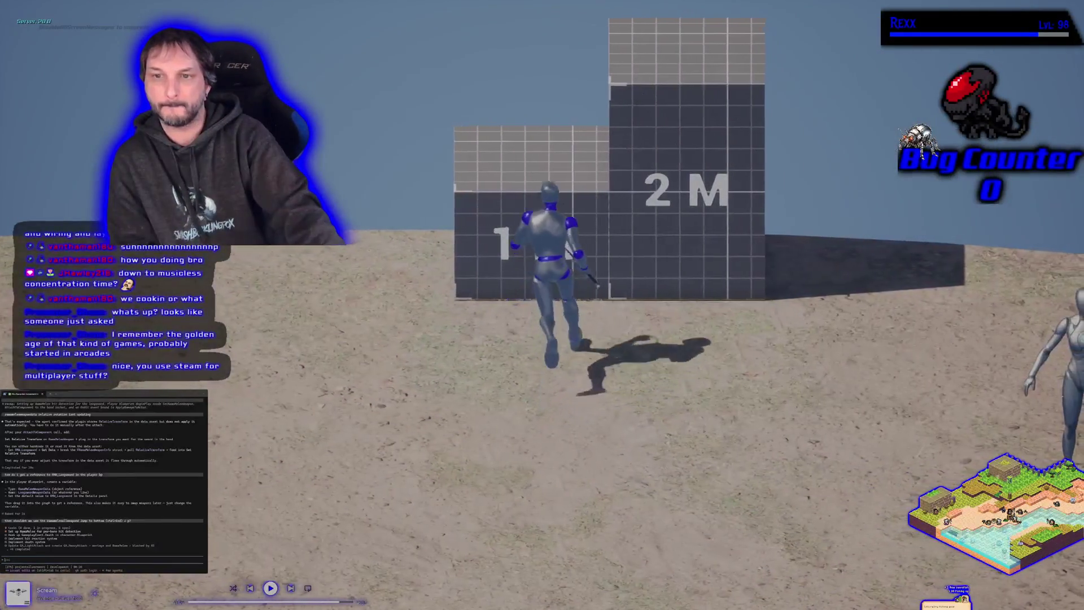
pyautogui.press('space')
pyautogui.press('space')
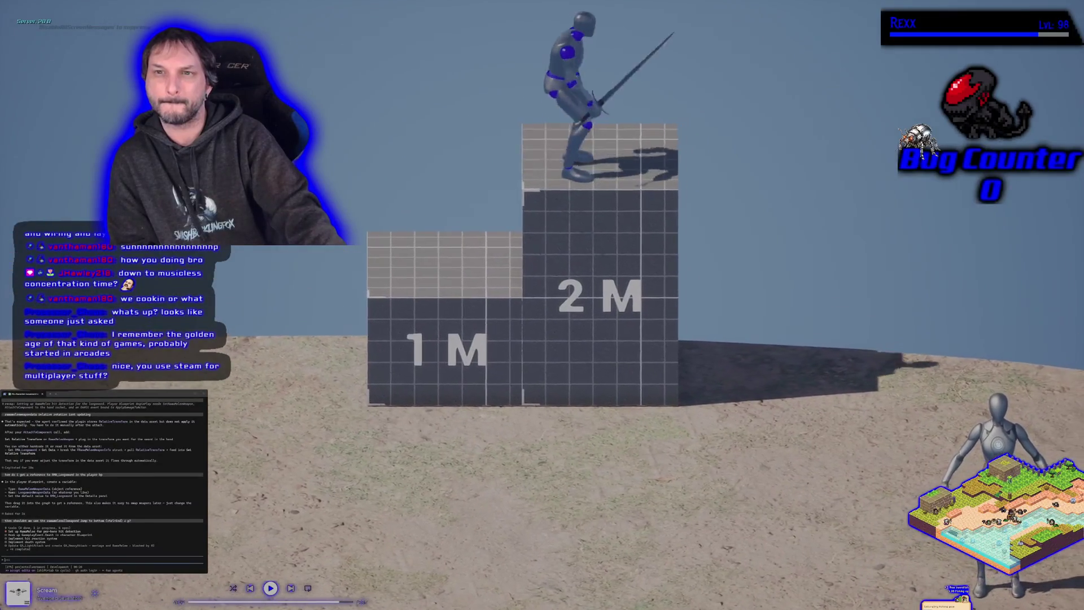
pyautogui.press('s')
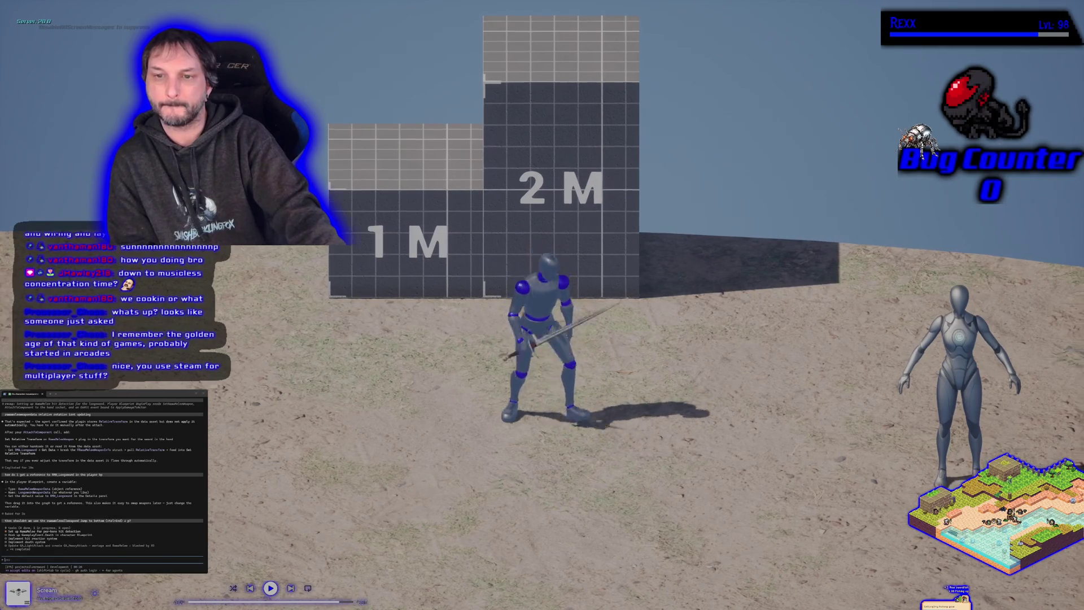
pyautogui.press('d')
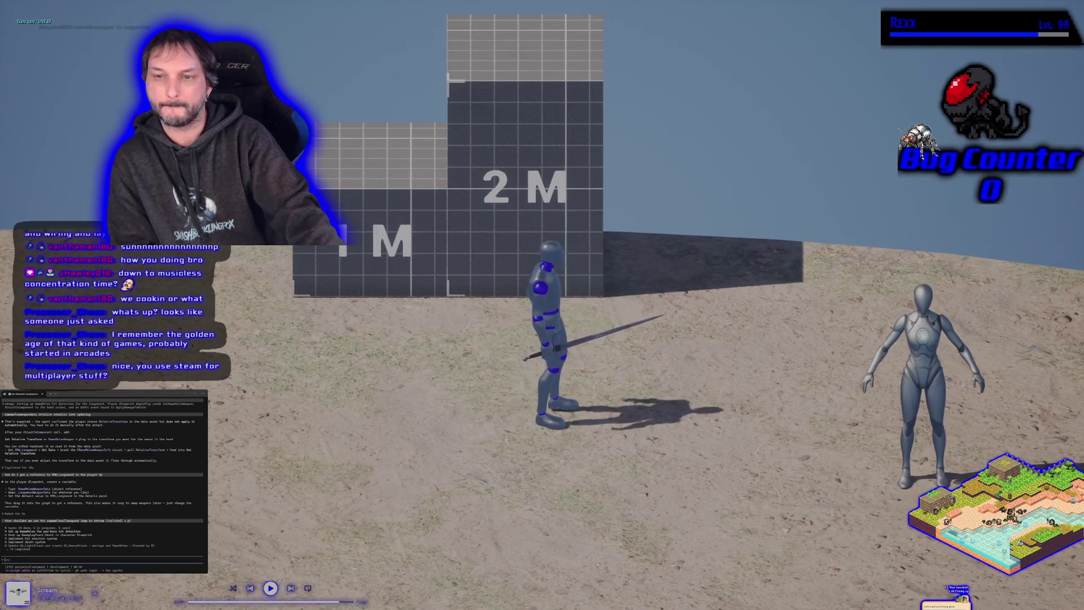
pyautogui.press('Escape')
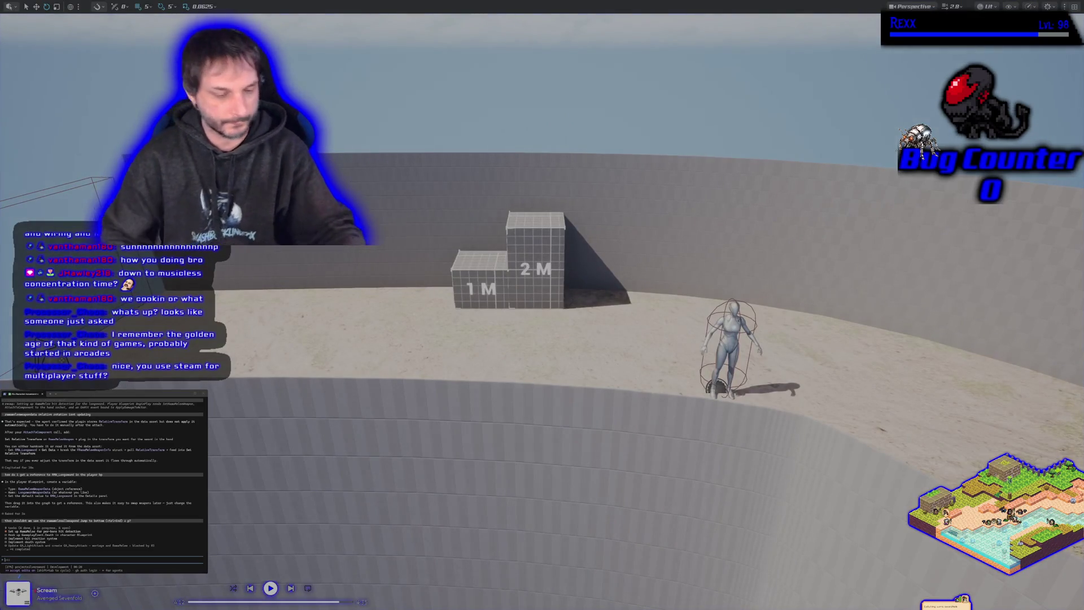
pyautogui.scroll(3, 542, 305)
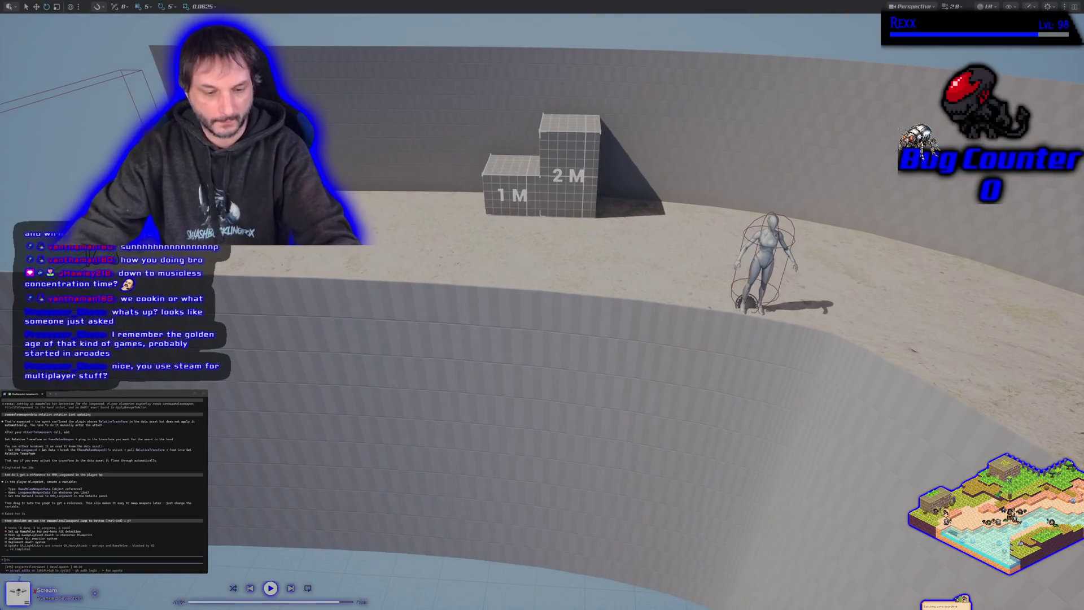
pyautogui.press('F11')
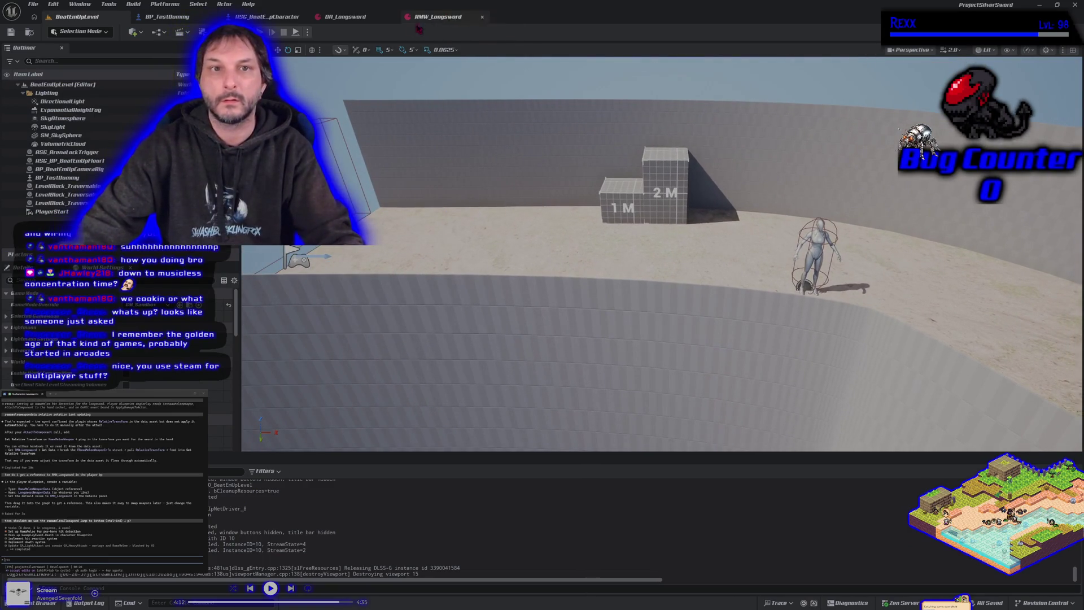
# Glance at the BP_TestDummy event graph, then show ASG_BeatEmUpCharacter's Construction Script nodes
pyautogui.click(271, 16)
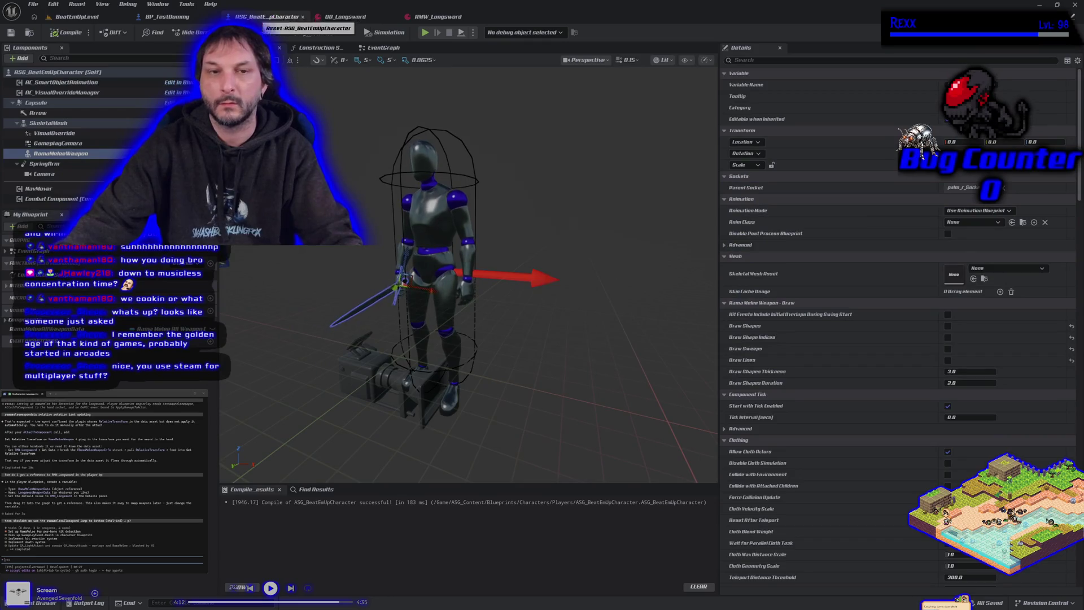
pyautogui.click(176, 18)
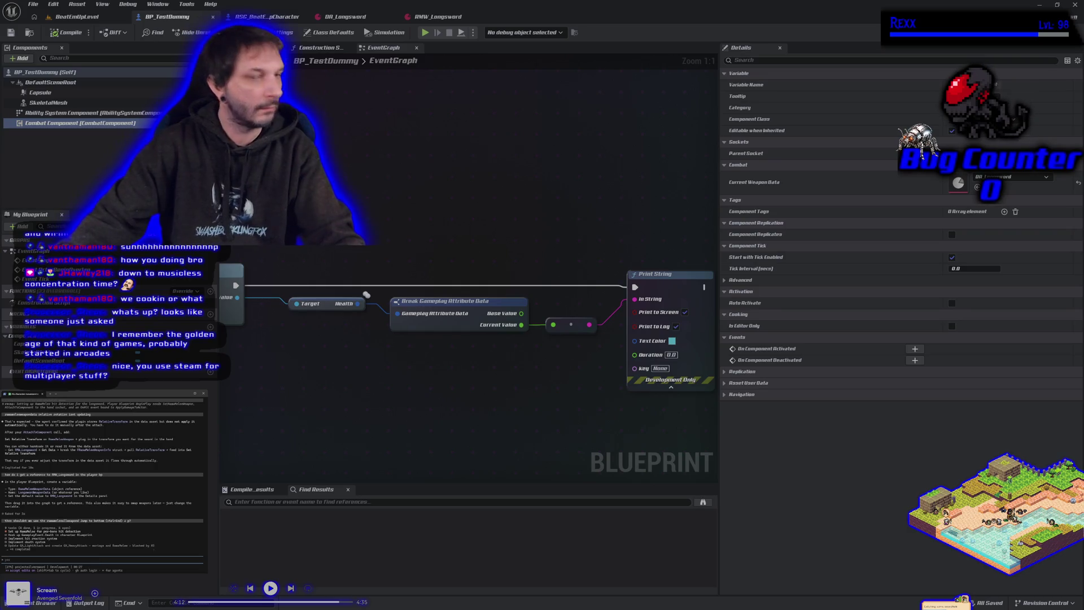
pyautogui.click(268, 18)
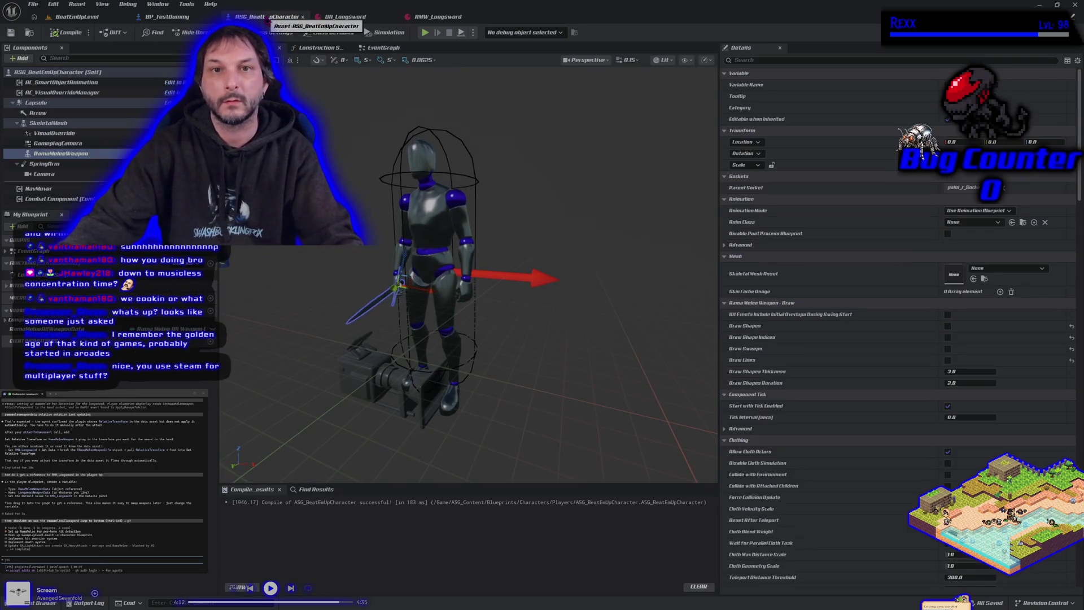
pyautogui.click(320, 48)
pyautogui.scroll(-2, 438, 394)
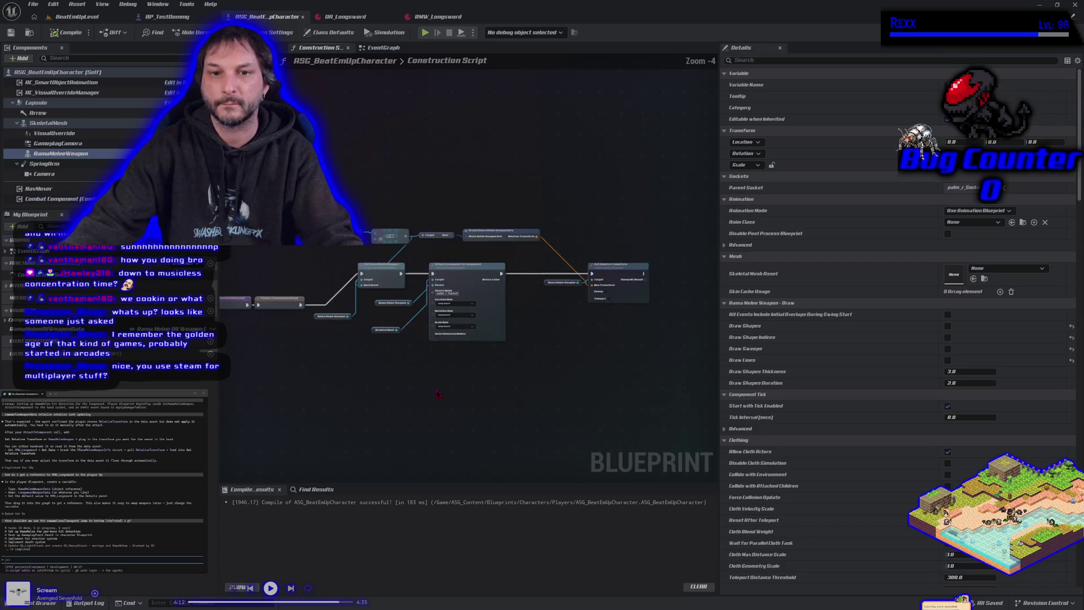
pyautogui.moveTo(356, 367); pyautogui.dragTo(321, 357)
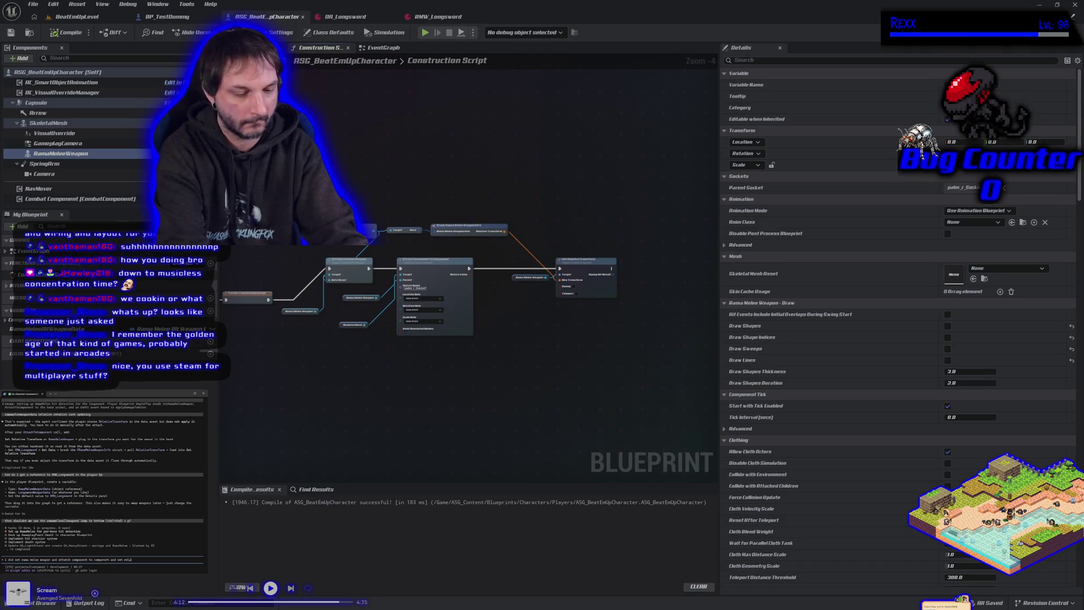
# Send two questions about the construction script to the coding assistant, then box-select all Construction Script nodes
pyautogui.write('fo')
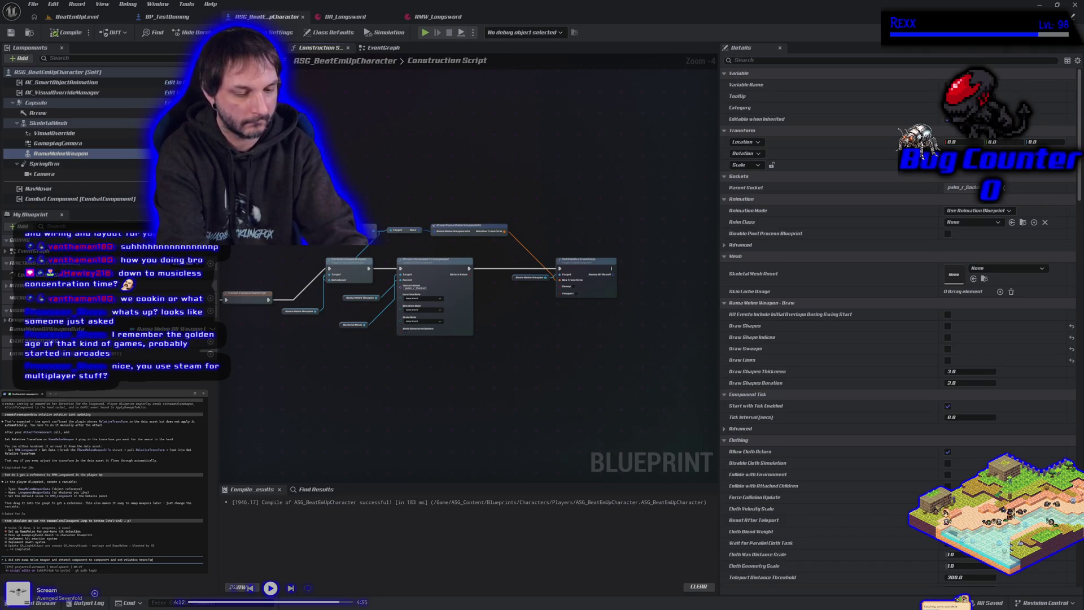
pyautogui.write('rm in construction')
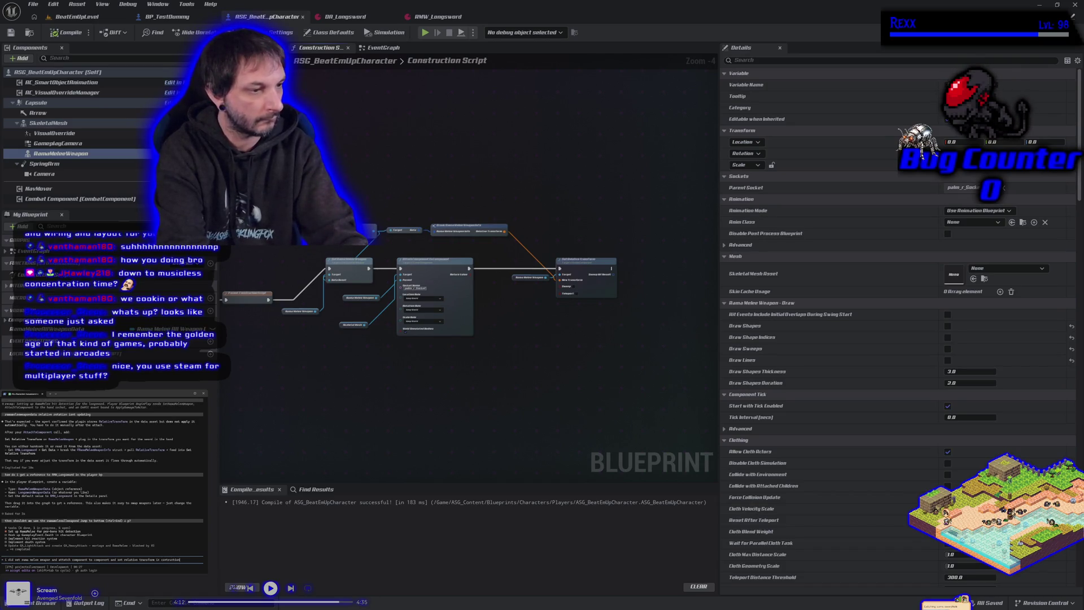
pyautogui.press('Return')
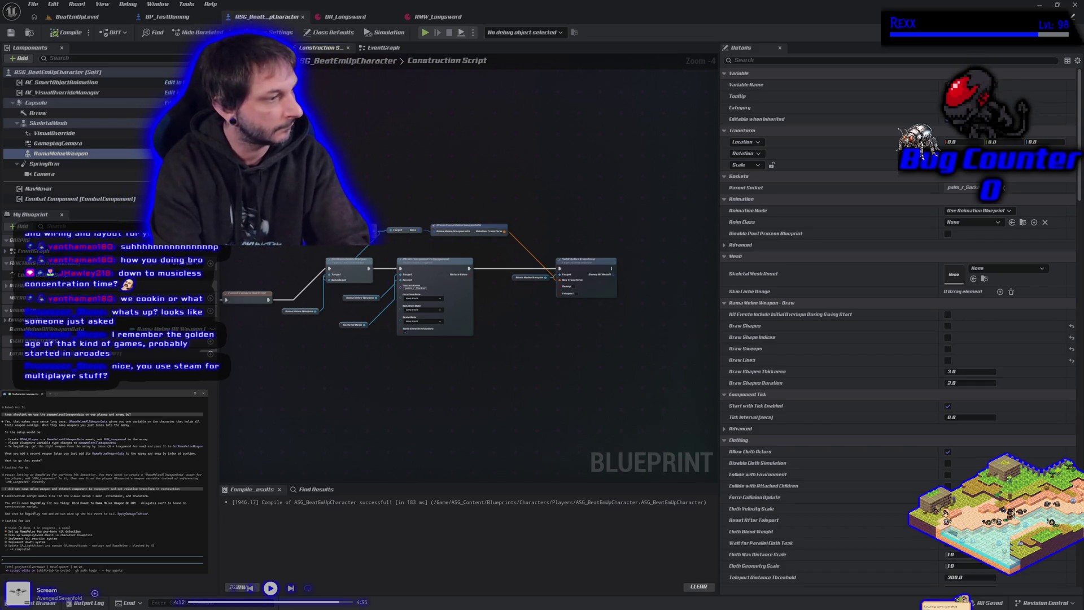
pyautogui.write('show me the steps again and walk me through it slow')
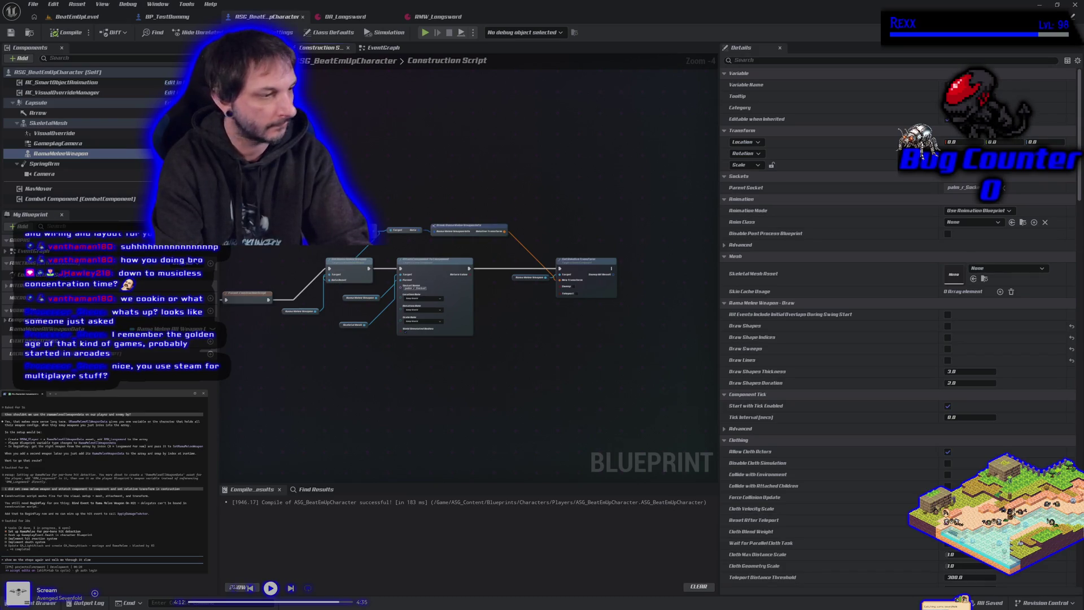
pyautogui.press('Return')
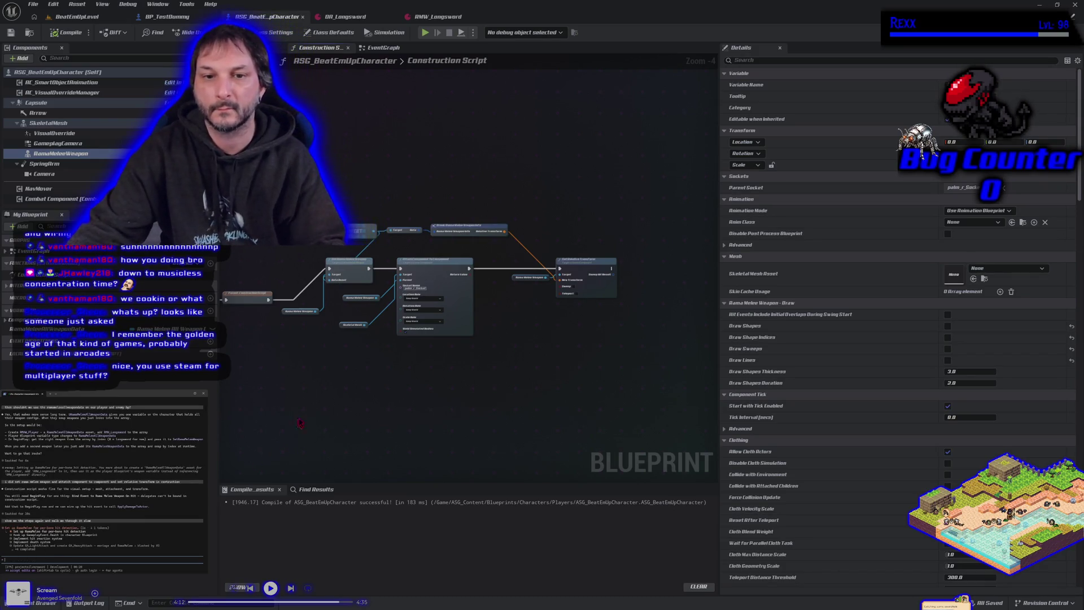
pyautogui.moveTo(313, 388); pyautogui.dragTo(337, 386)
pyautogui.moveTo(302, 342)
pyautogui.mouseDown()
pyautogui.moveTo(576, 226)
pyautogui.moveTo(646, 218)
pyautogui.mouseUp()
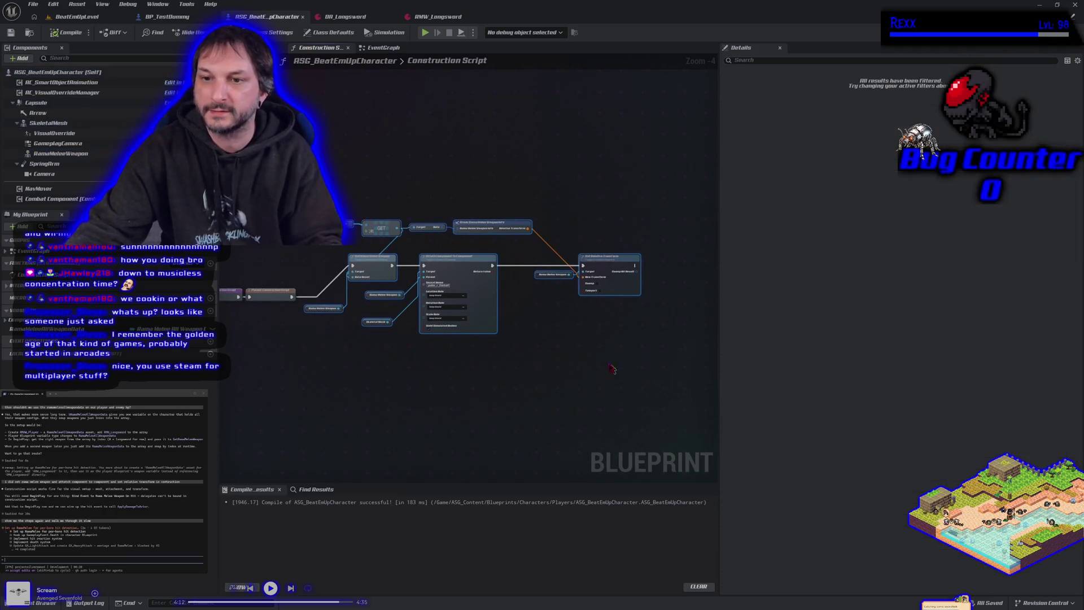
# Collapse the selected Construction Script nodes into a function, place its call beside the entry, and compile
pyautogui.rightClick(462, 281)
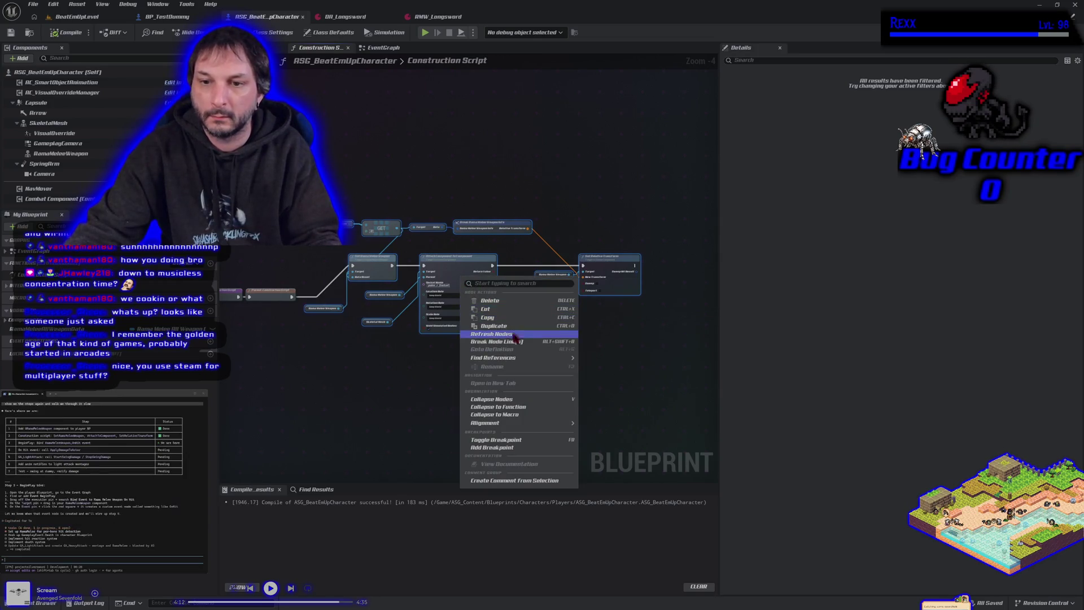
pyautogui.moveTo(517, 360)
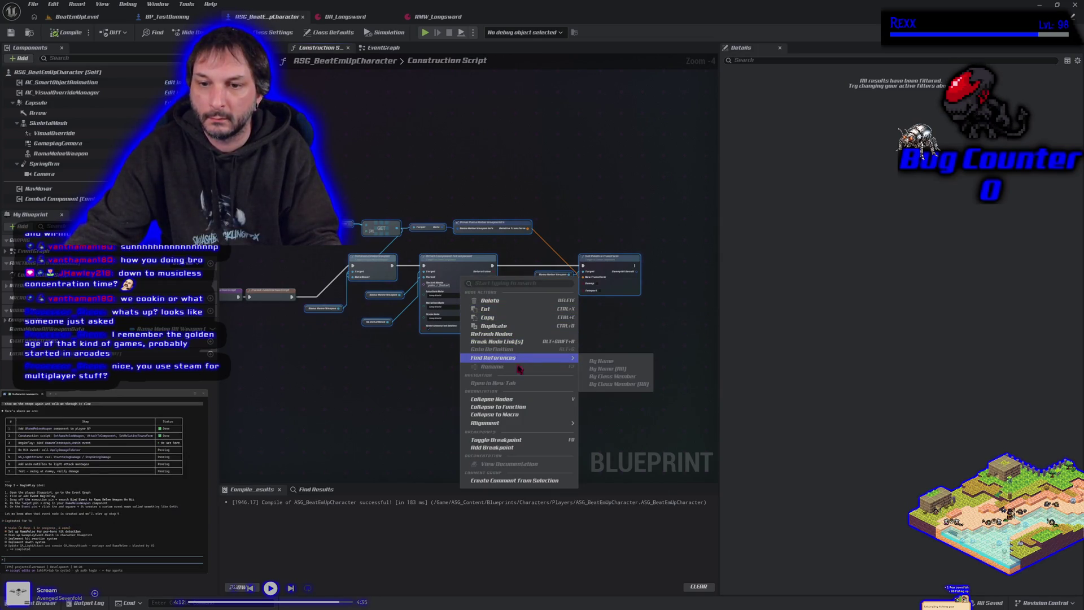
pyautogui.click(498, 406)
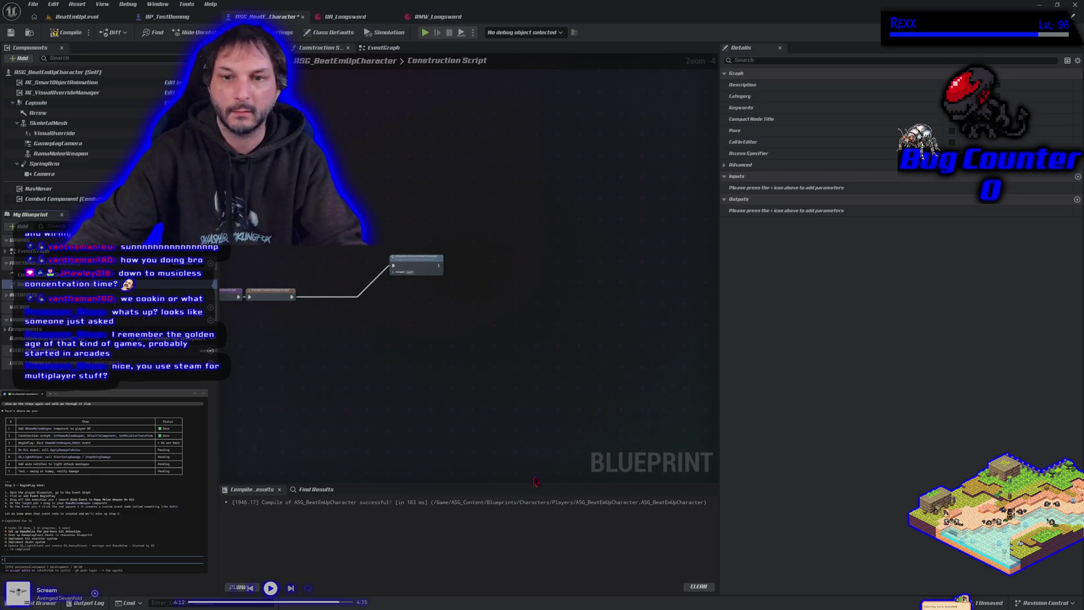
pyautogui.moveTo(422, 265); pyautogui.dragTo(340, 295)
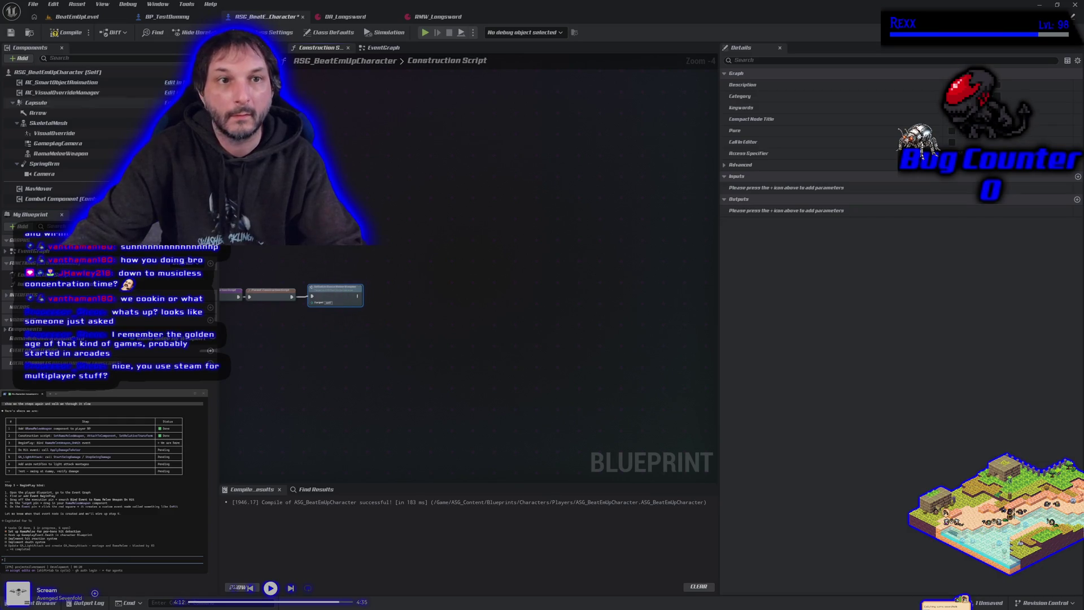
pyautogui.click(63, 34)
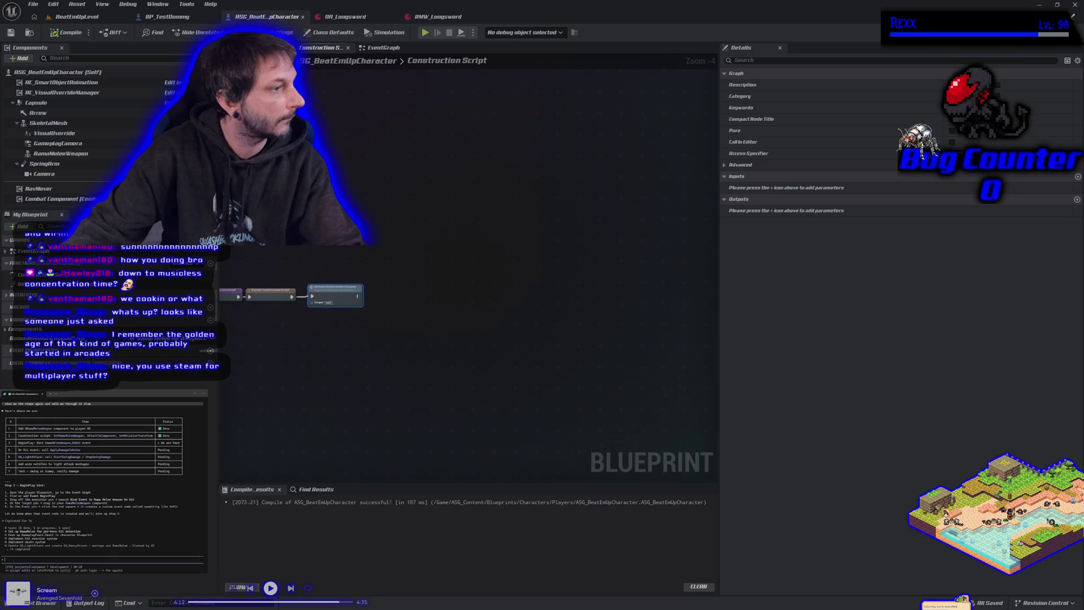
pyautogui.click(397, 49)
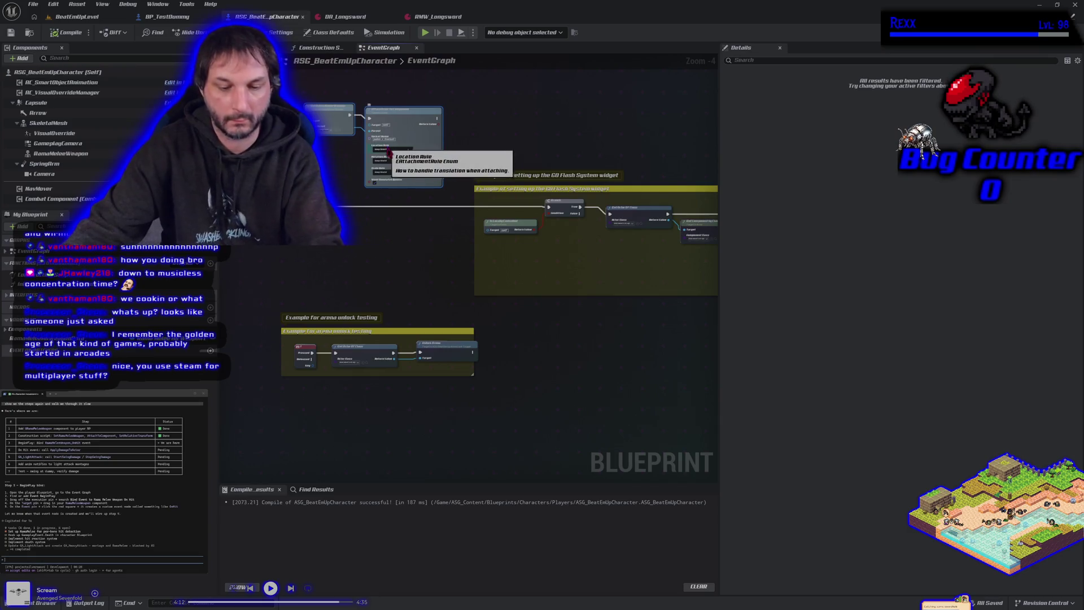
# Delete the two top EventGraph nodes, move the GO Flash System comment, and add a Sequence node
pyautogui.press('Delete')
pyautogui.moveTo(624, 189)
pyautogui.mouseDown()
pyautogui.moveTo(580, 186)
pyautogui.moveTo(568, 123)
pyautogui.mouseUp()
pyautogui.moveTo(389, 251); pyautogui.dragTo(463, 267)
pyautogui.rightClick(319, 216)
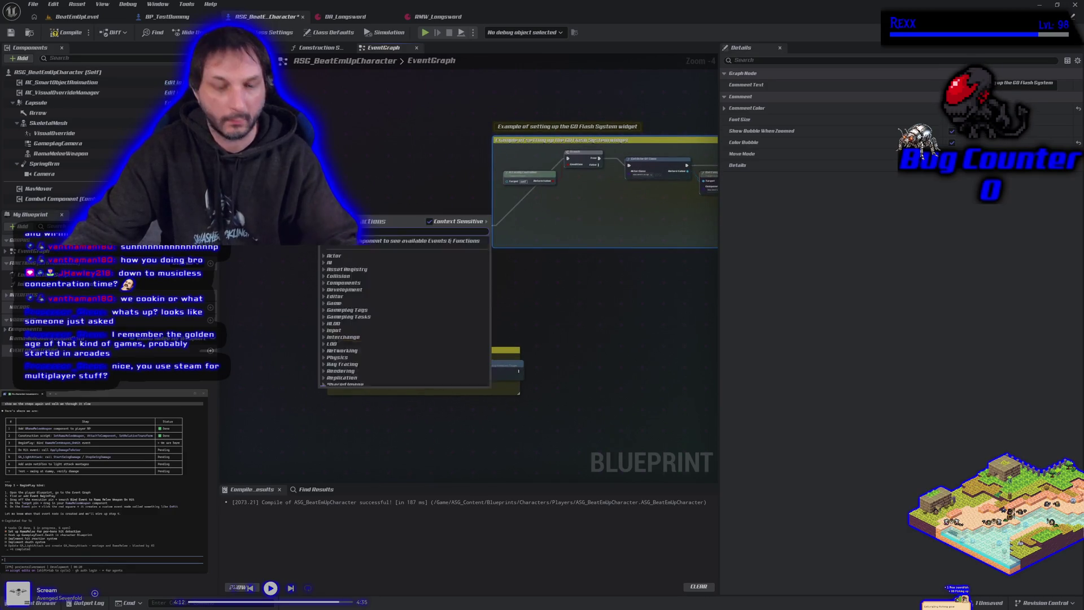
pyautogui.write('seq')
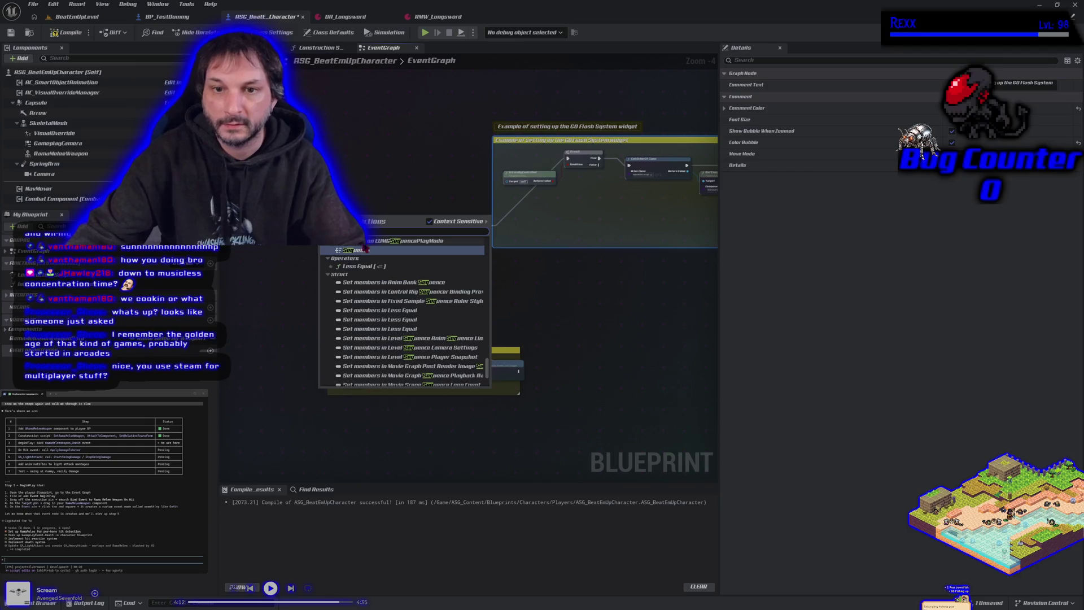
pyautogui.click(371, 250)
pyautogui.moveTo(362, 223); pyautogui.dragTo(371, 249)
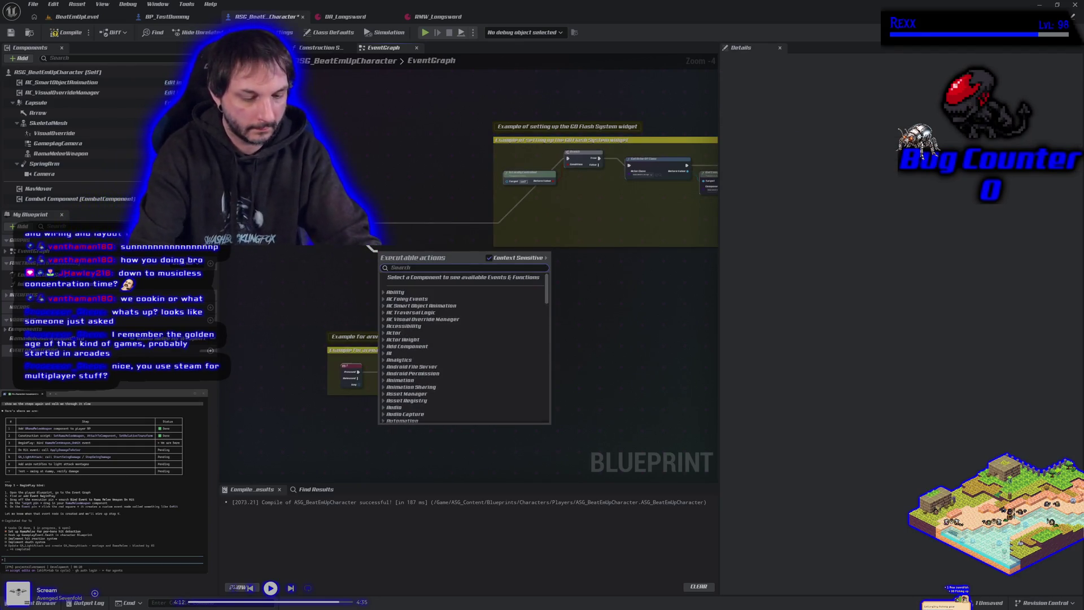
# Add a Rama Melee Weapon getter and a Bind Event to Rama Melee Weapon On Hit node
pyautogui.moveTo(41, 155); pyautogui.dragTo(42, 158)
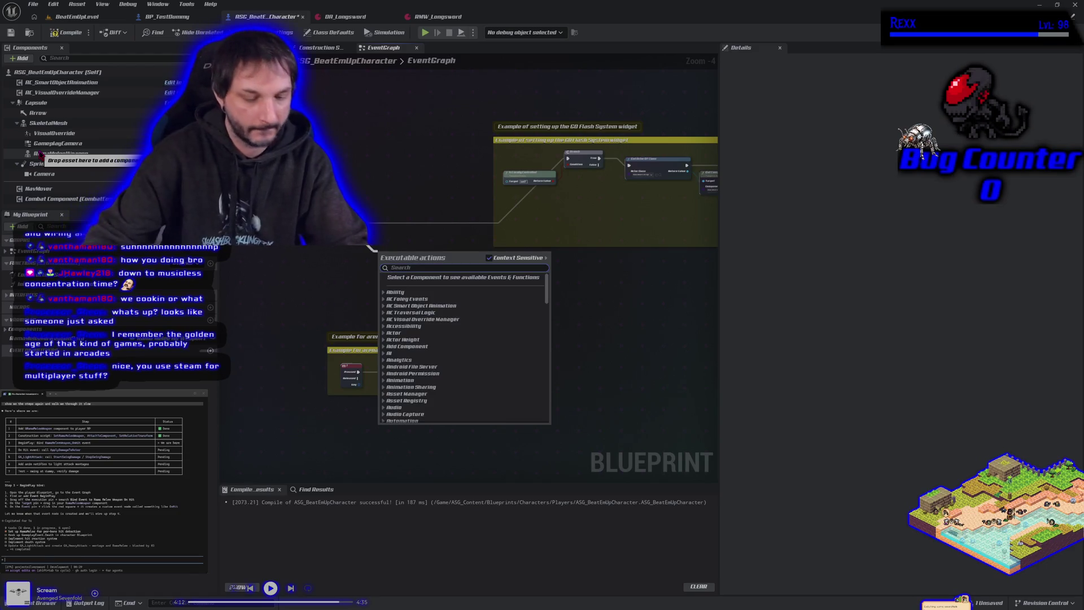
pyautogui.write('bind event t')
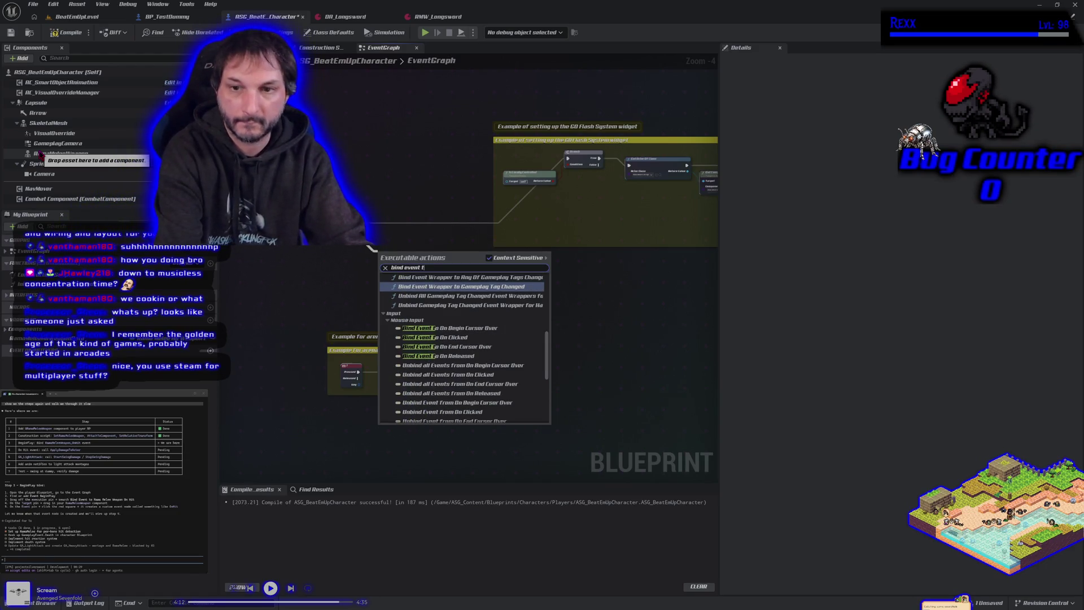
pyautogui.write('o rama')
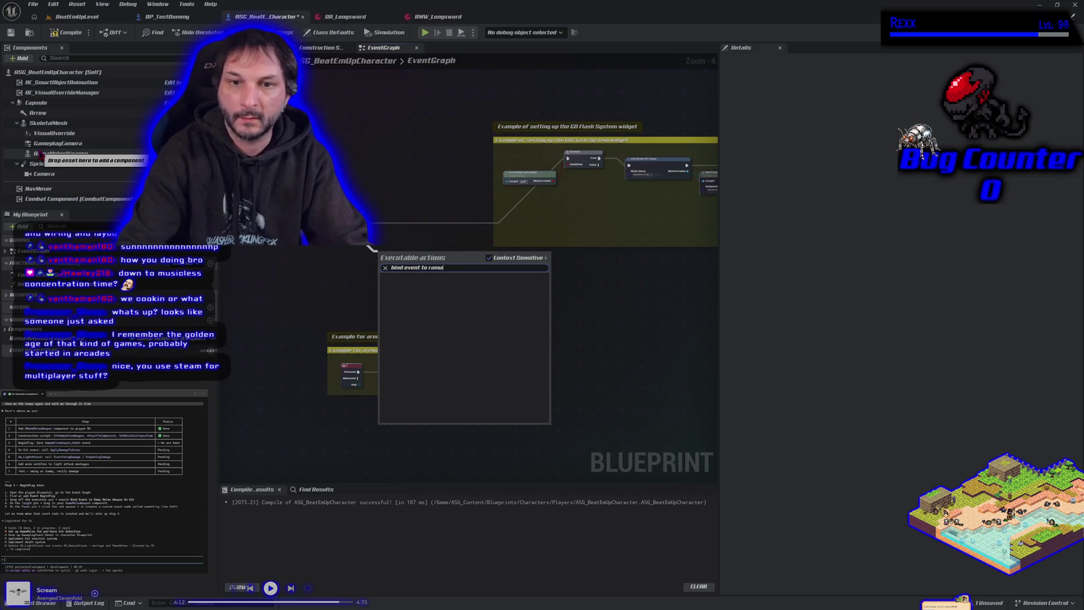
pyautogui.moveTo(85, 153)
pyautogui.mouseDown()
pyautogui.moveTo(254, 254)
pyautogui.moveTo(326, 273)
pyautogui.mouseUp()
pyautogui.write('bind')
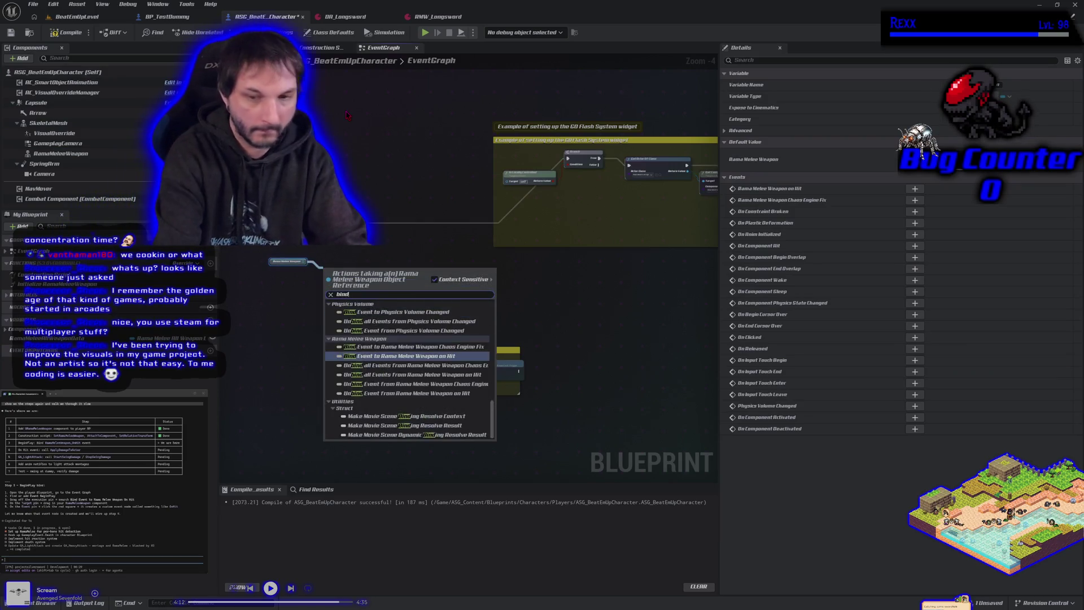
pyautogui.press('Return')
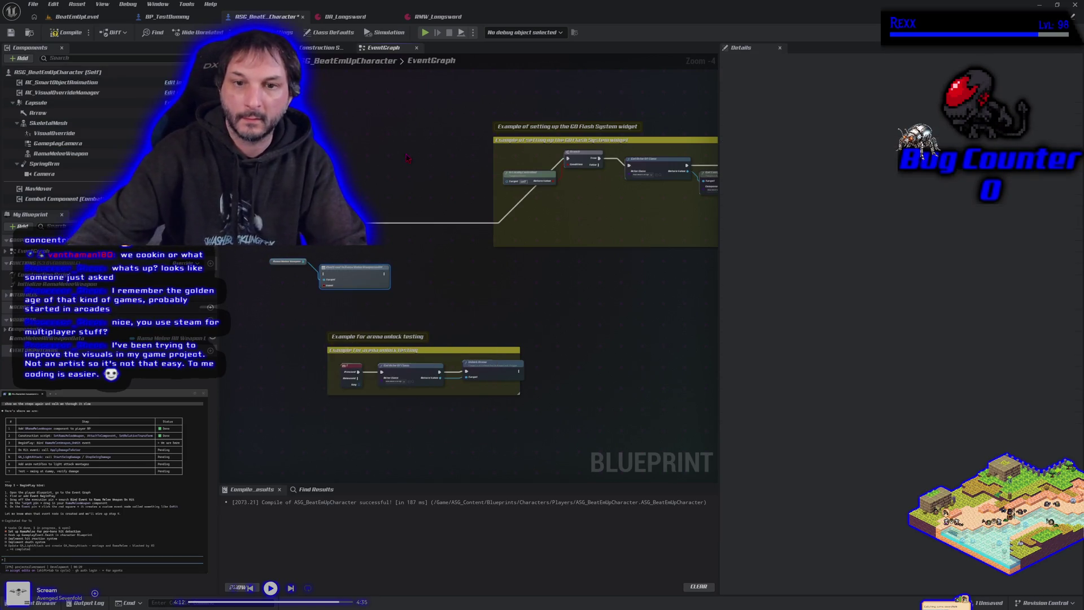
# Arrange the bind and weapon nodes, then create a custom event wired to the bind node's Event pin
pyautogui.scroll(2, 360, 274)
pyautogui.moveTo(360, 274)
pyautogui.mouseDown()
pyautogui.moveTo(426, 234)
pyautogui.moveTo(389, 213)
pyautogui.mouseUp()
pyautogui.moveTo(226, 255); pyautogui.dragTo(298, 247)
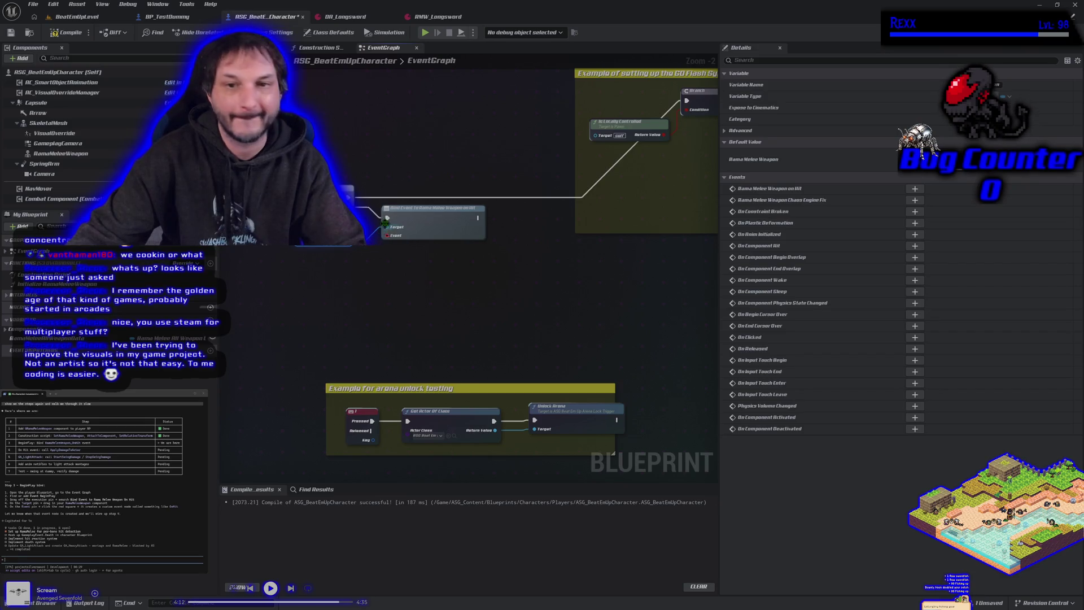
pyautogui.moveTo(387, 231); pyautogui.dragTo(376, 275)
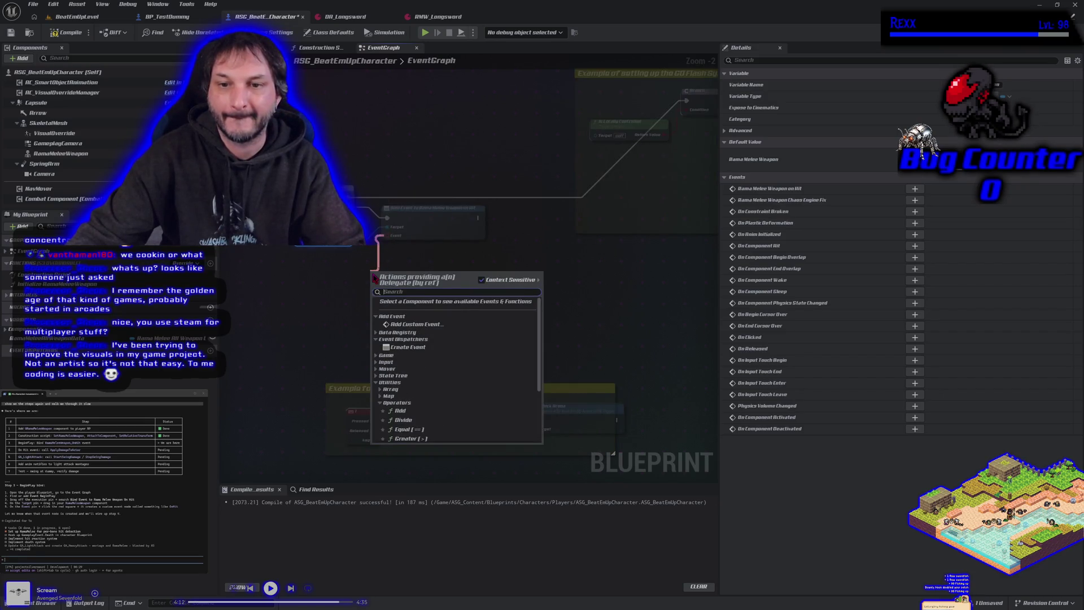
pyautogui.click(415, 323)
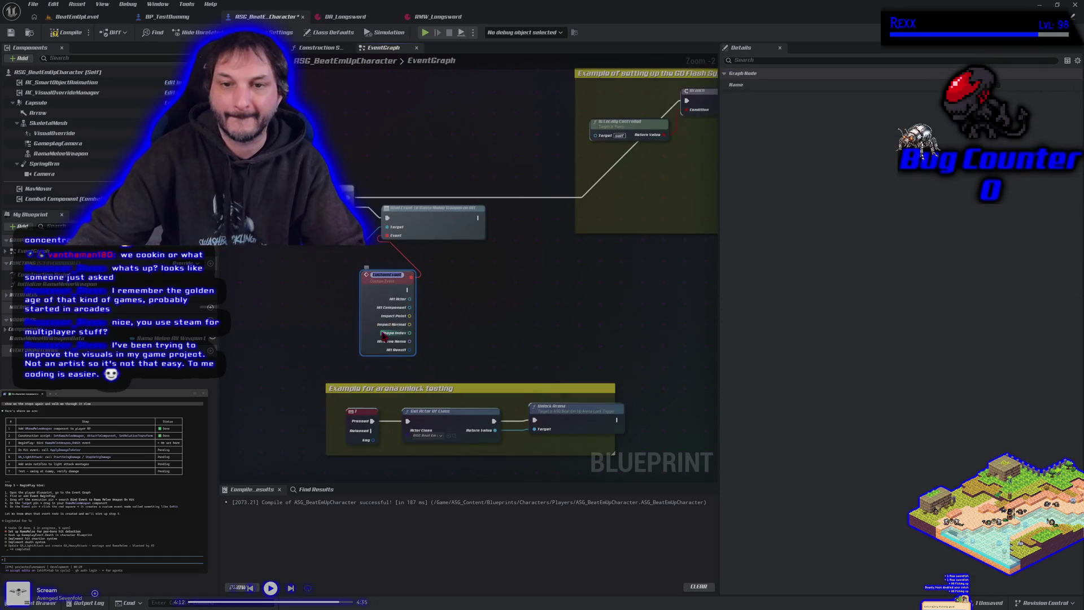
# Name the custom event OnHit, then compile and save ASG_BeatEmUpCharacter
pyautogui.write('OnH')
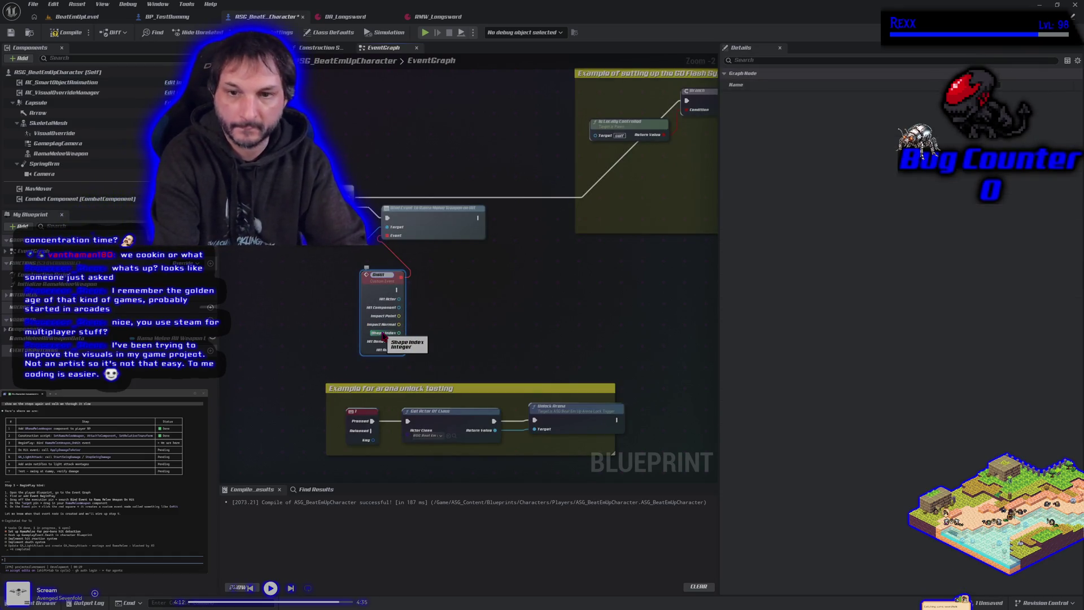
pyautogui.write('it')
pyautogui.press('Return')
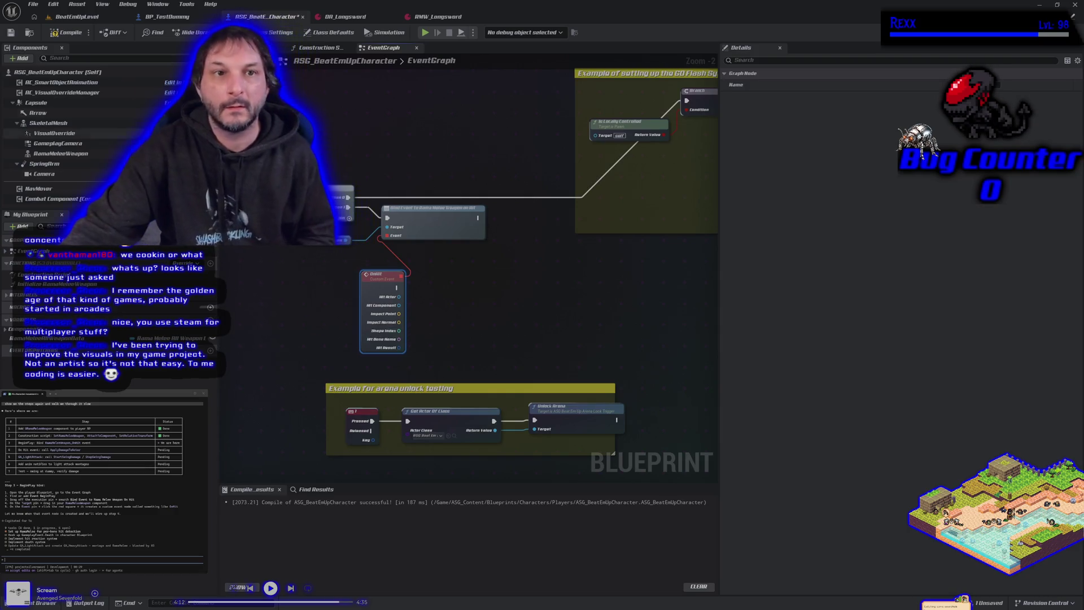
pyautogui.click(66, 32)
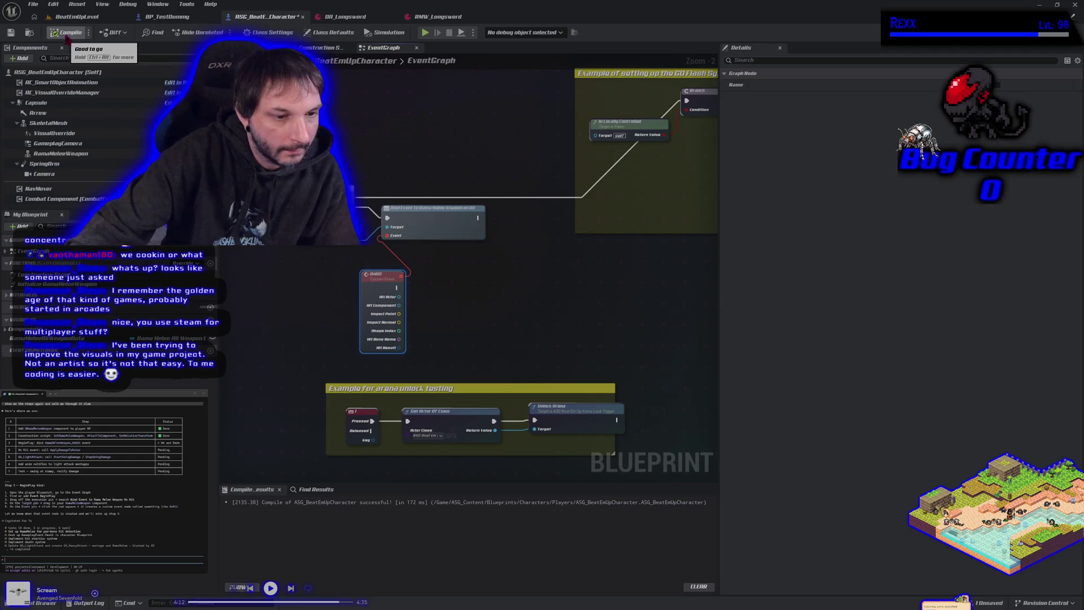
pyautogui.click(14, 35)
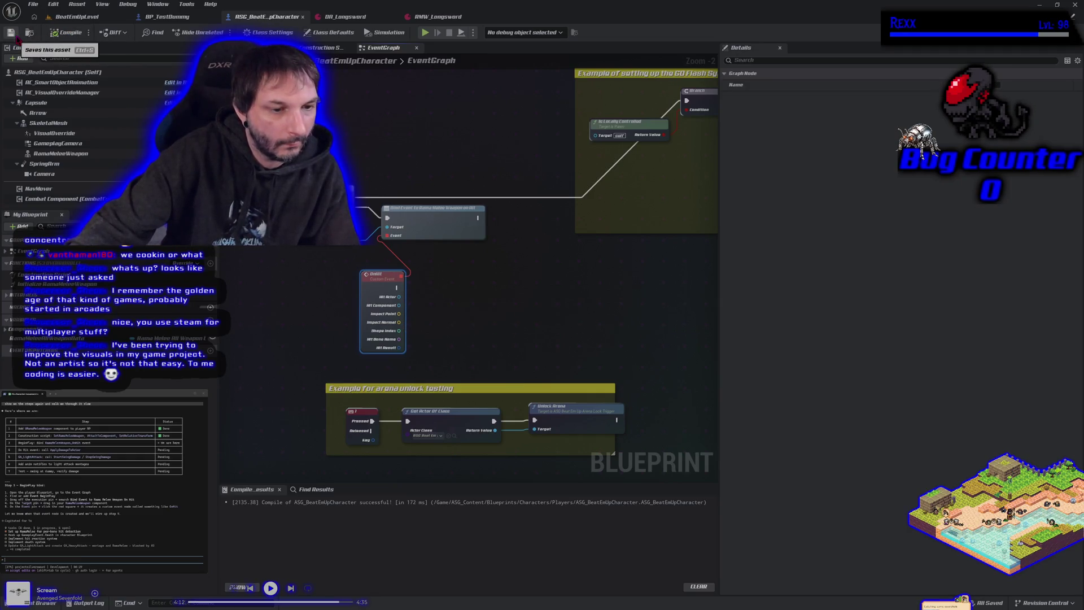
# Nudge the OnHit node left and tell the coding assistant it uses a sphere trace
pyautogui.moveTo(383, 289); pyautogui.dragTo(337, 290)
pyautogui.scroll(2, 312, 360)
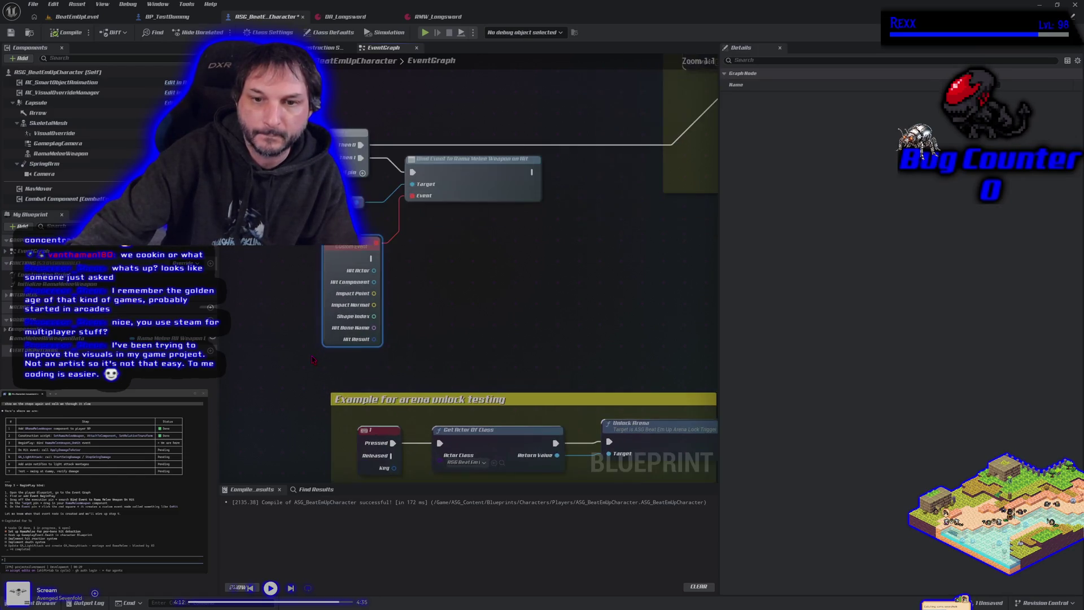
pyautogui.moveTo(328, 363); pyautogui.dragTo(354, 368)
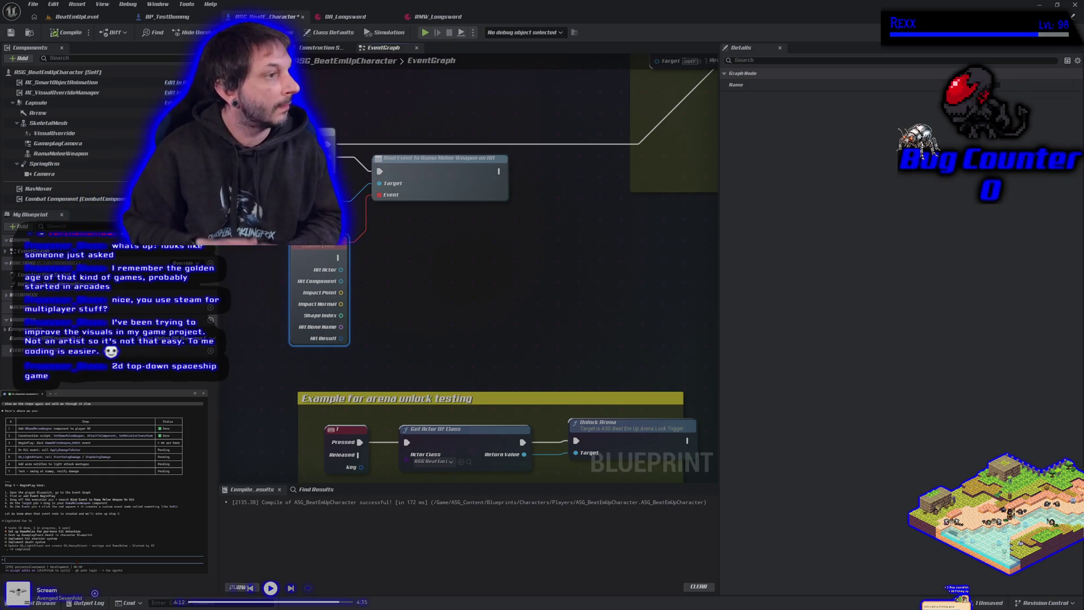
pyautogui.write('its ok')
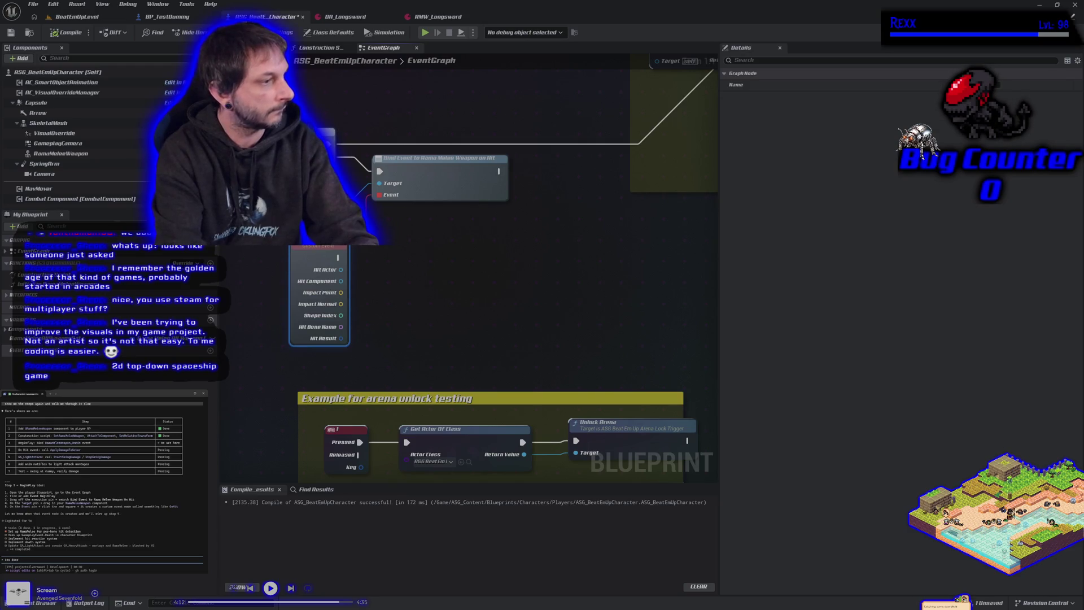
pyautogui.press('Return')
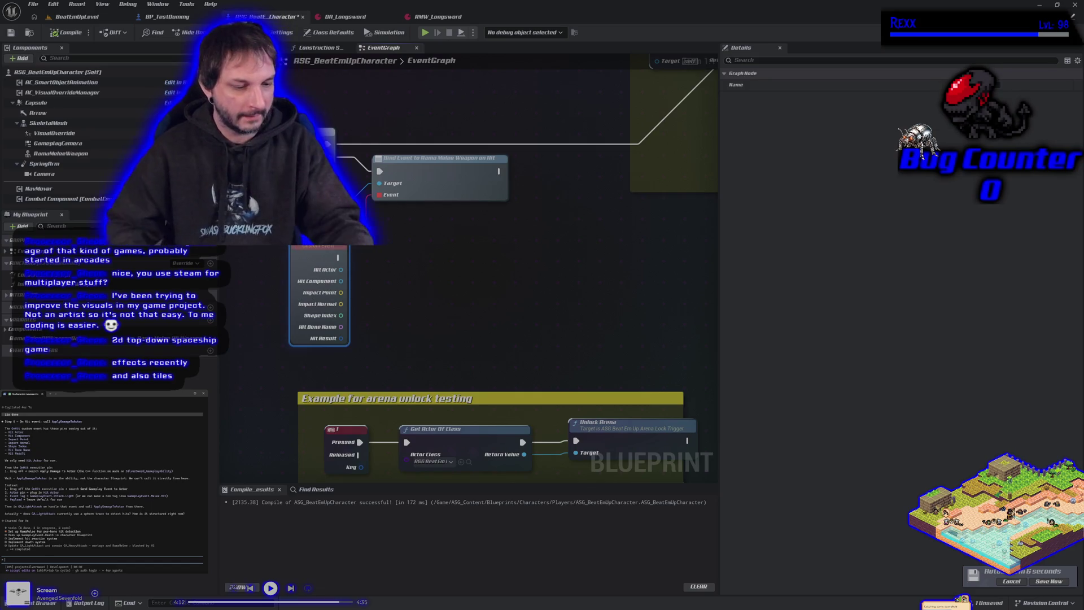
pyautogui.write('yes it uses a sphere trace')
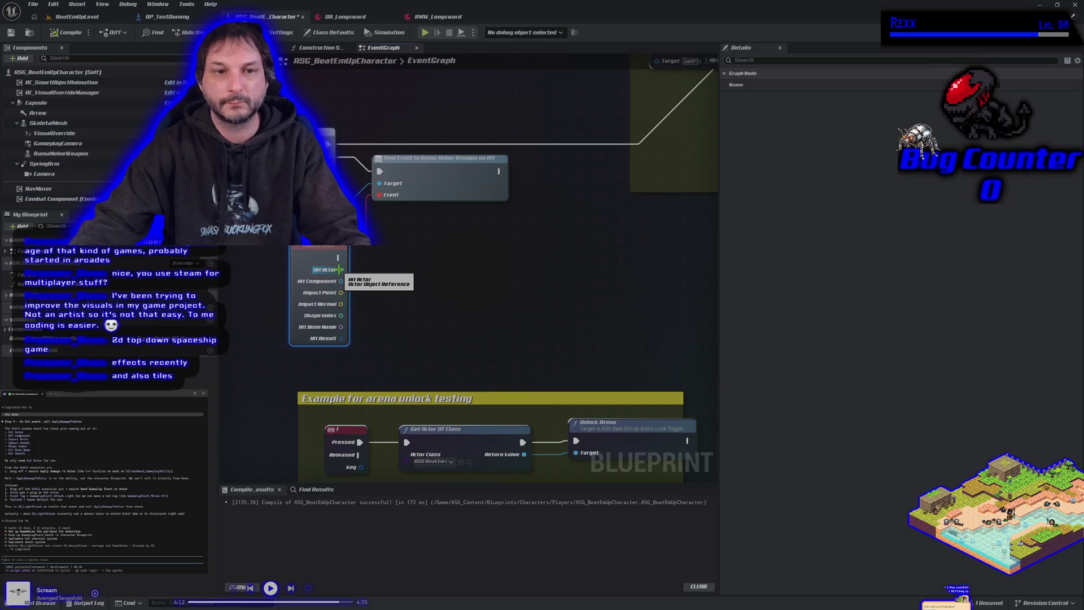
pyautogui.moveTo(361, 275); pyautogui.dragTo(372, 277)
pyautogui.write('appl')
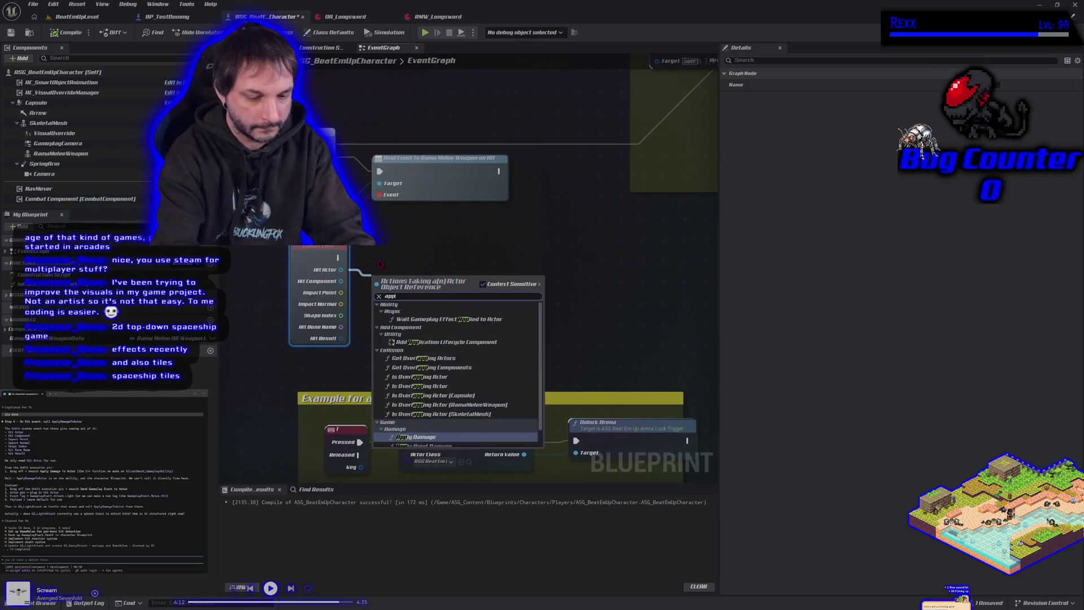
pyautogui.write('y damage')
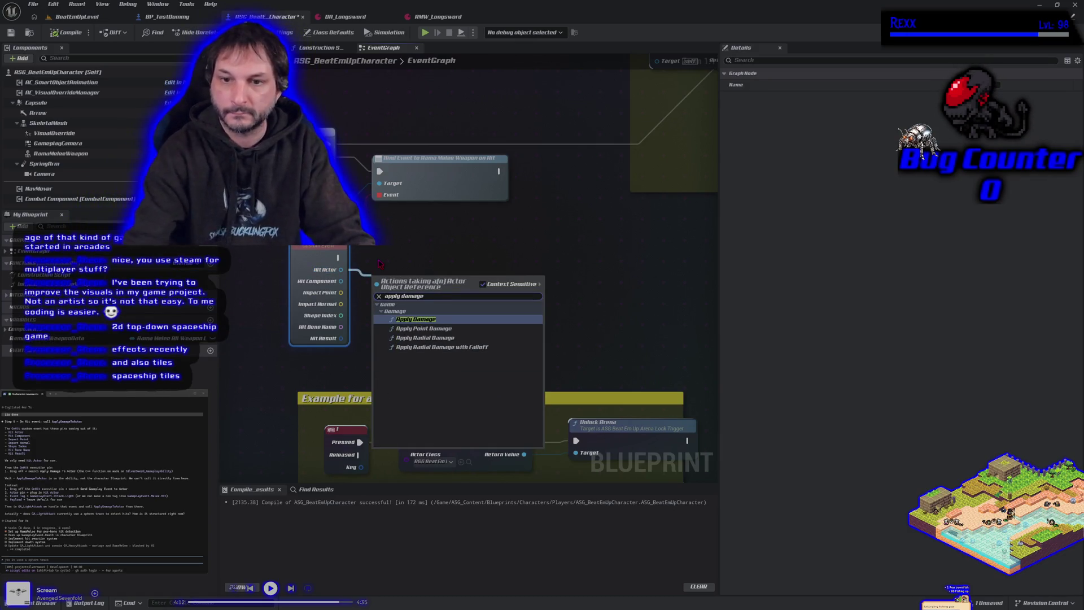
pyautogui.click(379, 263)
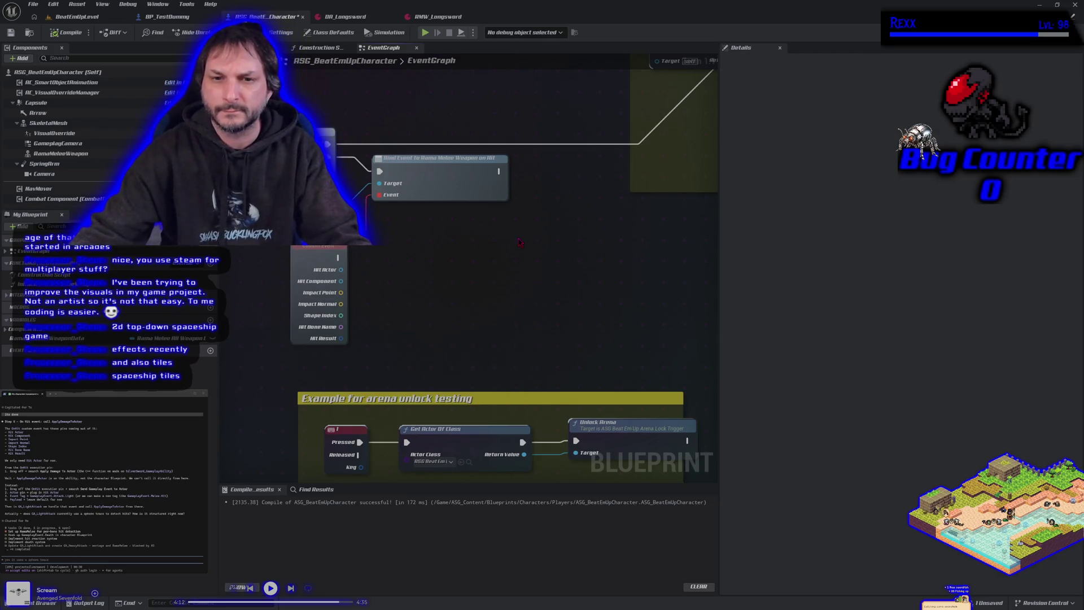
pyautogui.rightClick(452, 259)
pyautogui.write('apply damage')
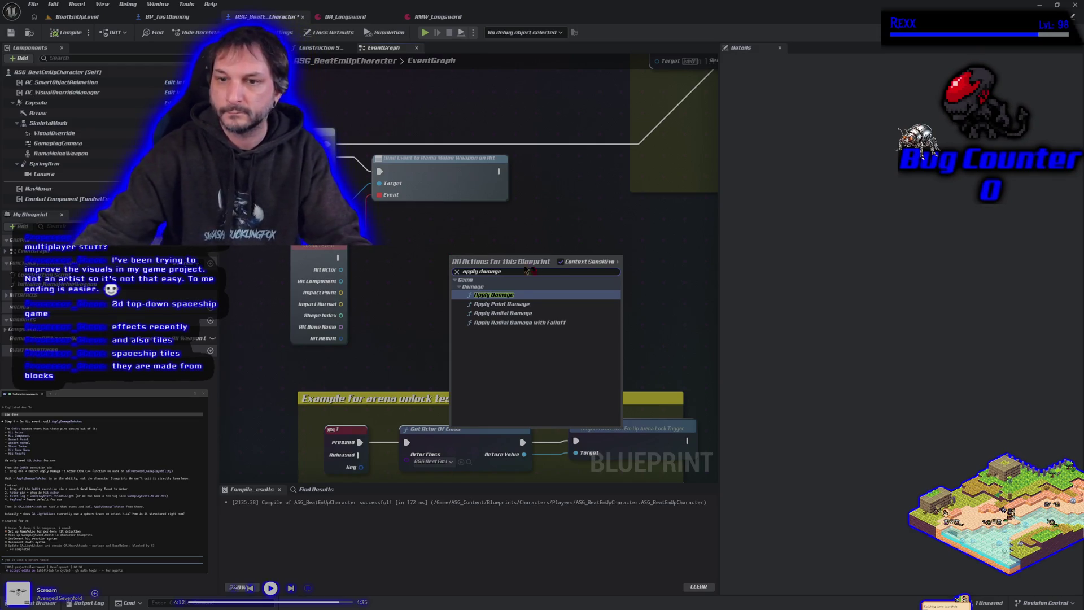
pyautogui.click(560, 262)
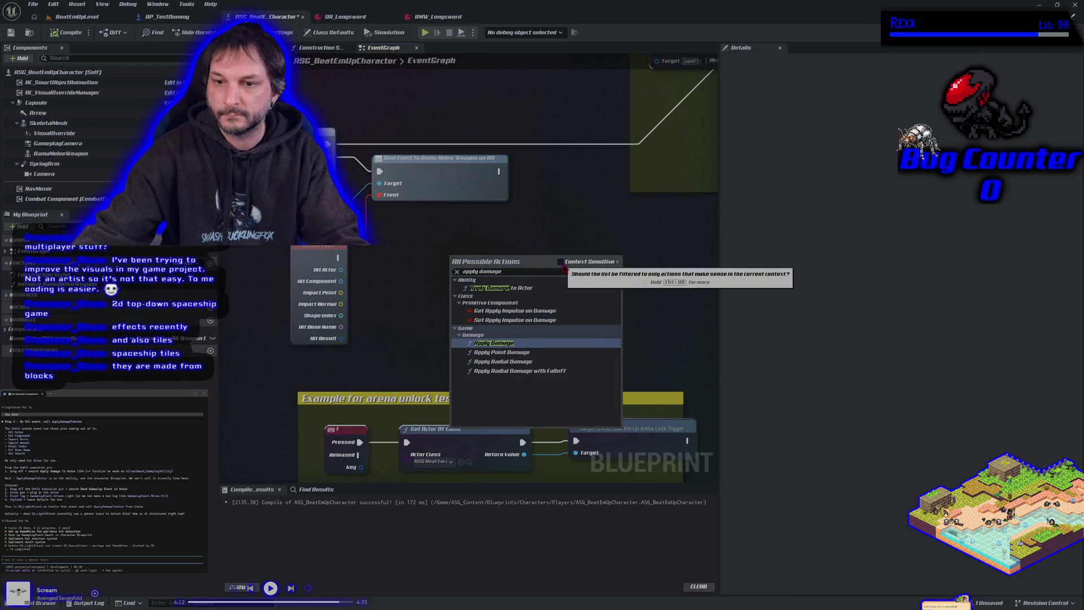
pyautogui.click(511, 287)
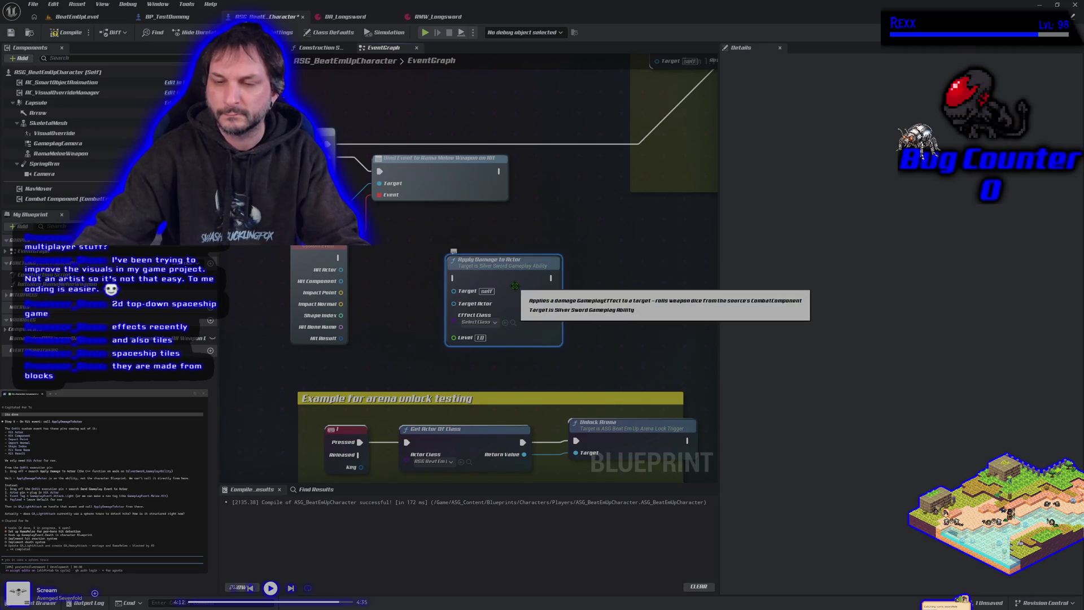
pyautogui.moveTo(517, 284); pyautogui.dragTo(501, 271)
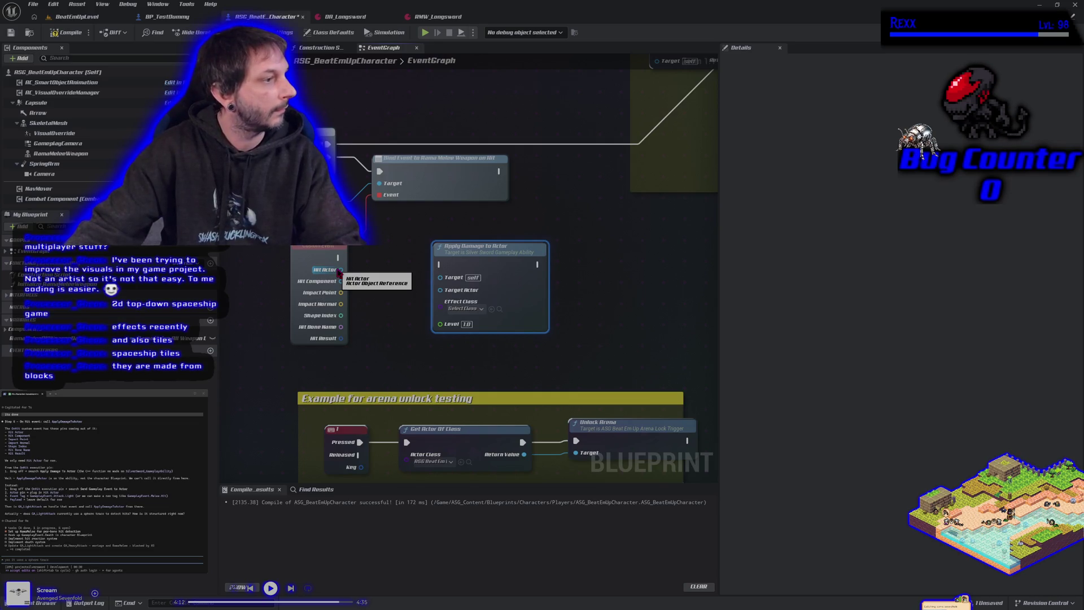
pyautogui.moveTo(339, 272); pyautogui.dragTo(440, 289)
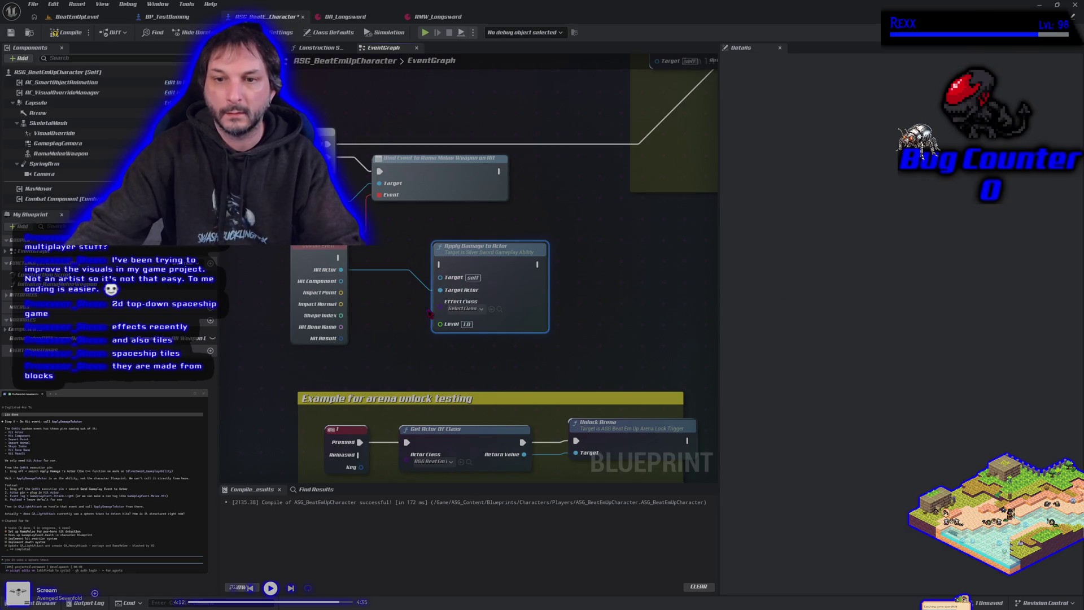
pyautogui.moveTo(339, 257)
pyautogui.mouseDown()
pyautogui.moveTo(438, 263)
pyautogui.moveTo(460, 254)
pyautogui.mouseUp()
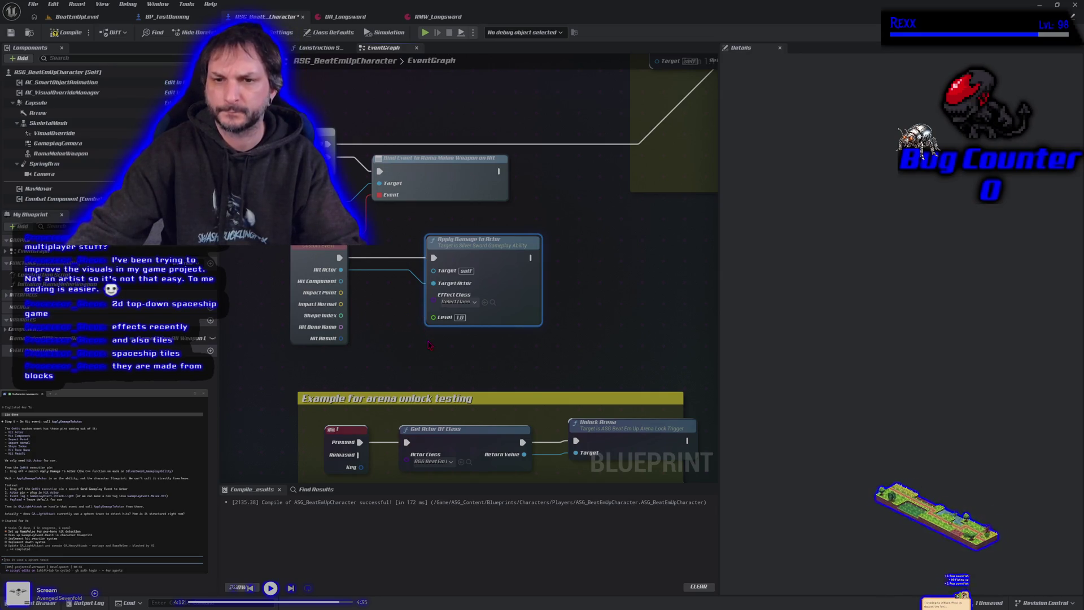
pyautogui.moveTo(511, 280); pyautogui.dragTo(525, 274)
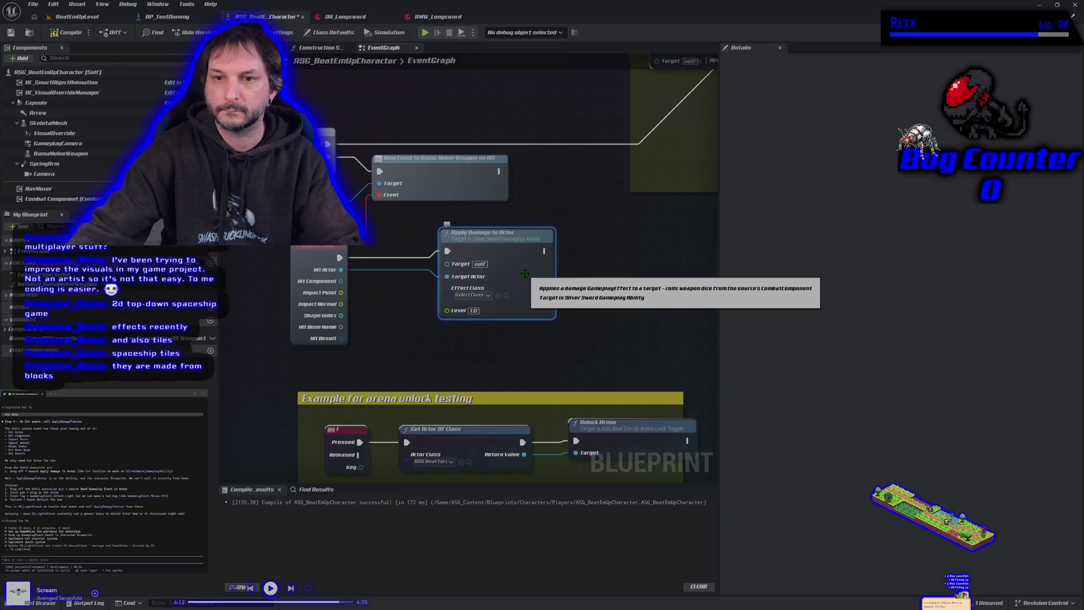
pyautogui.click(487, 295)
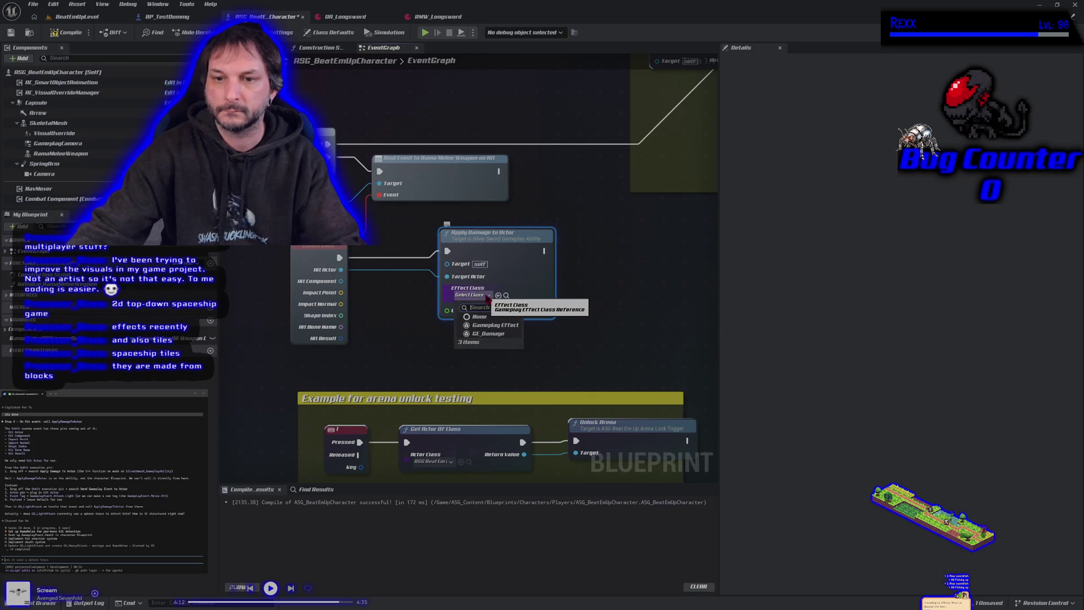
pyautogui.press('Escape')
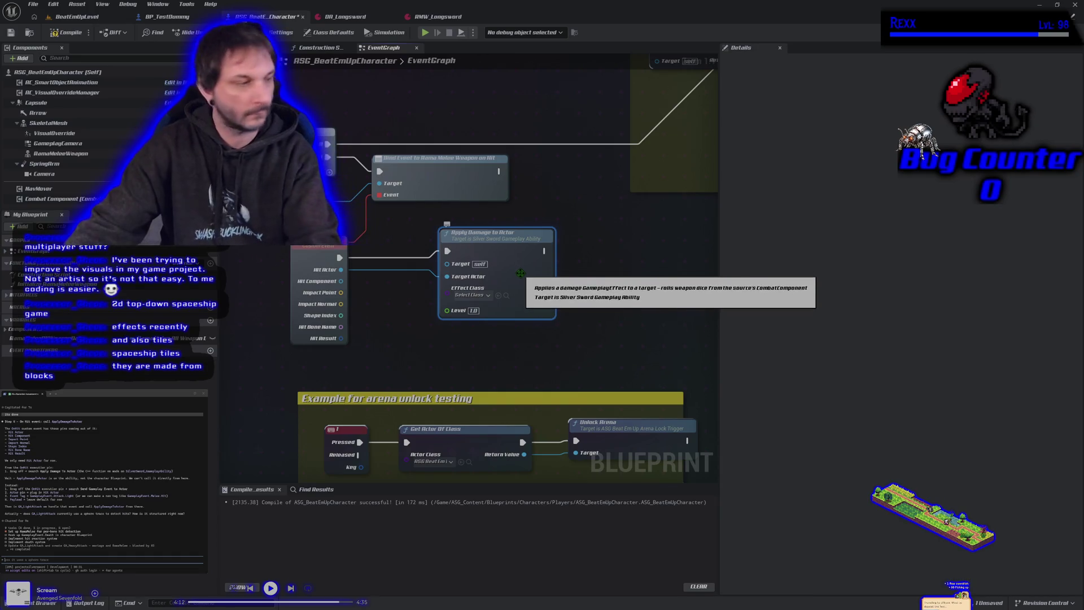
pyautogui.press('Delete')
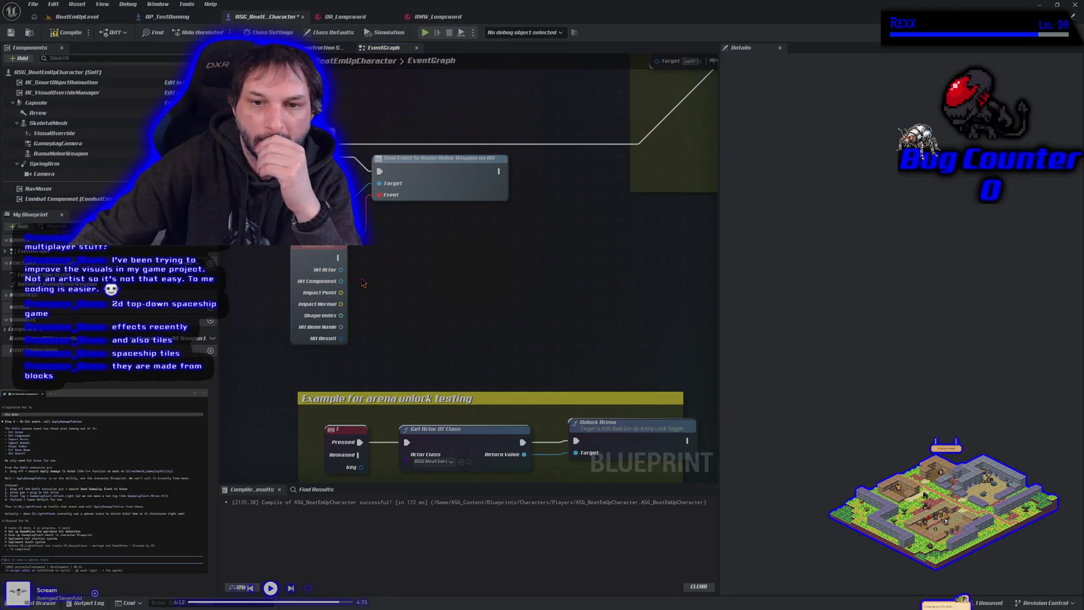
# Add a Send Gameplay Event to Actor node after OnHit, wiring Hit Actor into its Actor input
pyautogui.moveTo(362, 282); pyautogui.dragTo(413, 289)
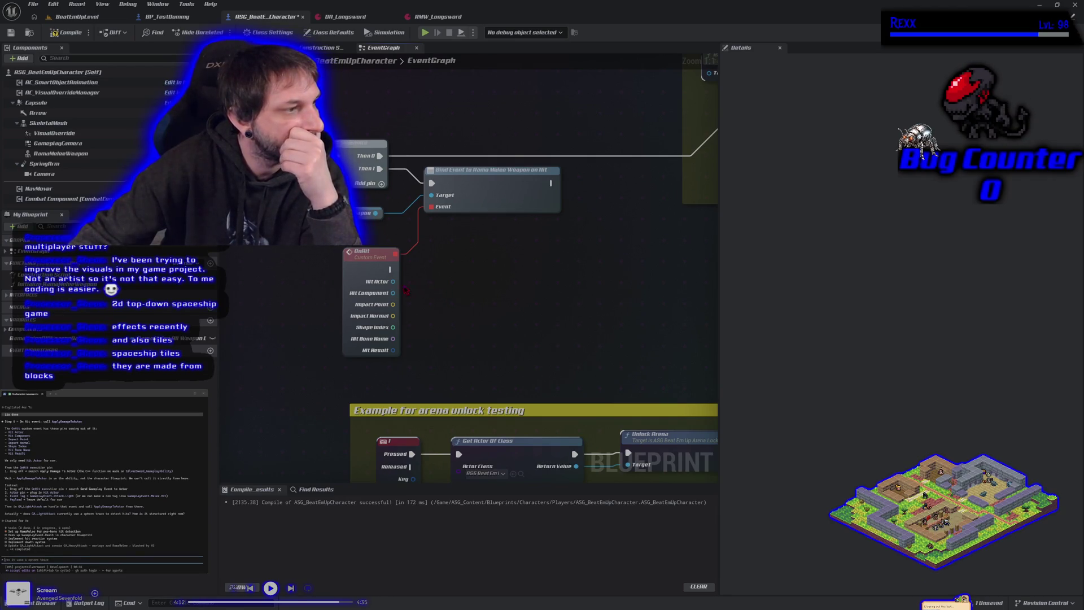
pyautogui.moveTo(389, 270); pyautogui.dragTo(444, 274)
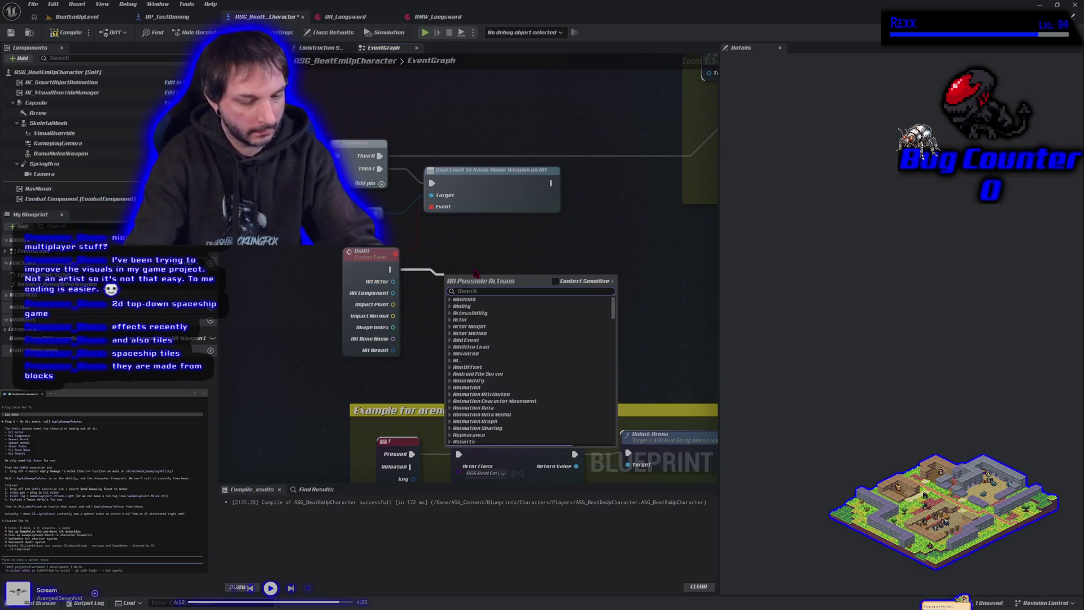
pyautogui.write('send gamep')
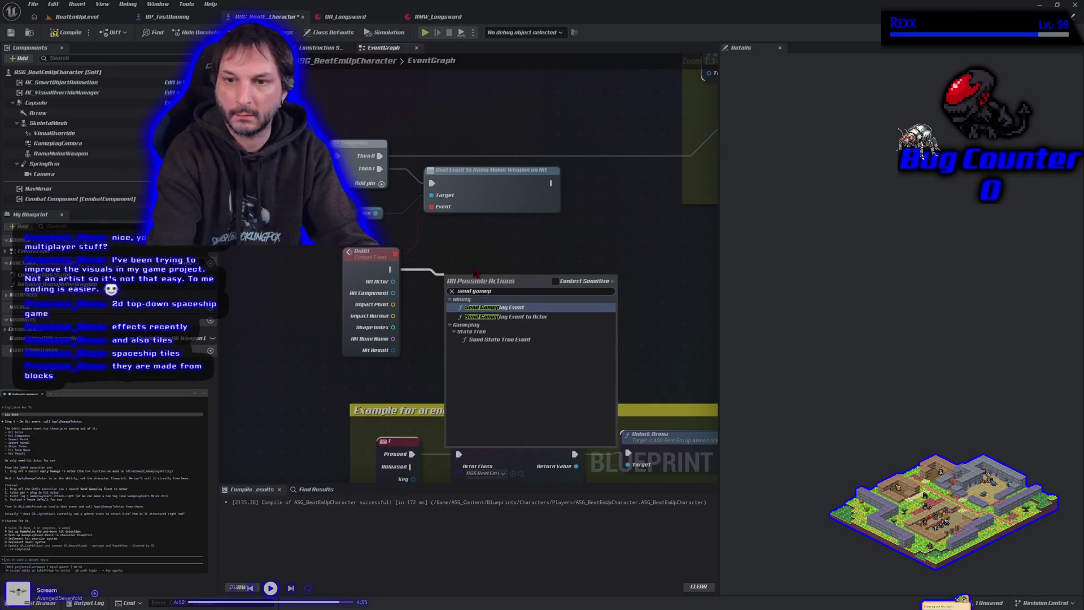
pyautogui.click(497, 316)
pyautogui.moveTo(469, 288); pyautogui.dragTo(476, 267)
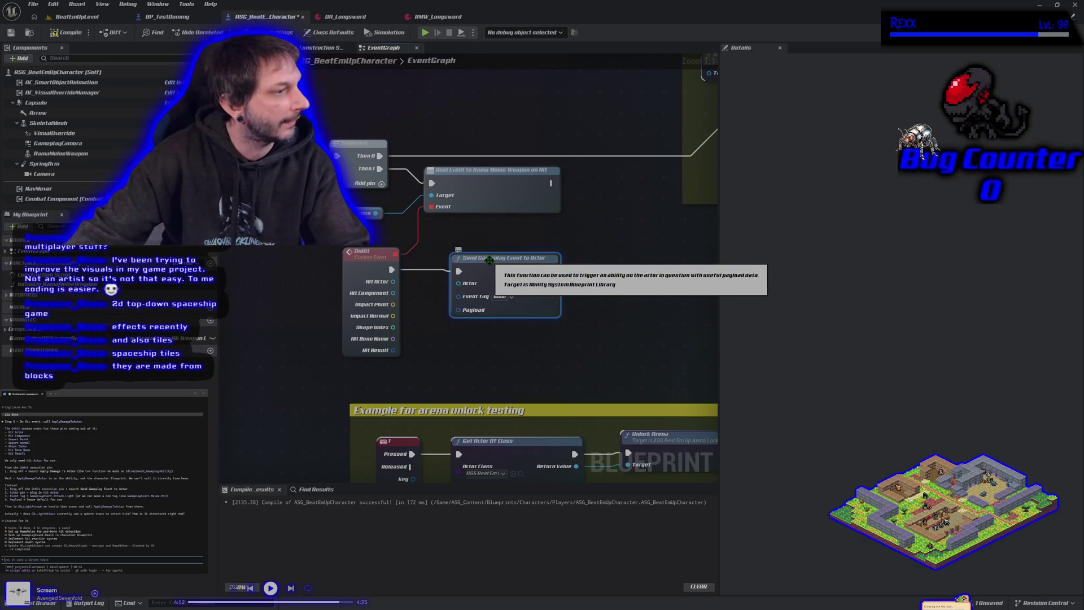
pyautogui.moveTo(393, 281); pyautogui.dragTo(466, 286)
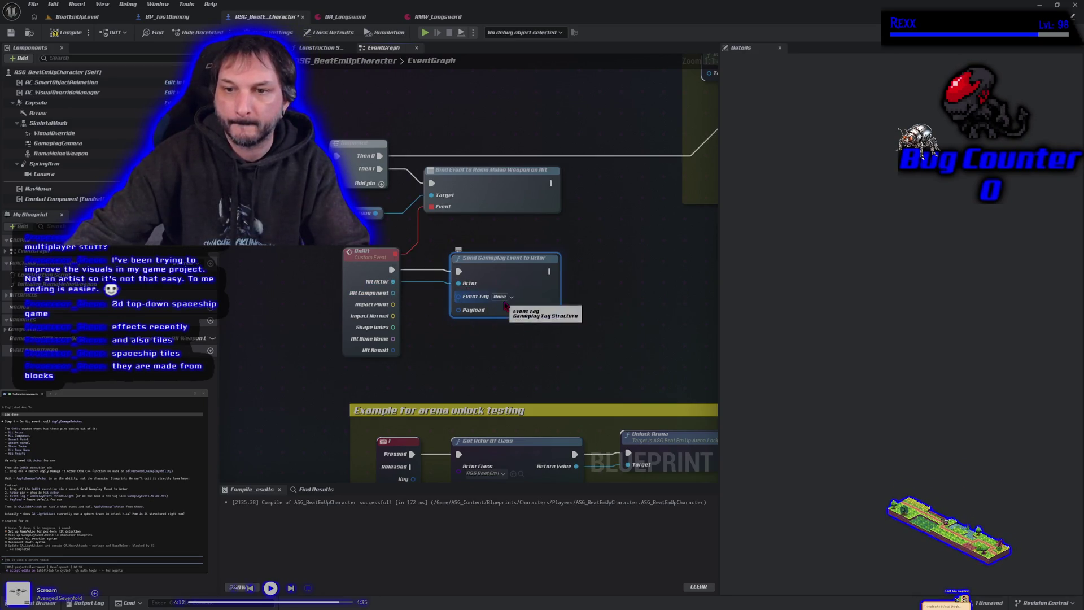
# Set the Send Gameplay Event's Event Tag to Ability.Attack.Light
pyautogui.click(501, 297)
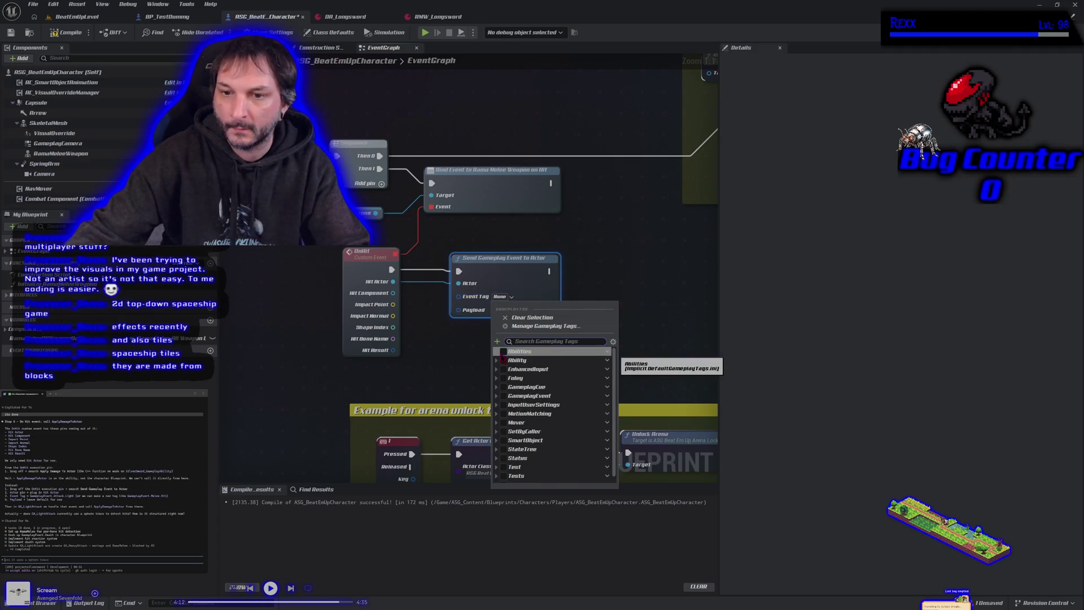
pyautogui.click(498, 397)
pyautogui.scroll(-1, 524, 469)
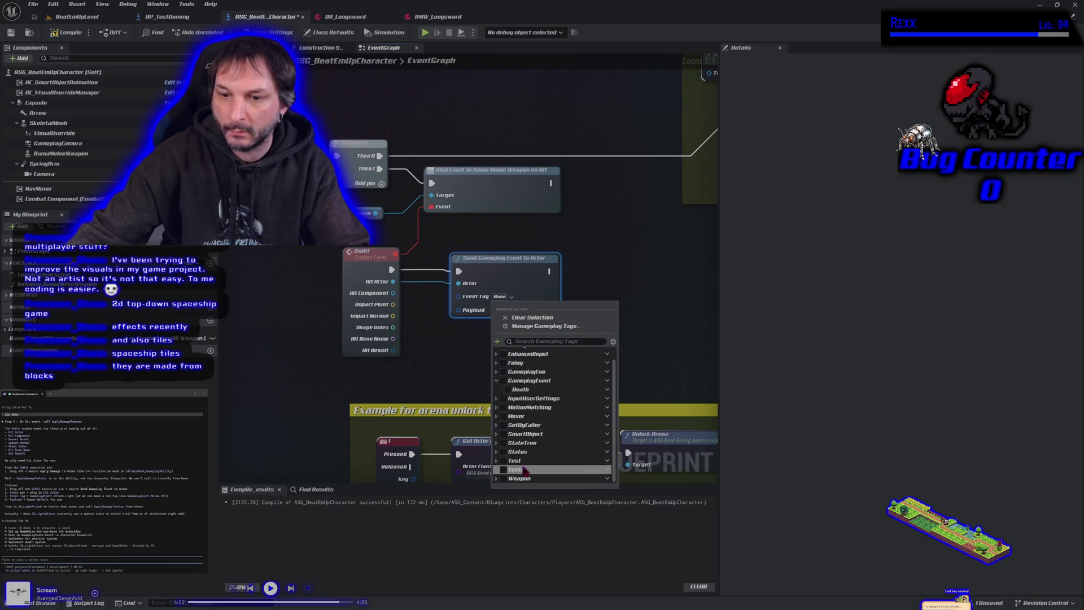
pyautogui.doubleClick(522, 478)
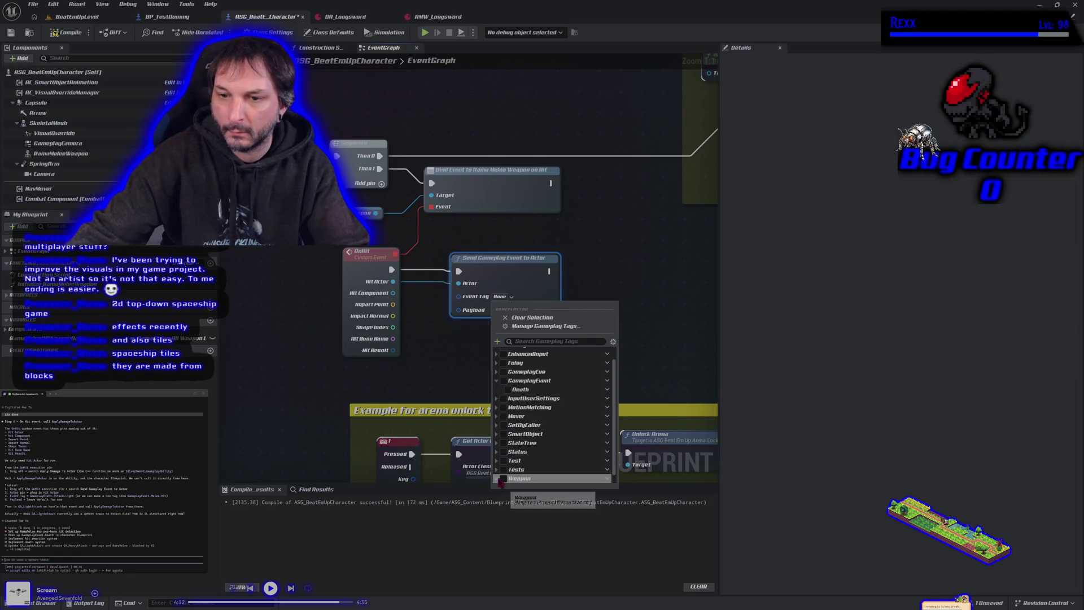
pyautogui.scroll(-1, 531, 469)
pyautogui.scroll(2, 532, 467)
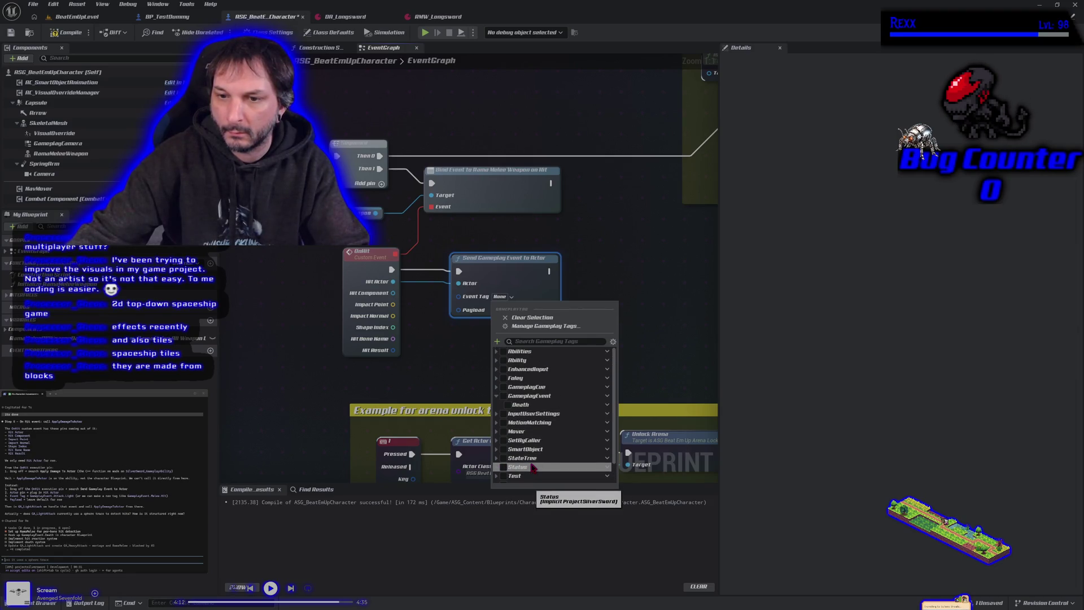
pyautogui.click(496, 351)
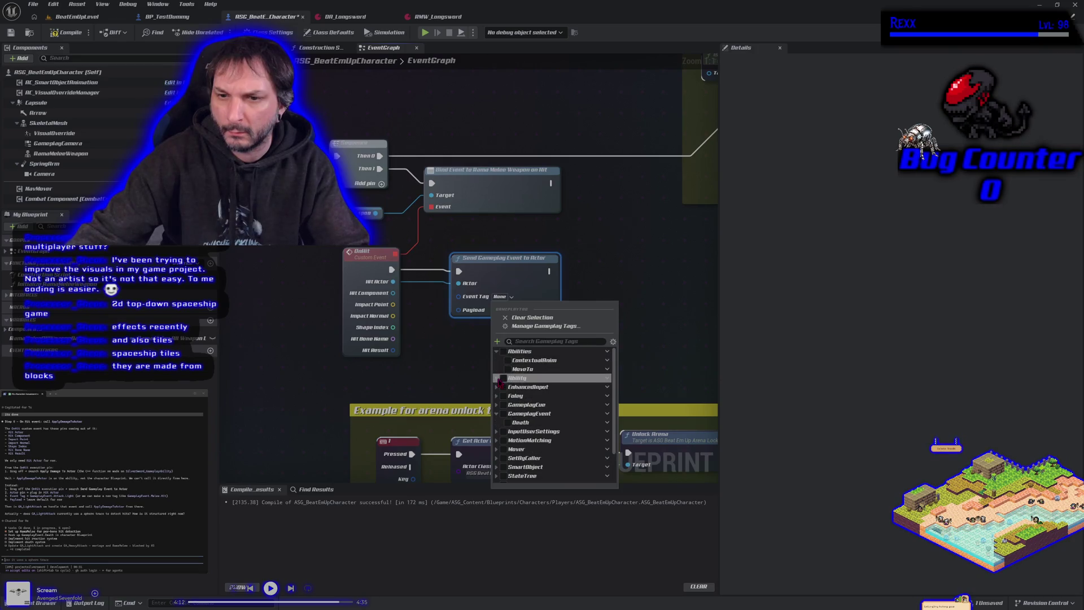
pyautogui.click(496, 351)
pyautogui.click(497, 360)
pyautogui.click(502, 369)
pyautogui.click(511, 378)
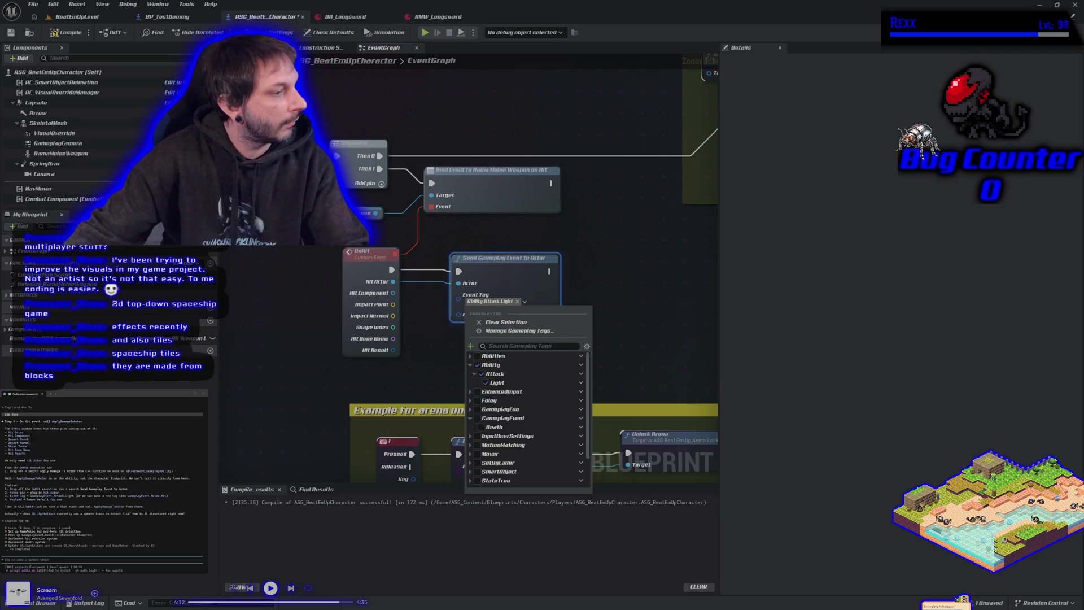
# Ask the coding assistant whether it meant the Ability.Attack.Light tag
pyautogui.click(34, 559)
pyautogui.write('did ')
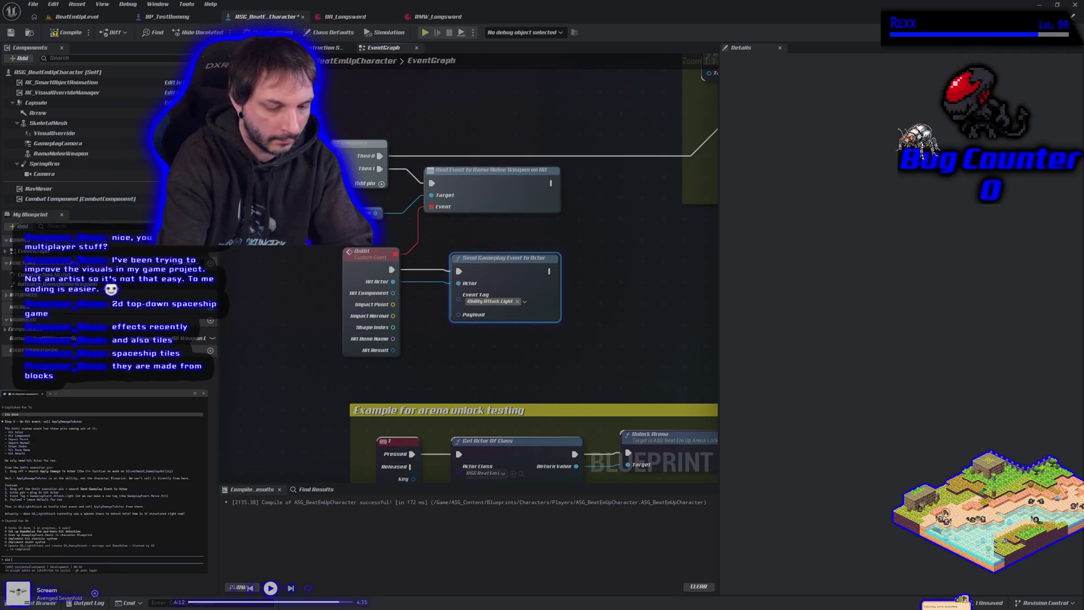
pyautogui.write('you meant ')
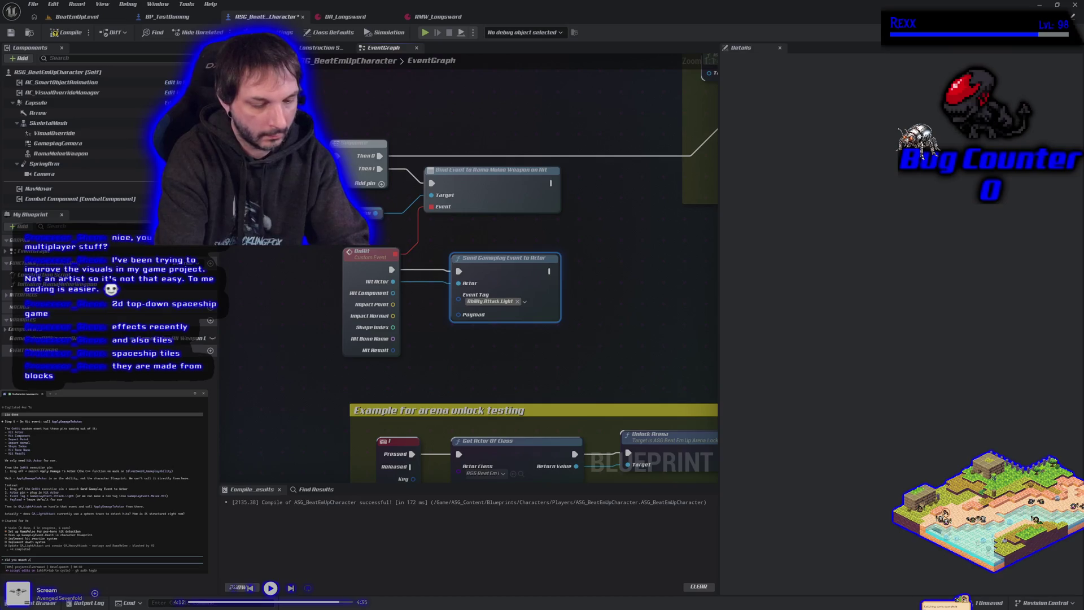
pyautogui.write('Ability.Attack.Light ?')
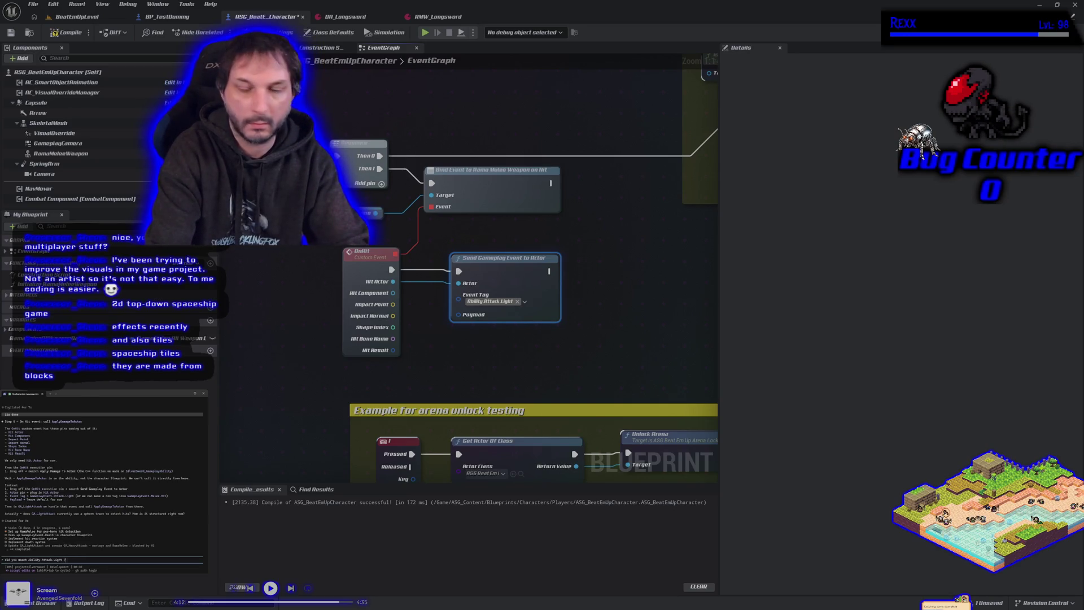
pyautogui.press('Return')
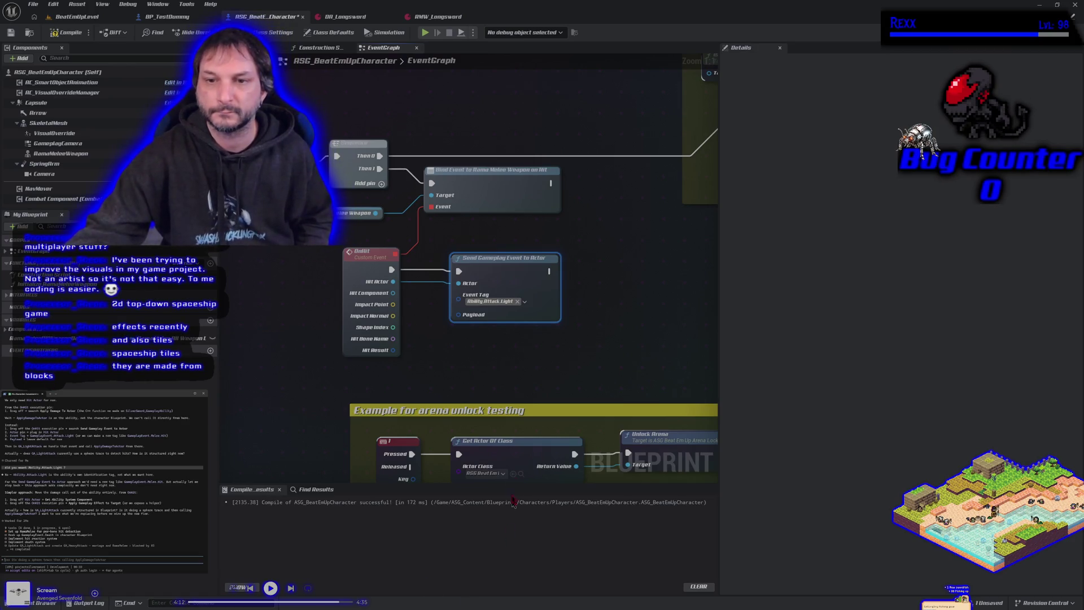
# Shift the Send Gameplay Event to Actor node right, then open the Content Drawer at WeaponData
pyautogui.moveTo(513, 263); pyautogui.dragTo(602, 263)
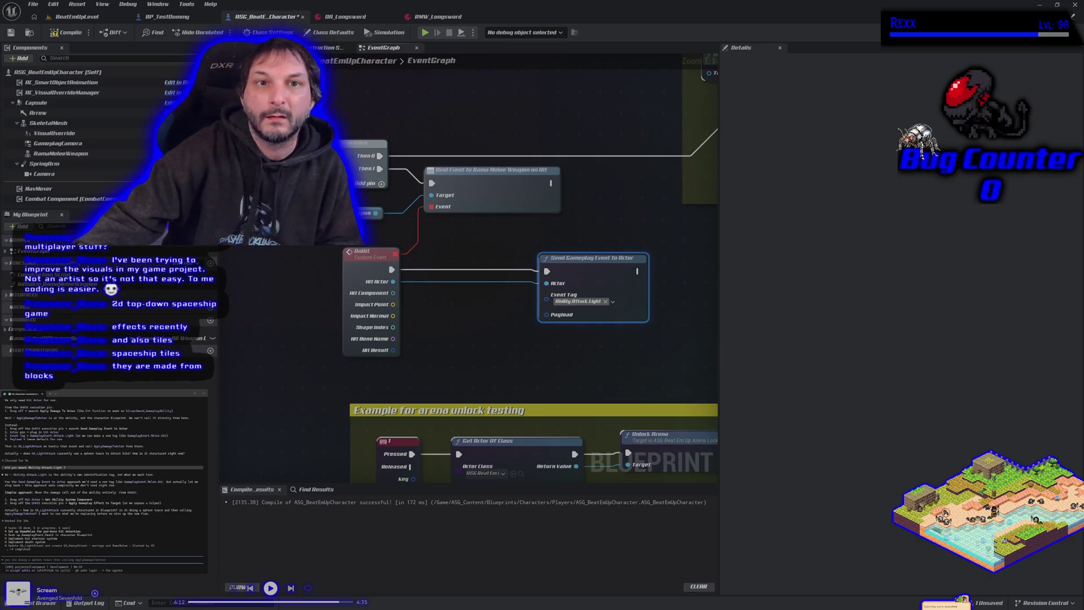
pyautogui.scroll(-4, 296, 197)
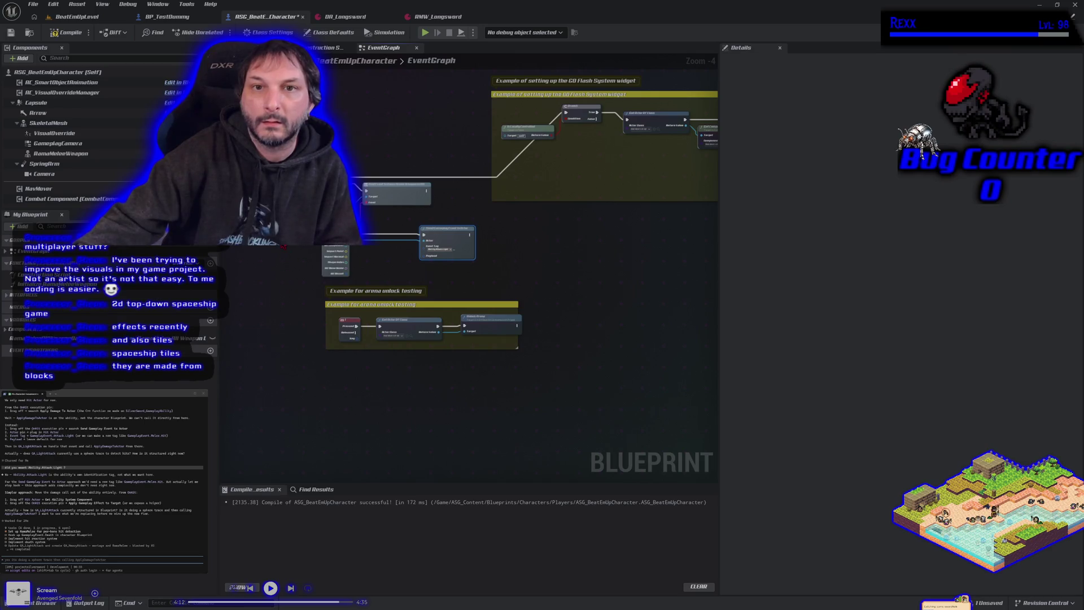
pyautogui.moveTo(469, 226)
pyautogui.mouseDown()
pyautogui.moveTo(486, 242)
pyautogui.moveTo(460, 211)
pyautogui.mouseUp()
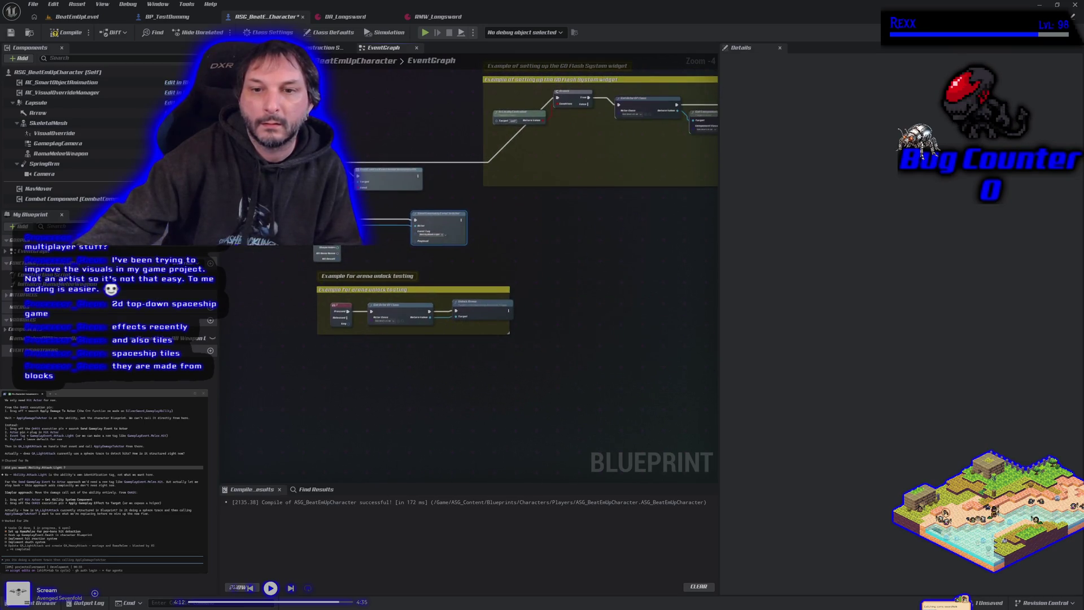
pyautogui.scroll(1, 485, 264)
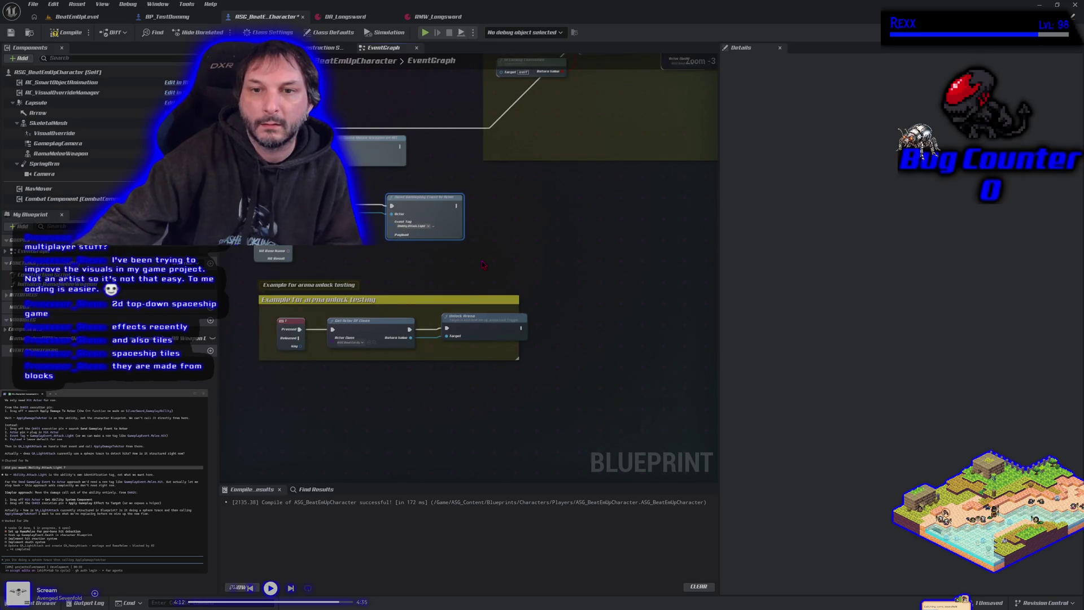
pyautogui.click(45, 602)
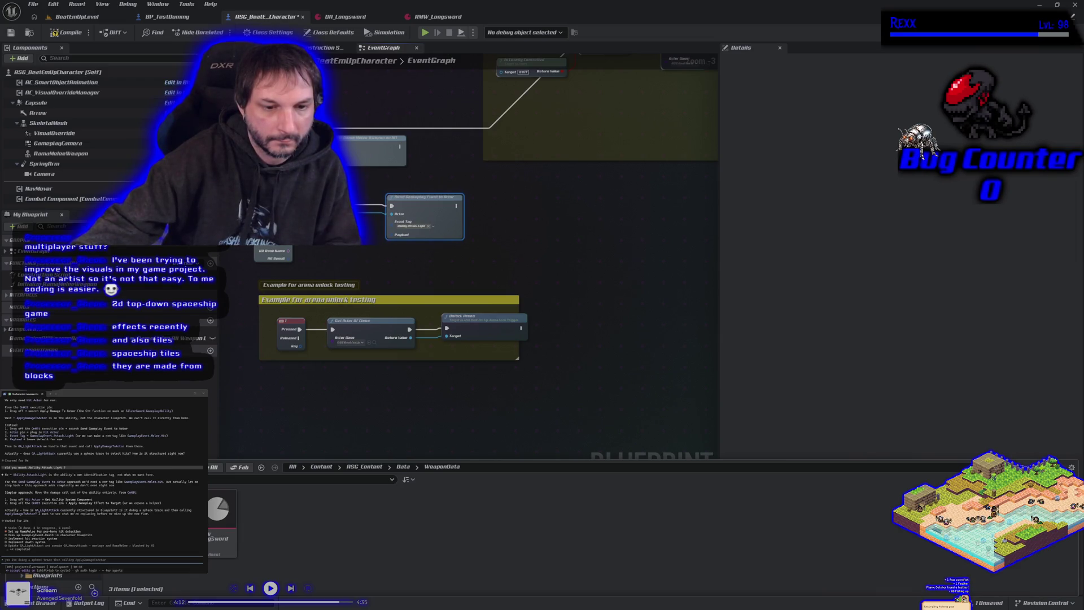
# Go up from Data, browse Blueprints > GAS > GameplayAbilities, and open GA_LightAttack
pyautogui.press('BackSpace')
pyautogui.press('BackSpace')
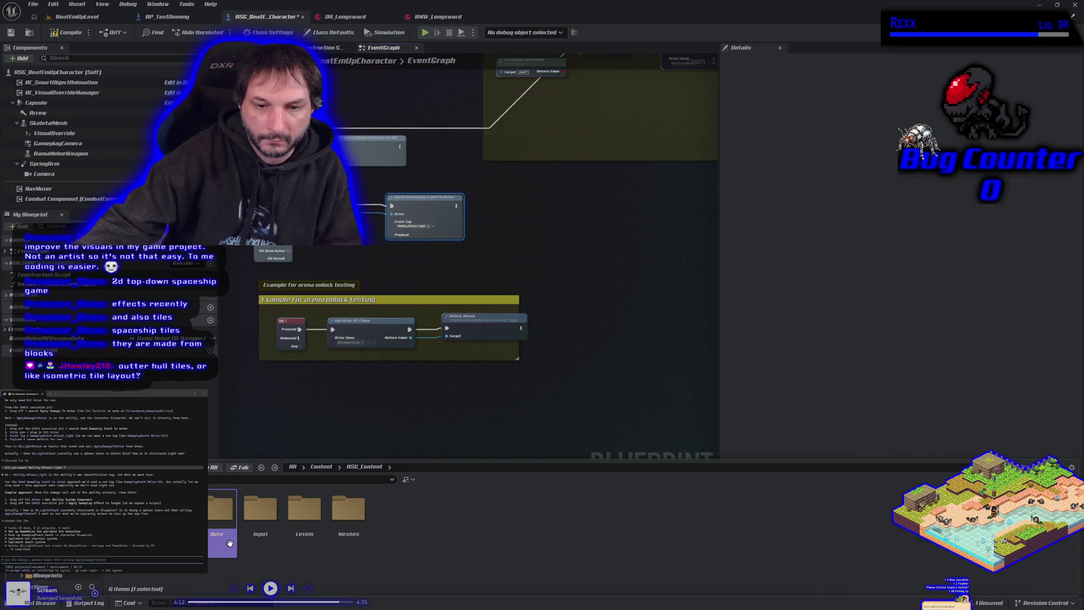
pyautogui.doubleClick(172, 510)
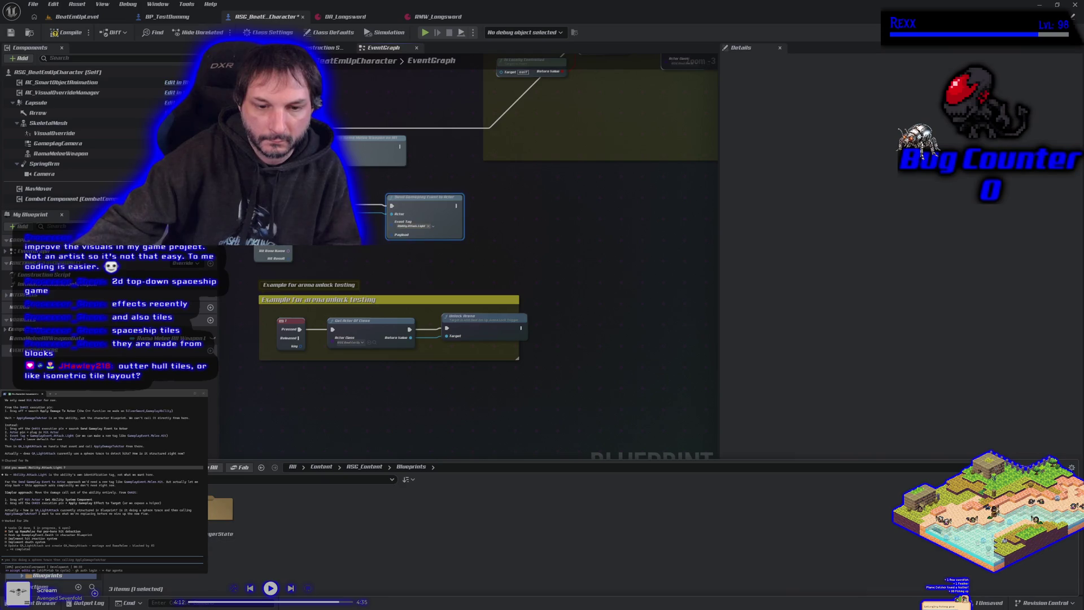
pyautogui.doubleClick(172, 511)
pyautogui.doubleClick(173, 511)
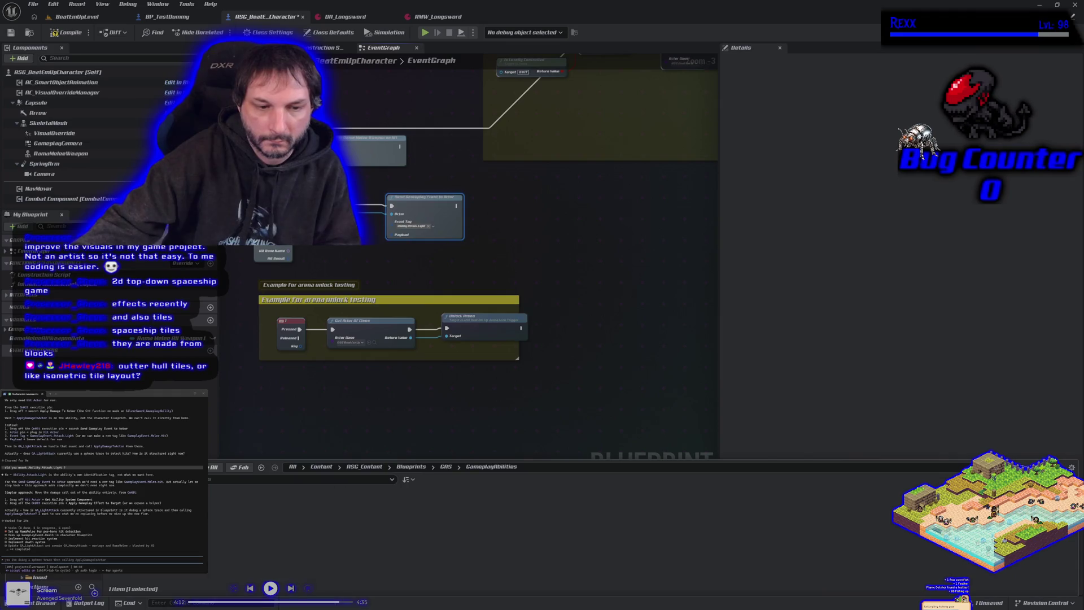
pyautogui.doubleClick(237, 510)
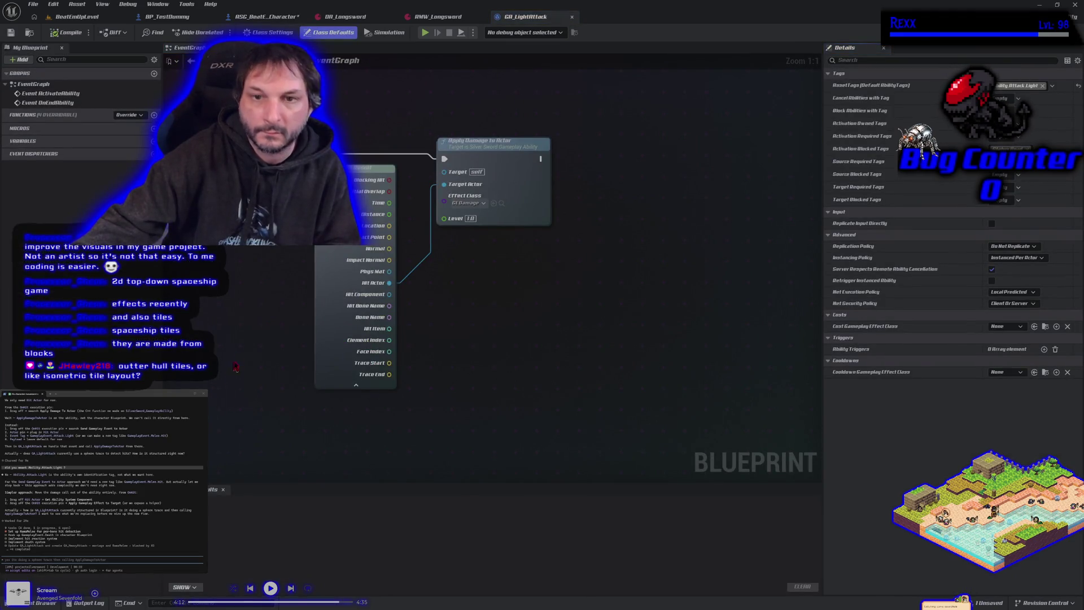
# Pan and zoom out the GA_LightAttack EventGraph to see all its nodes
pyautogui.moveTo(247, 315)
pyautogui.mouseDown()
pyautogui.moveTo(361, 353)
pyautogui.moveTo(413, 353)
pyautogui.mouseUp()
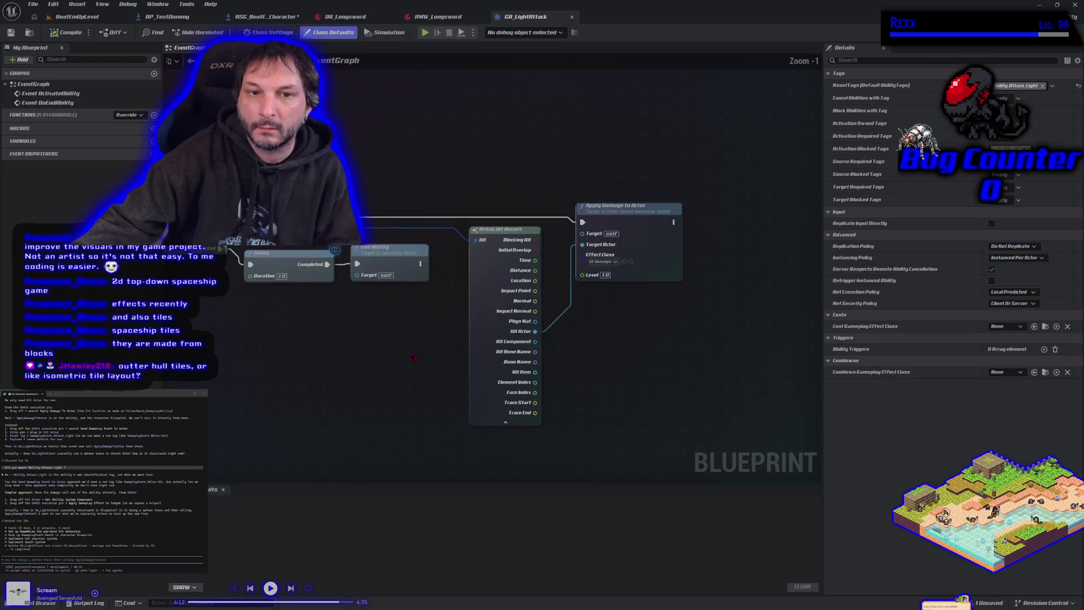
pyautogui.scroll(-2, 411, 367)
pyautogui.scroll(-1, 536, 351)
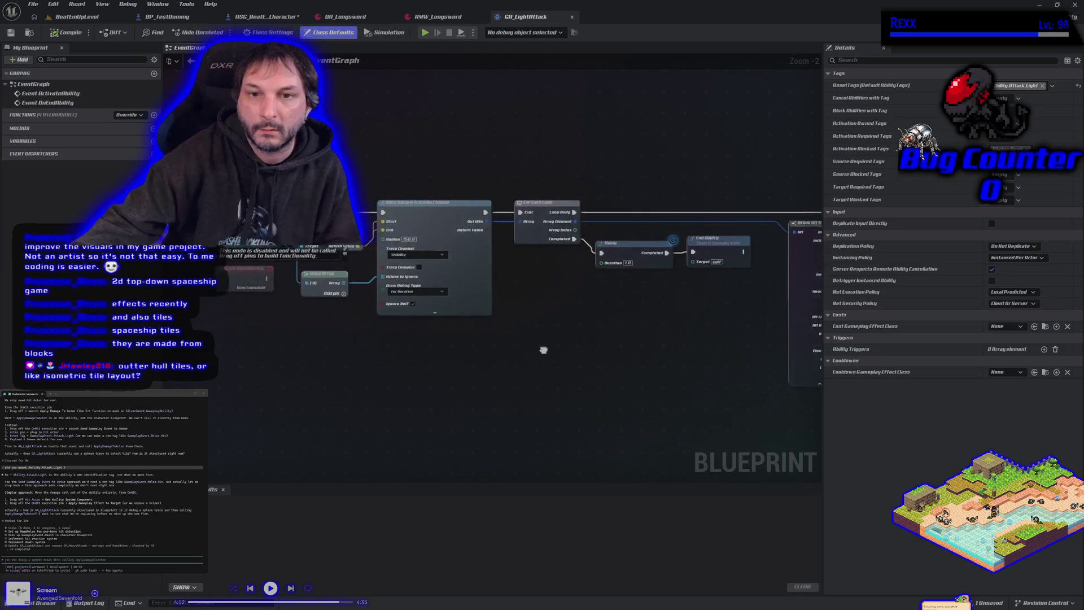
pyautogui.rightClick(511, 331)
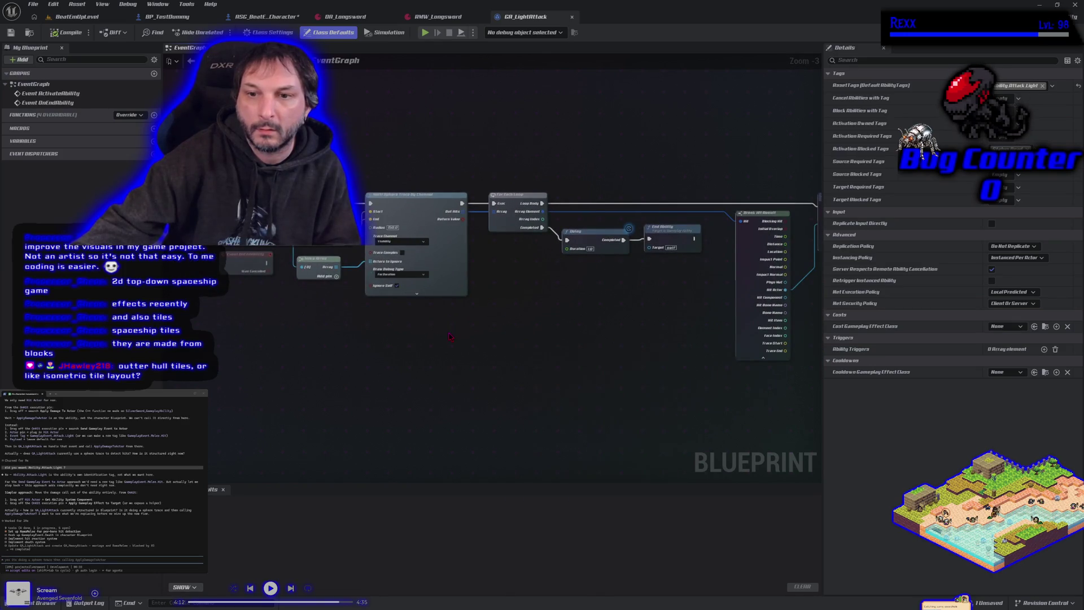
pyautogui.click(499, 344)
pyautogui.scroll(-1, 487, 357)
# Marquee-select every graph node, copy them, and paste them into the terminal
pyautogui.moveTo(232, 223)
pyautogui.mouseDown()
pyautogui.moveTo(677, 358)
pyautogui.moveTo(756, 361)
pyautogui.mouseUp()
pyautogui.rightClick(732, 256)
pyautogui.click(756, 295)
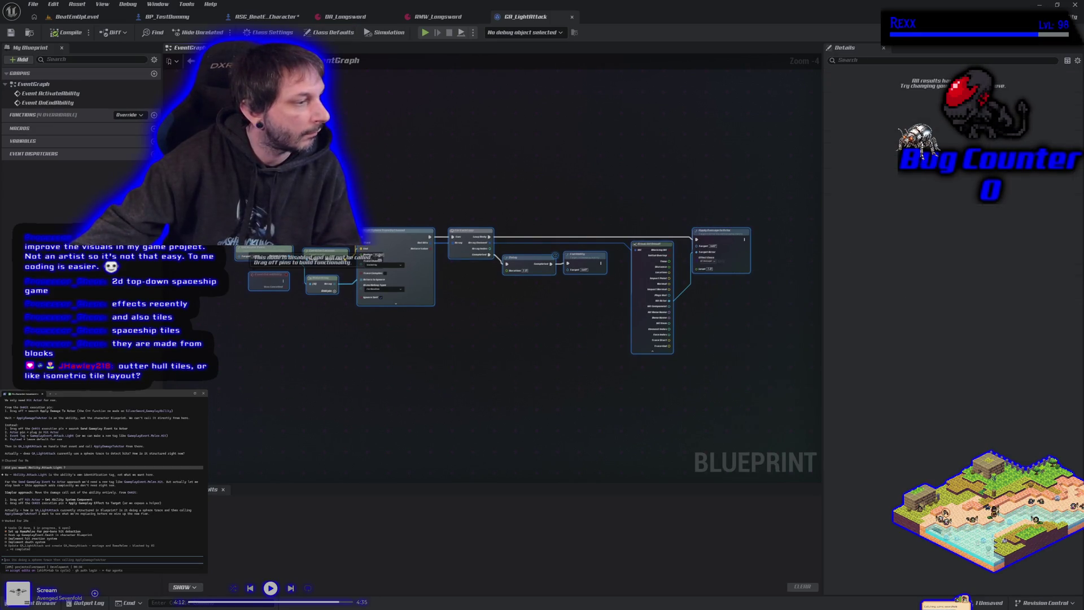
pyautogui.hotkey('ctrl', 'v')
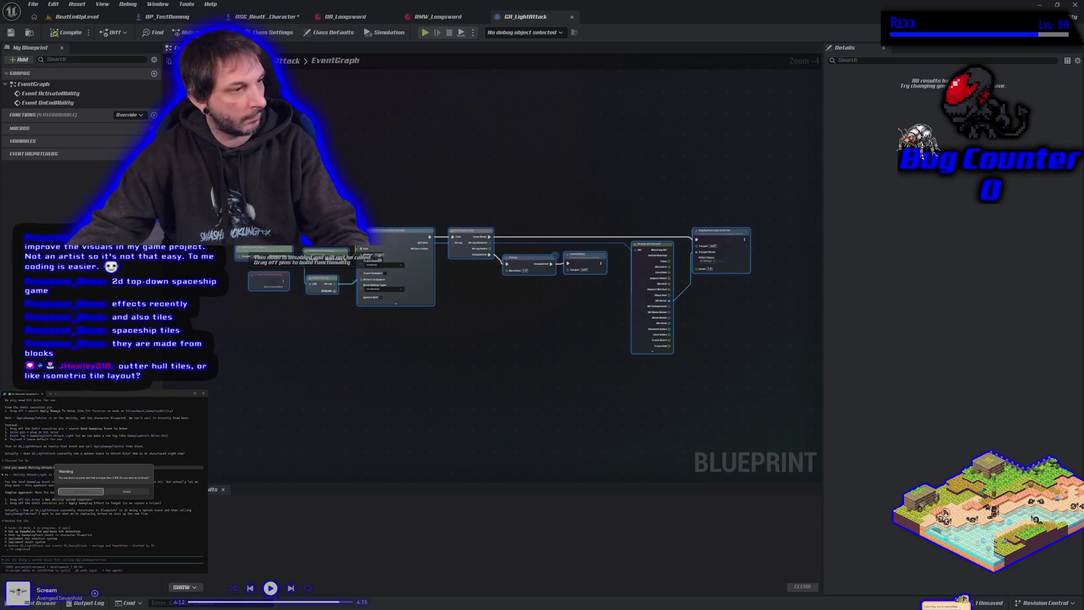
# Send the pasted graph to the assistant, pan the graph left, then switch to the Rama Melee video
pyautogui.press('Return')
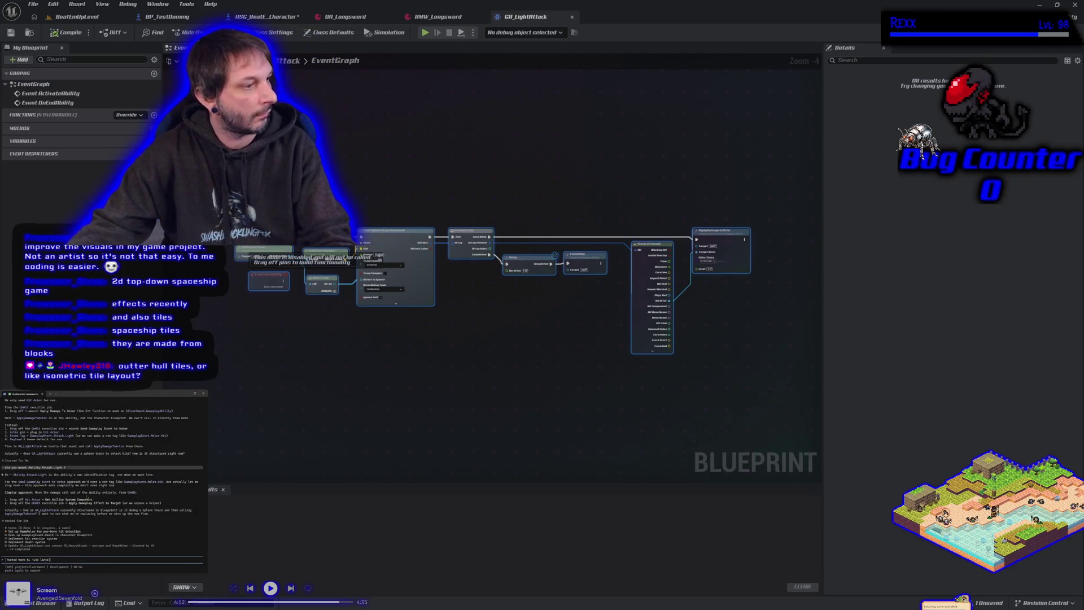
pyautogui.press('Return')
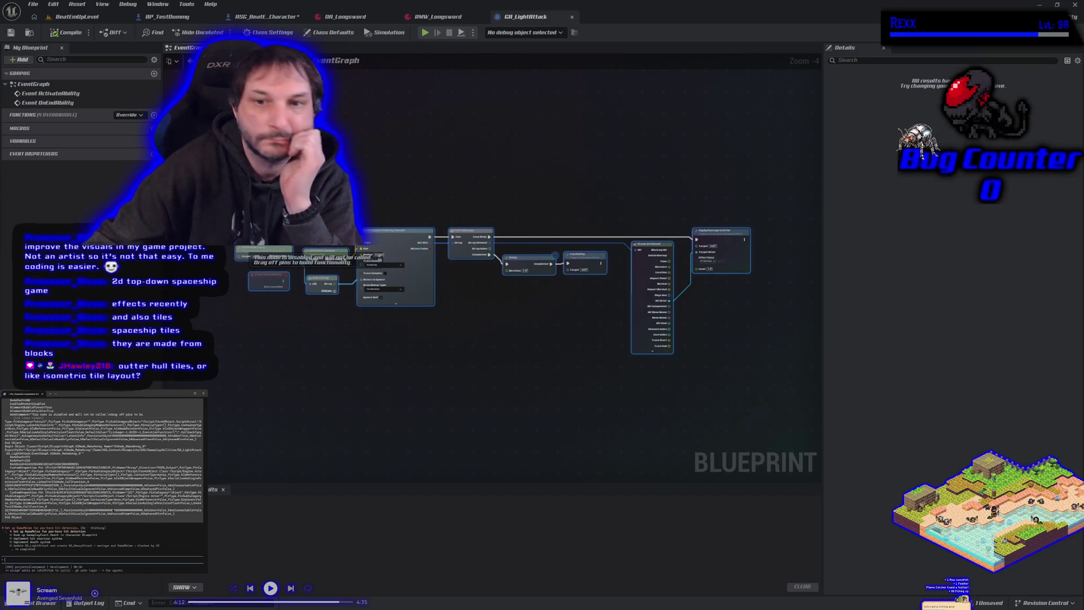
pyautogui.scroll(1, 447, 370)
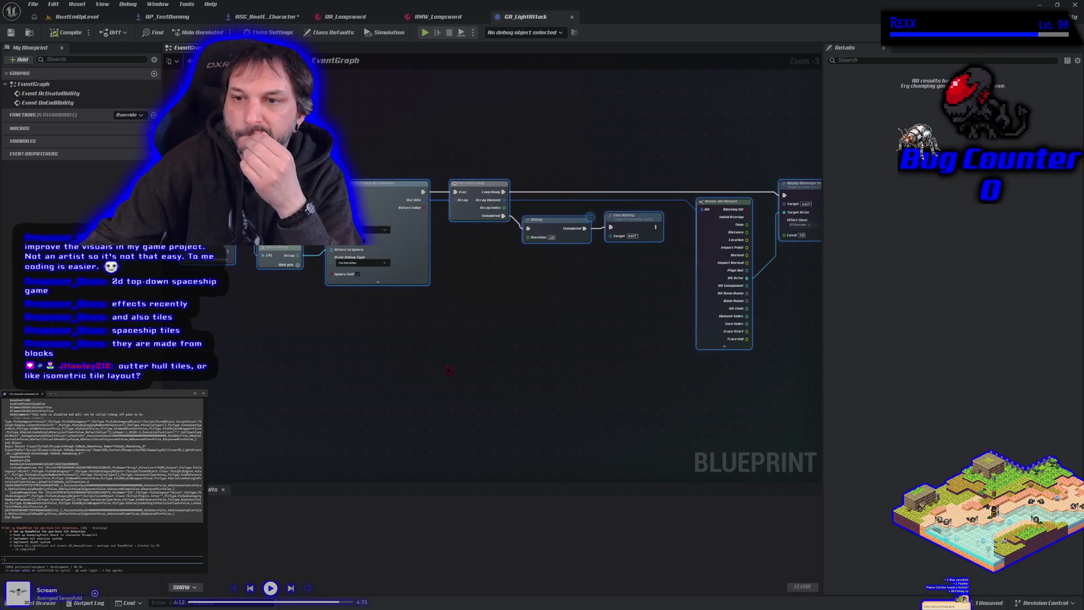
pyautogui.moveTo(498, 370); pyautogui.dragTo(467, 376)
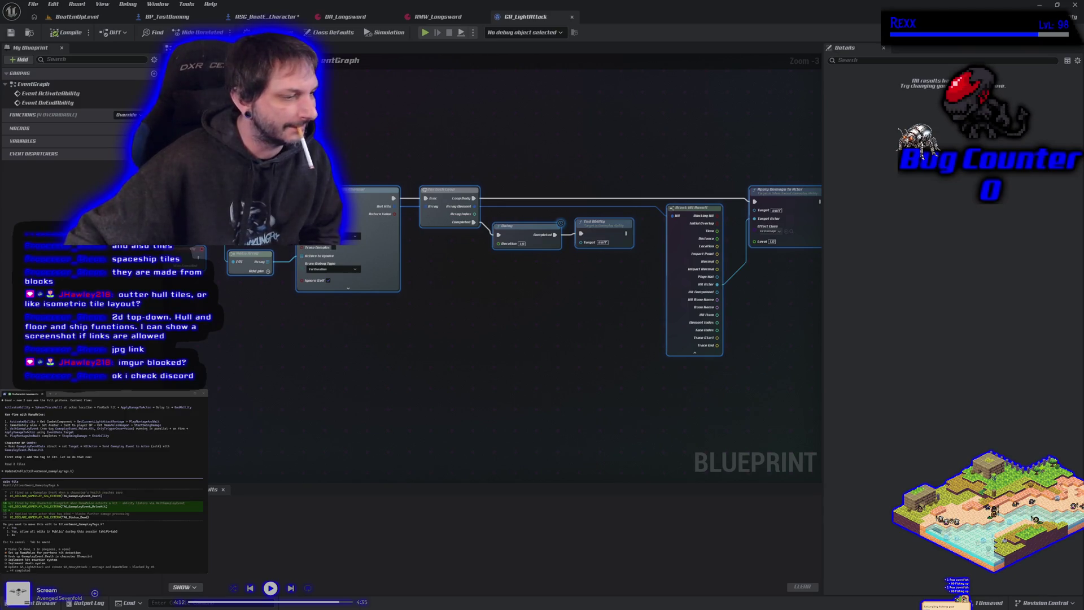
pyautogui.hotkey('alt', 'Tab')
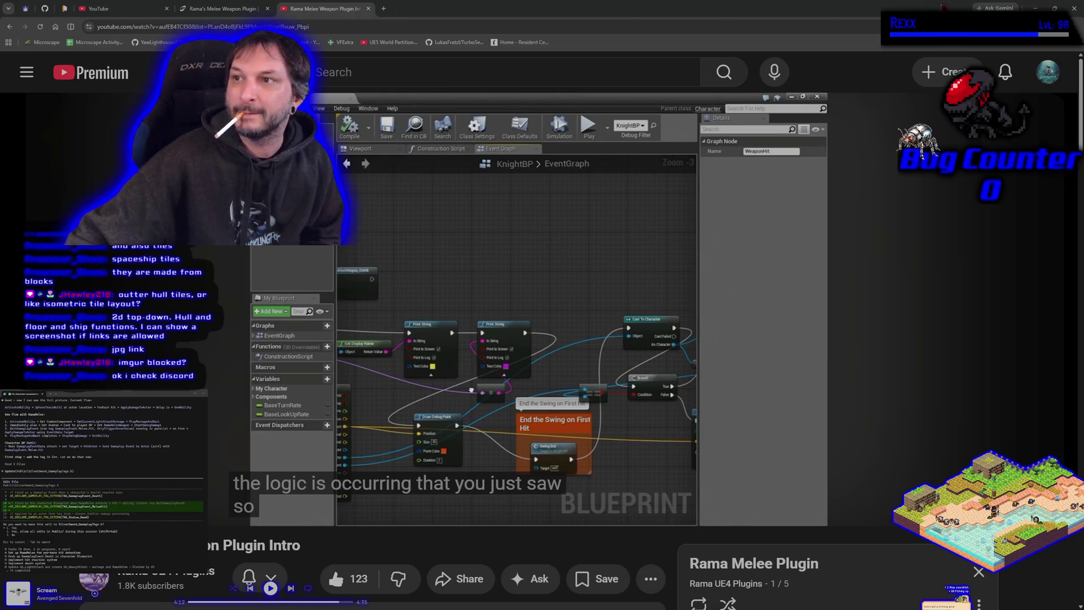
# Open a blank Chrome tab, then return to the GA_LightAttack EventGraph in the editor
pyautogui.click(384, 9)
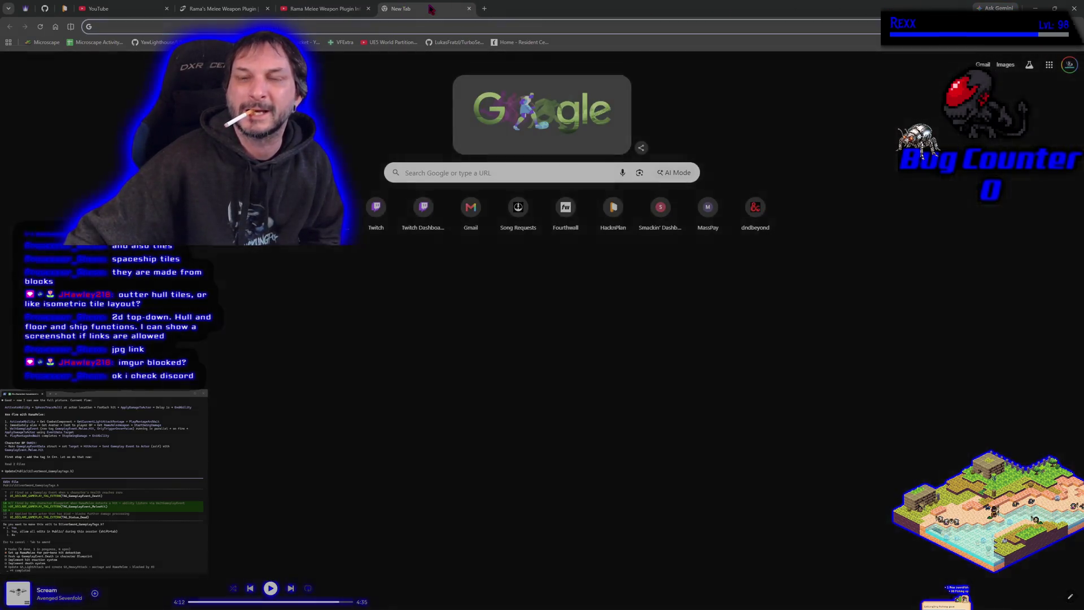
pyautogui.hotkey('alt', 'Tab')
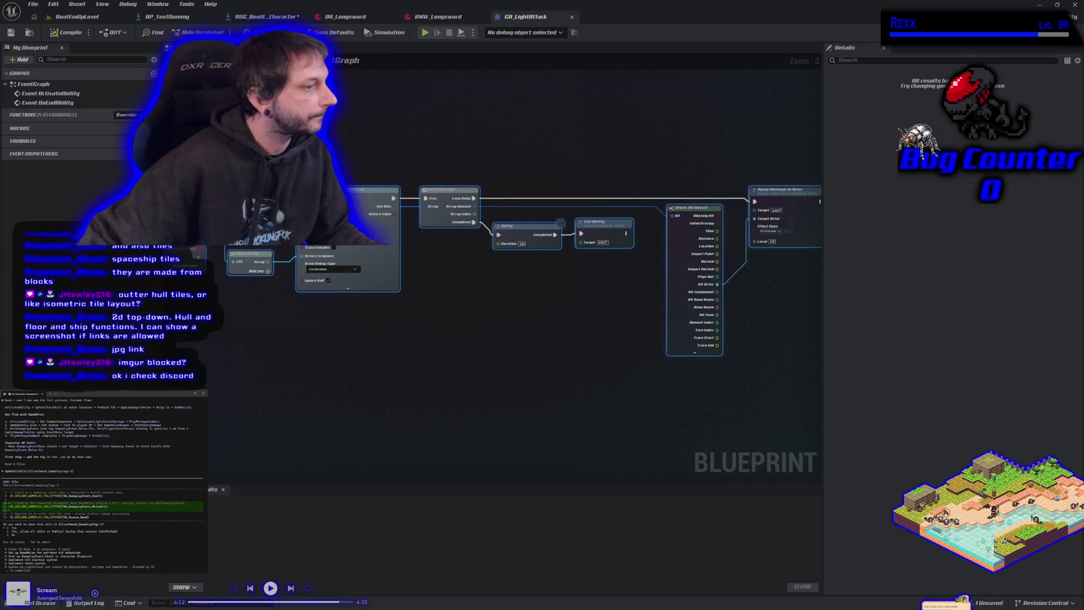
# Zoom around the GA_LightAttack graph, deselect all nodes, and bring up Save Content with Ctrl+Shift+S
pyautogui.scroll(5, 119, 522)
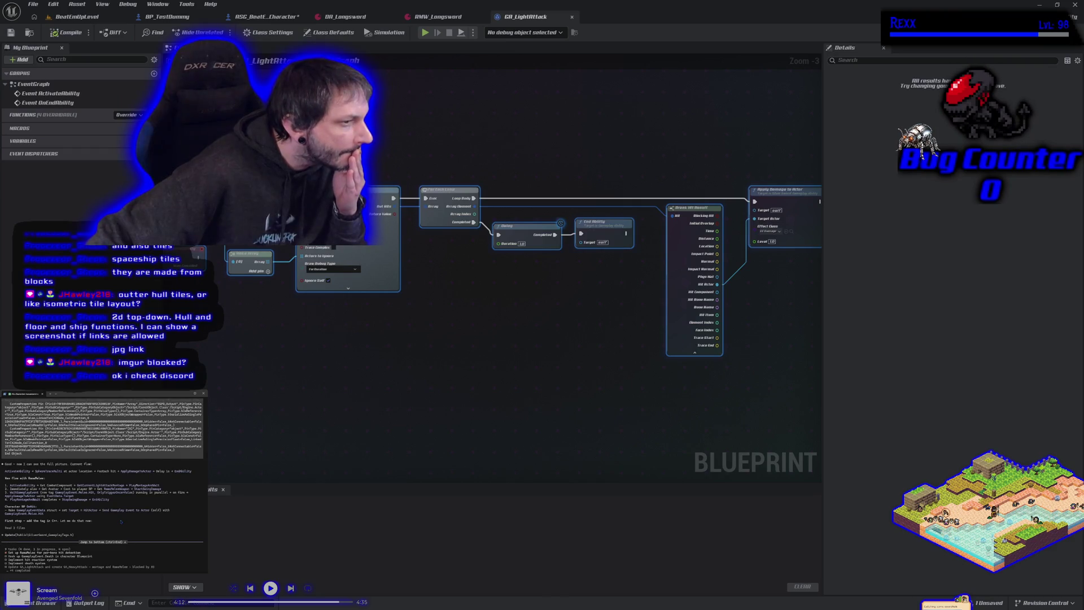
pyautogui.scroll(-1, 121, 522)
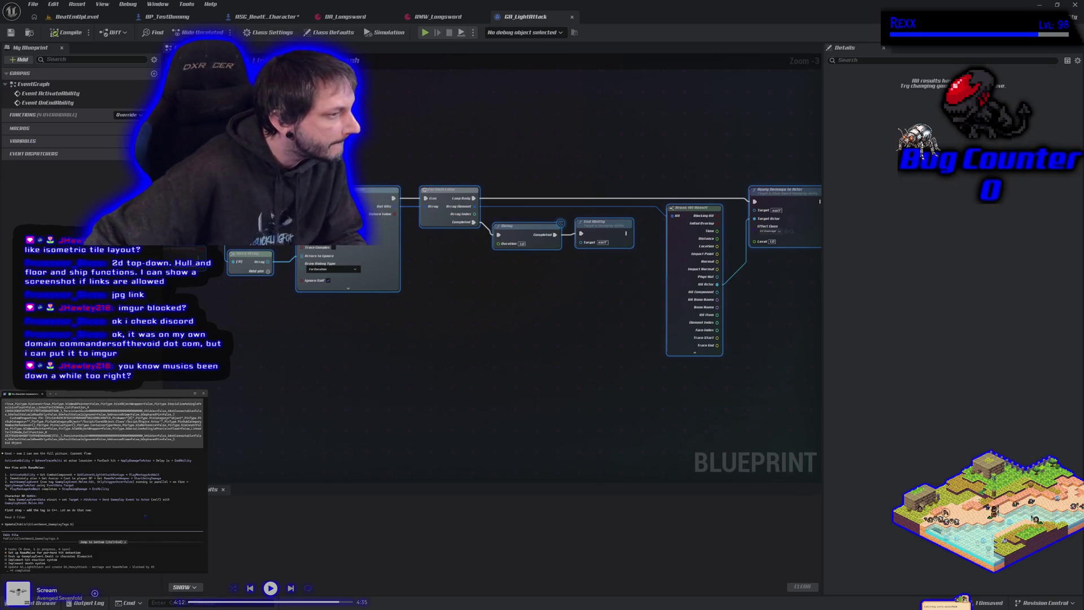
pyautogui.scroll(5, 145, 517)
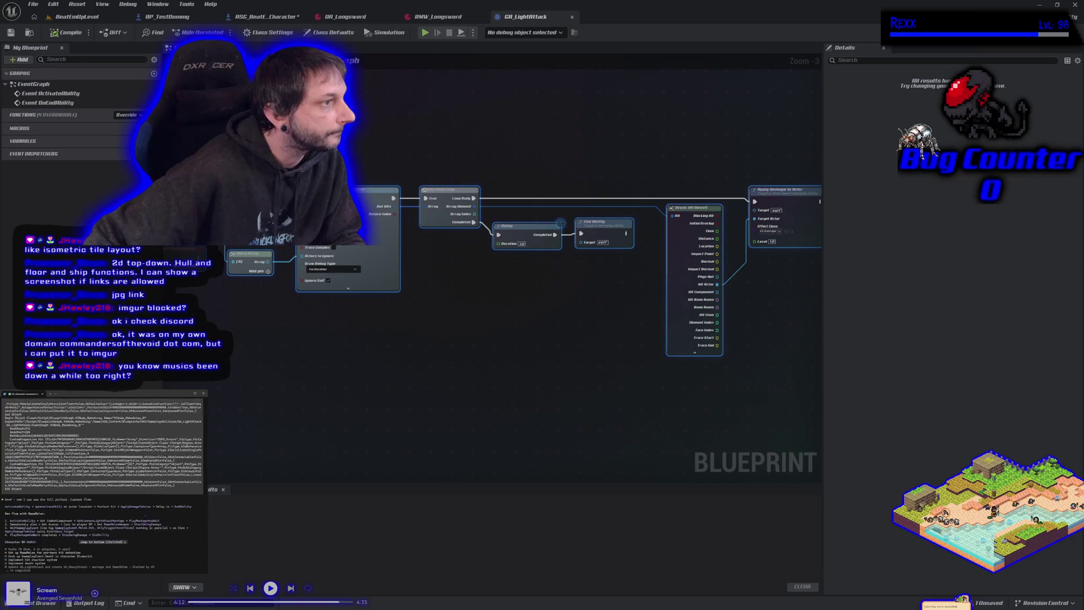
pyautogui.scroll(5, 103, 471)
pyautogui.scroll(-3, 147, 515)
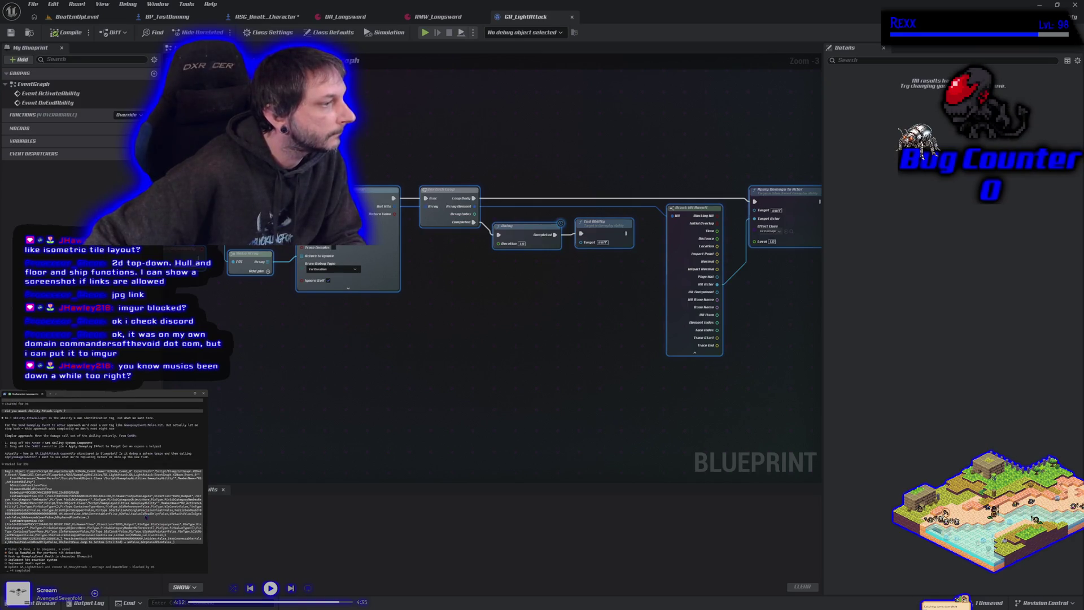
pyautogui.scroll(-5, 145, 516)
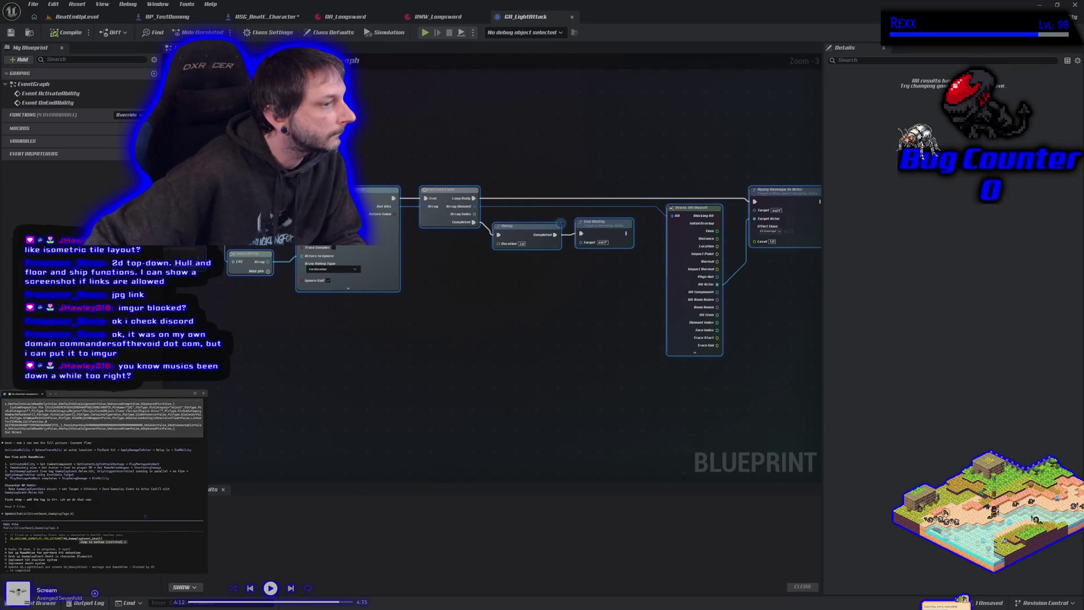
pyautogui.click(416, 411)
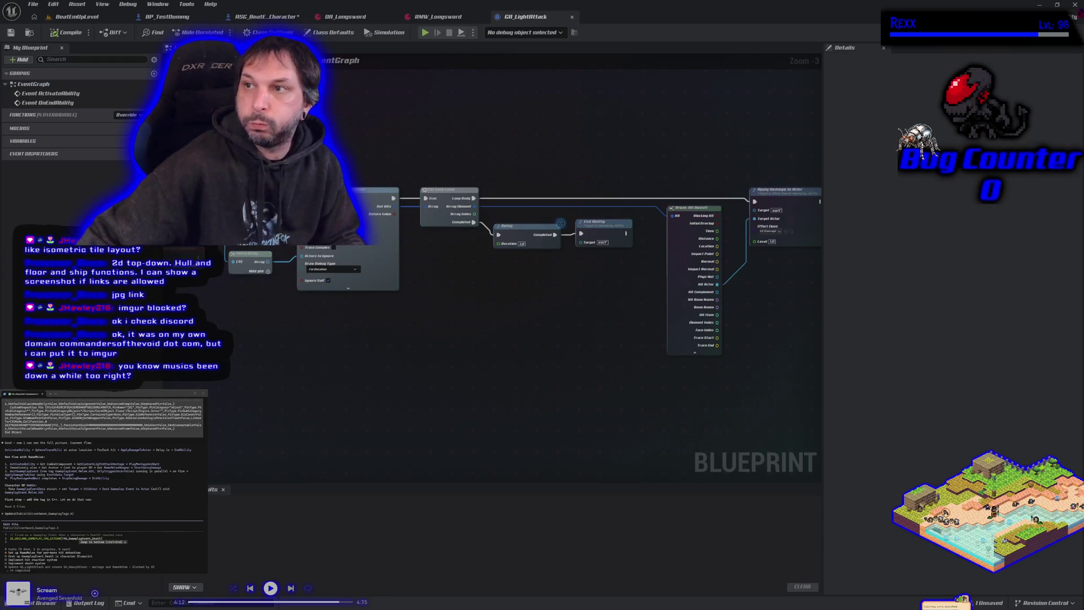
pyautogui.hotkey('ctrl', 'shift', 's')
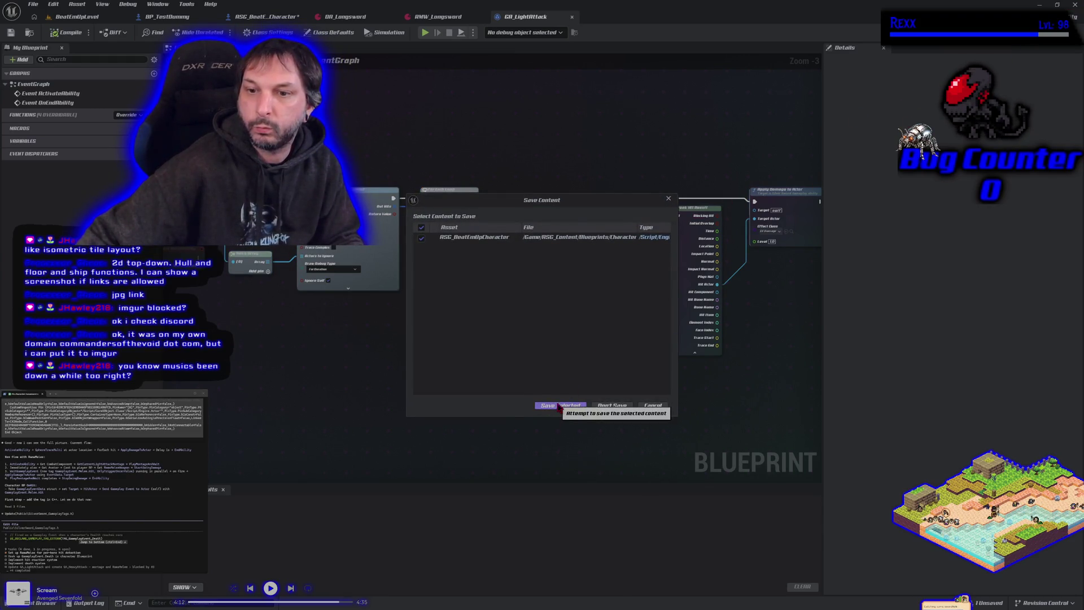
# Save the selected ASG_BeatEmUpCharacter asset from the Save Content dialog
pyautogui.click(558, 405)
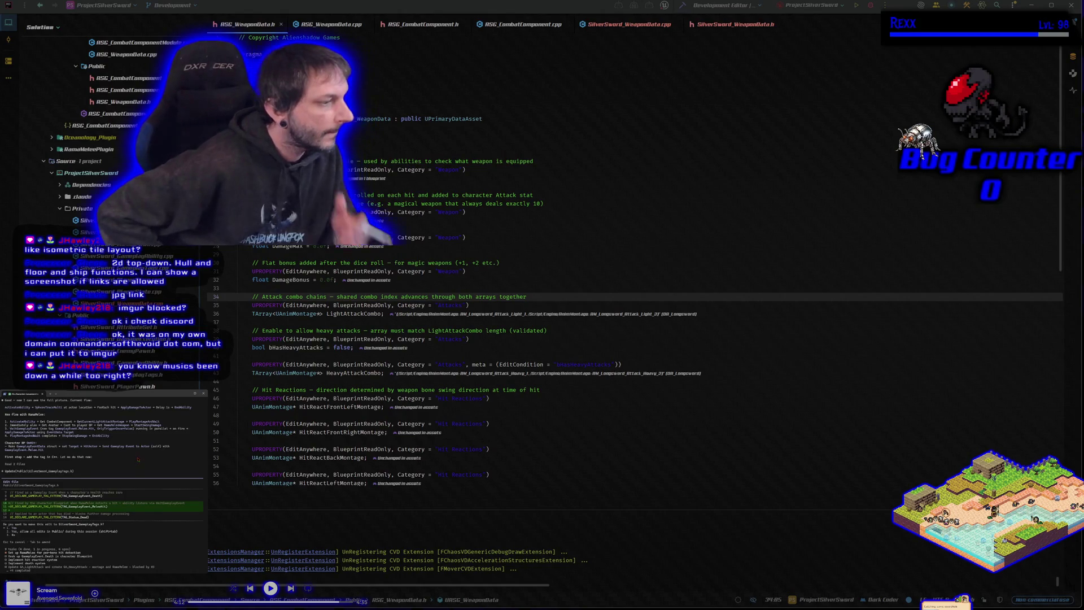
# Reject the edit, ask 'should the tag be LightAttackk or can heavy attacks share the same tag', then type 'go ahead'
pyautogui.press('Escape')
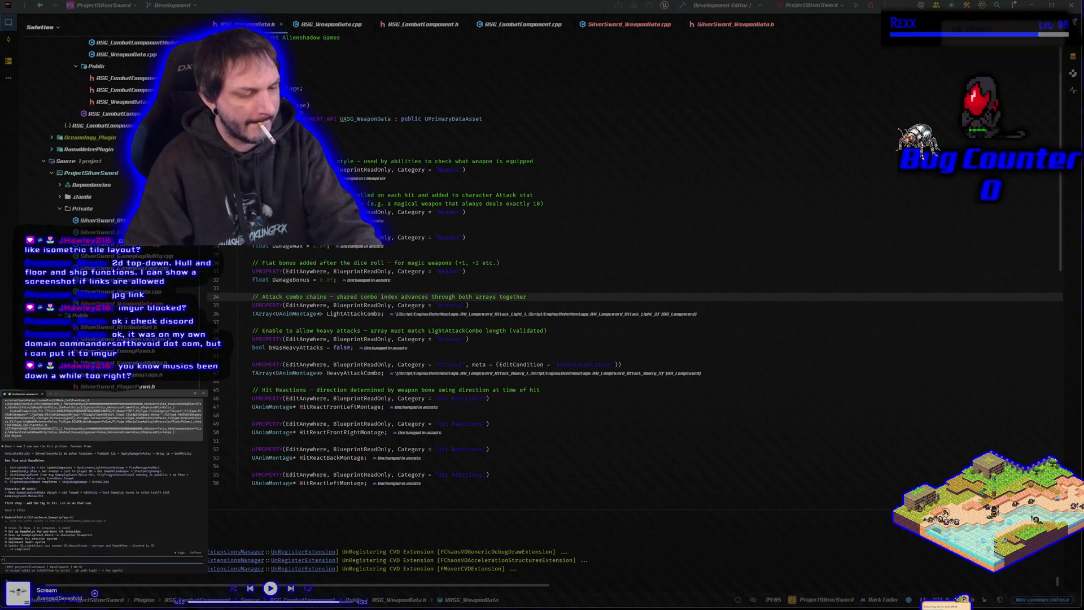
pyautogui.write('should the tag be')
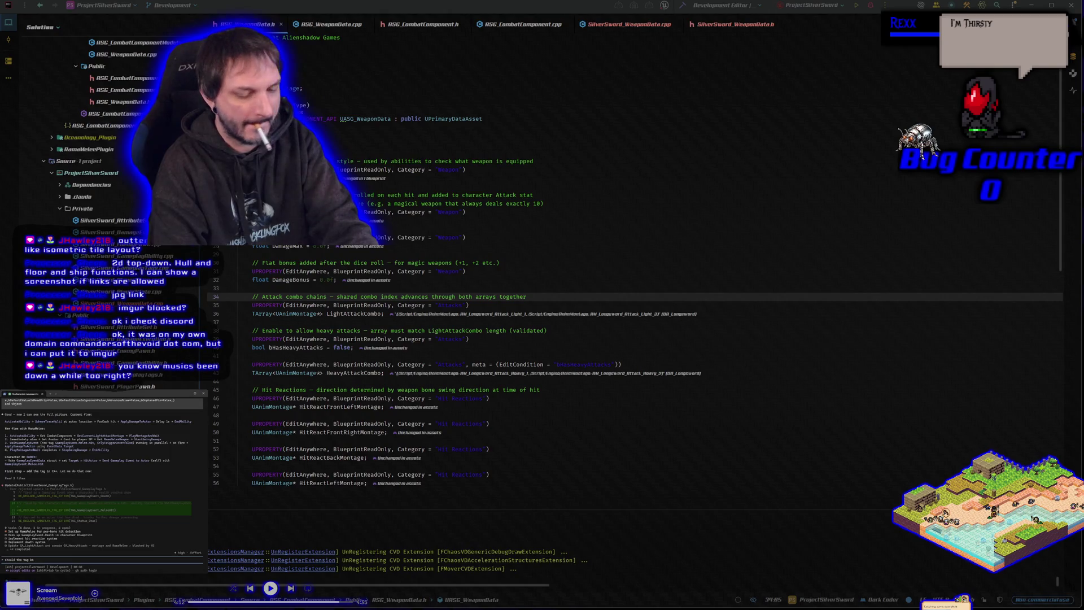
pyautogui.write(' LightAttack')
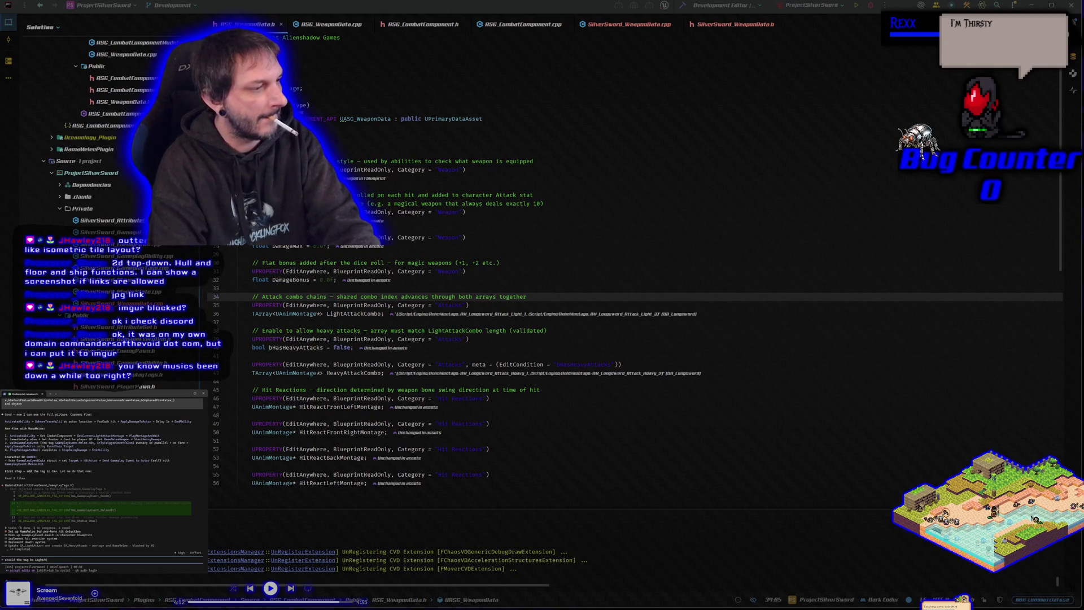
pyautogui.write('k')
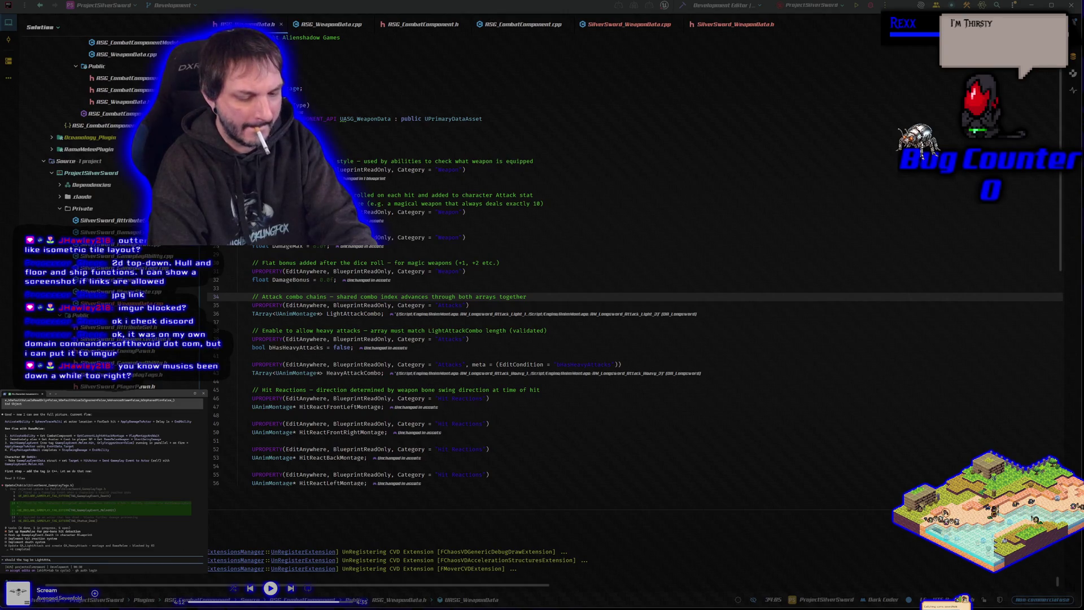
pyautogui.write(' o')
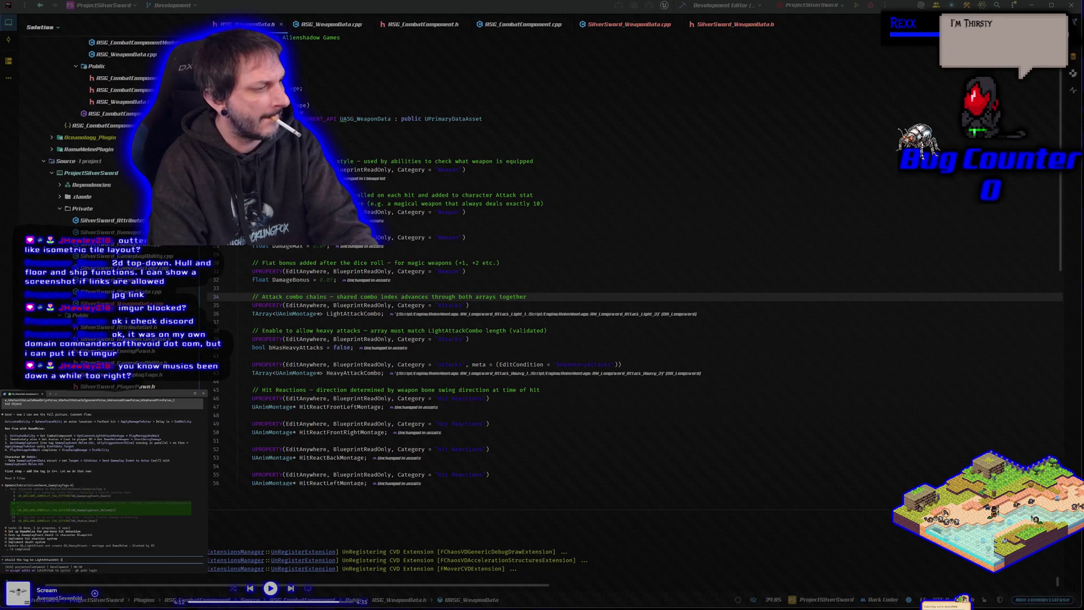
pyautogui.write('r can')
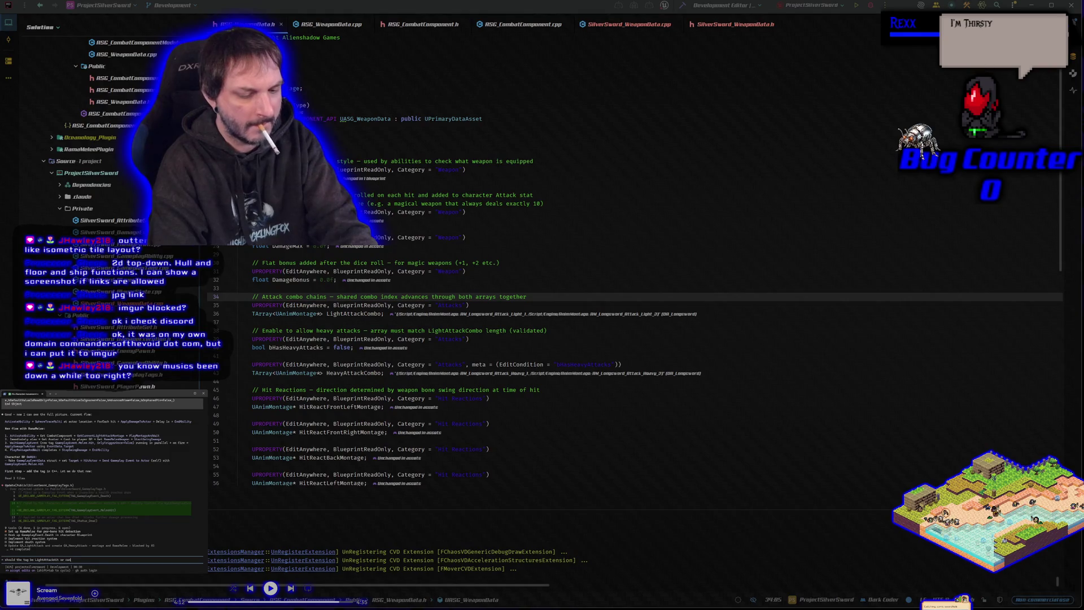
pyautogui.write(' heavy')
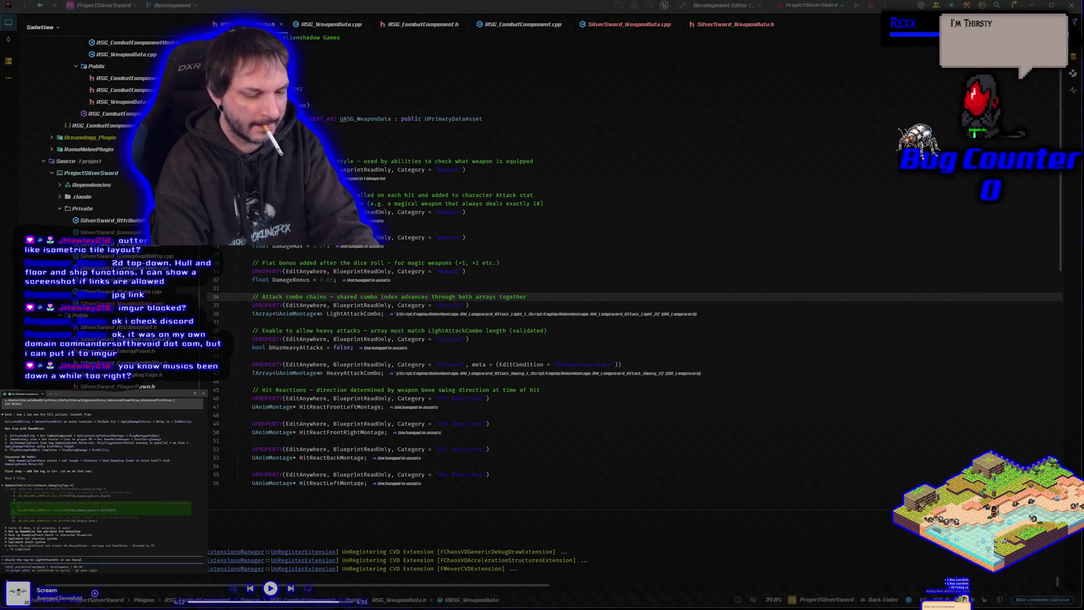
pyautogui.write(' attacks share the')
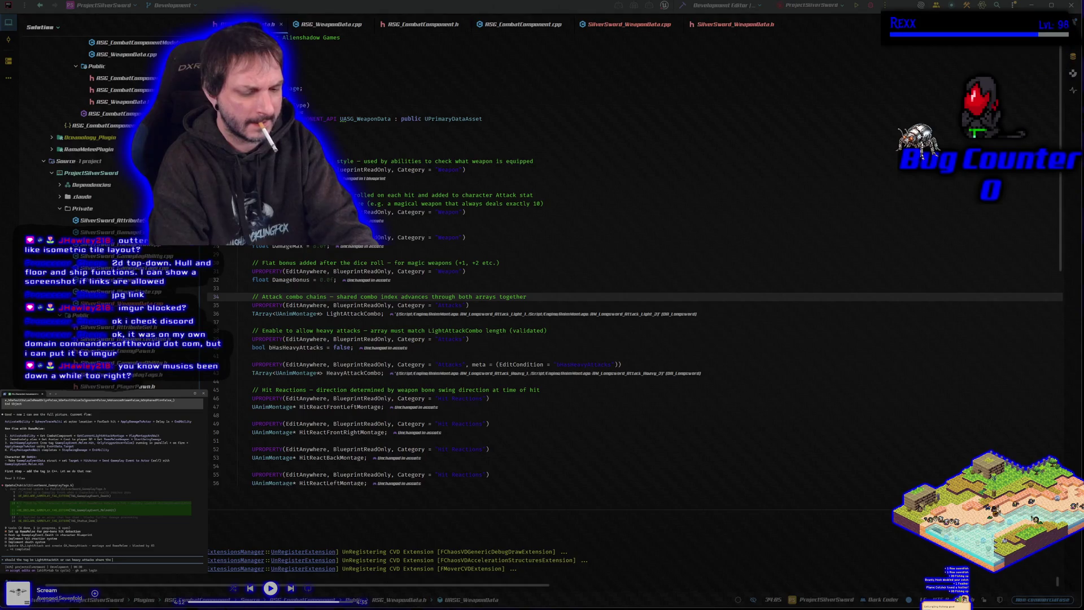
pyautogui.write(' same tag')
pyautogui.press('Return')
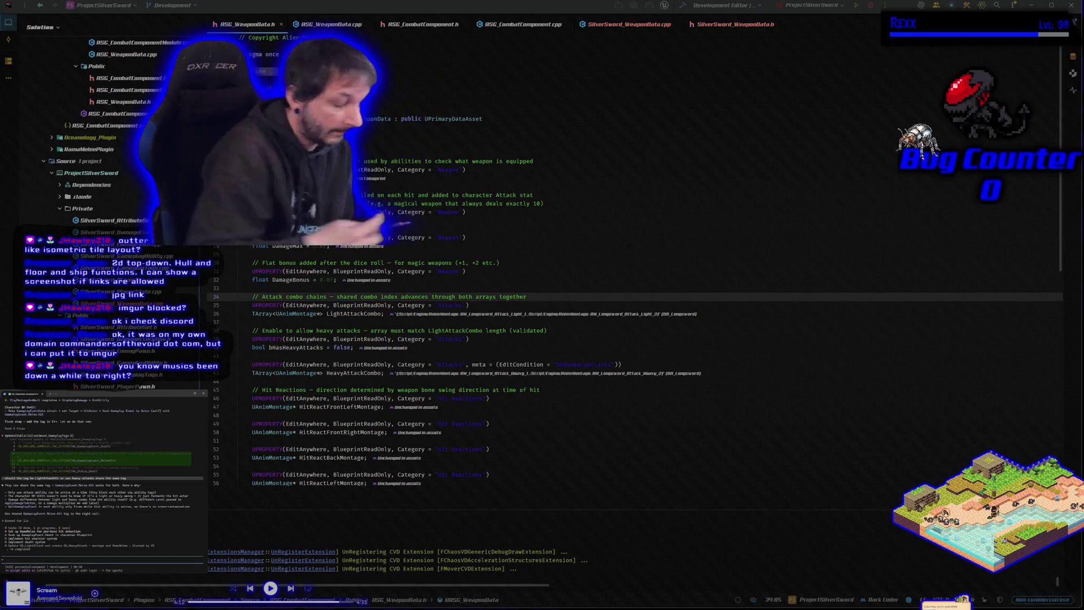
pyautogui.write('ok go ahead')
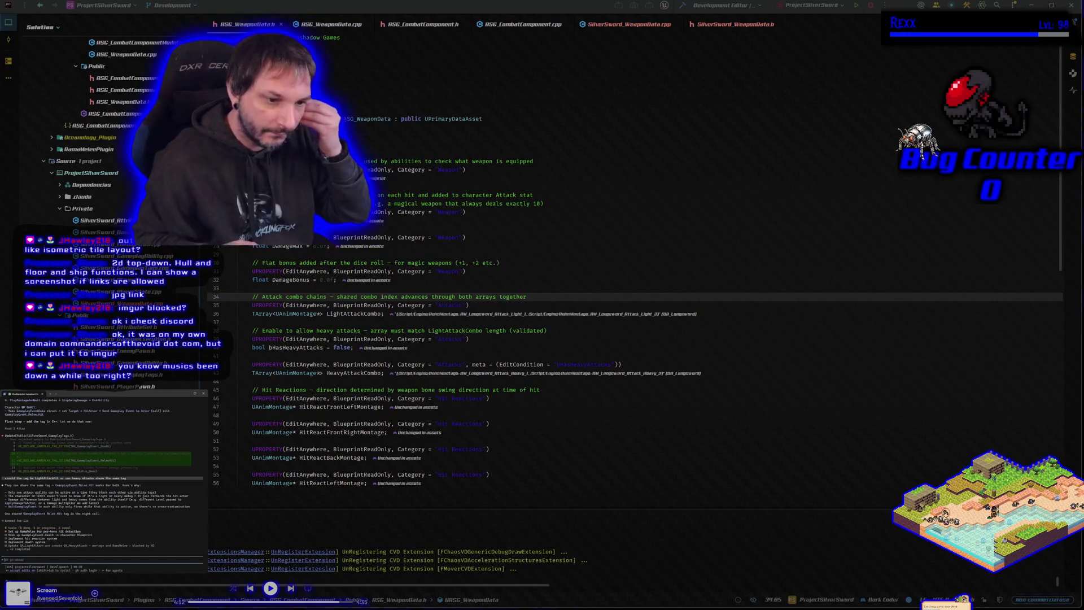
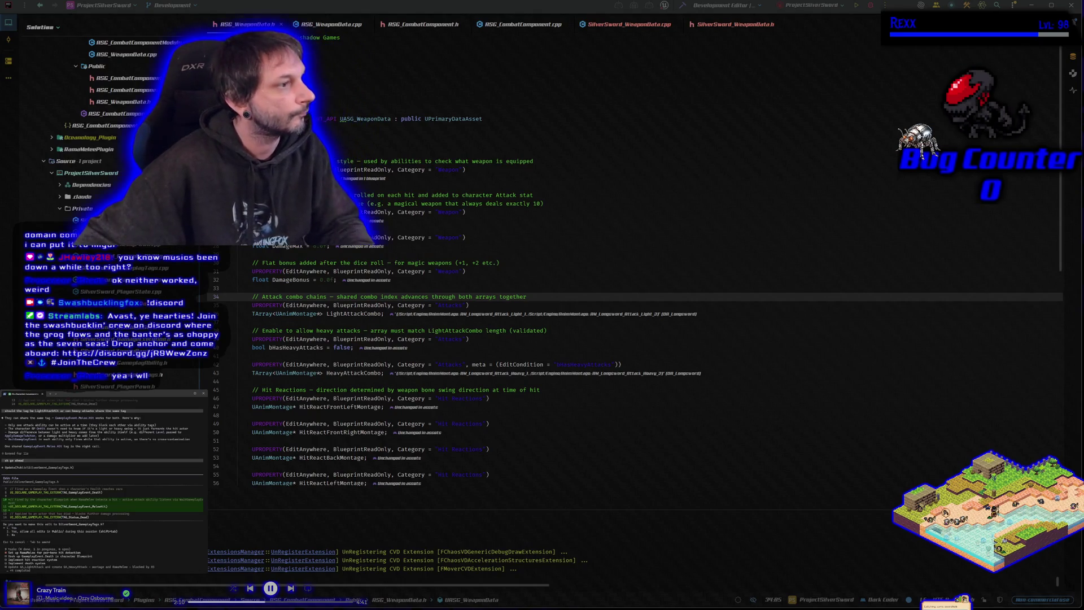
# Accept both weapon-data code edits and rebuild until Rider reports 'Target is up to date'
pyautogui.hotkey('shift', 'Tab')
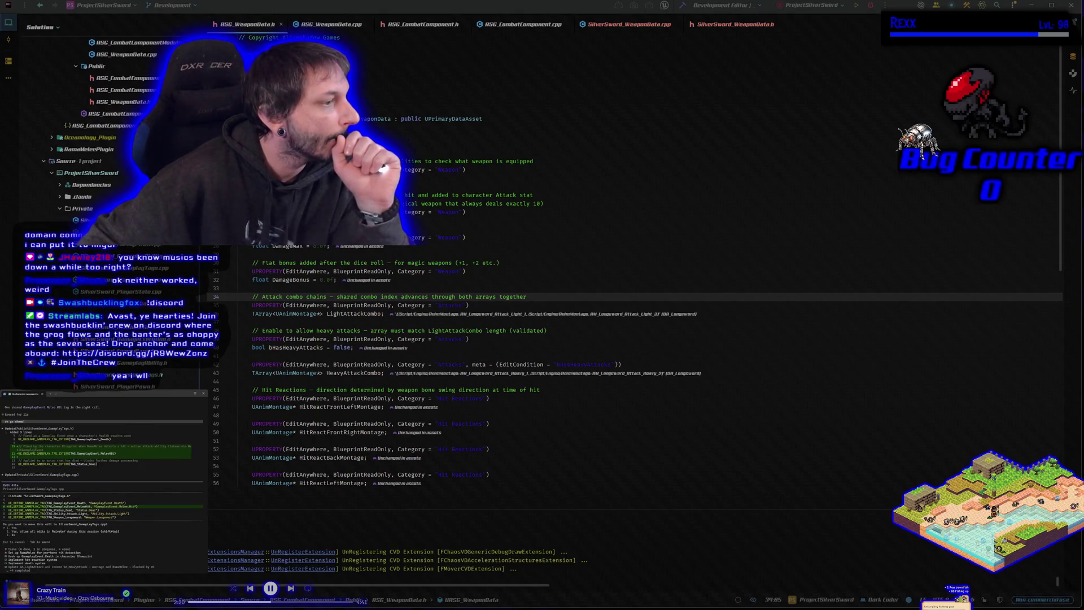
pyautogui.hotkey('shift', 'Tab')
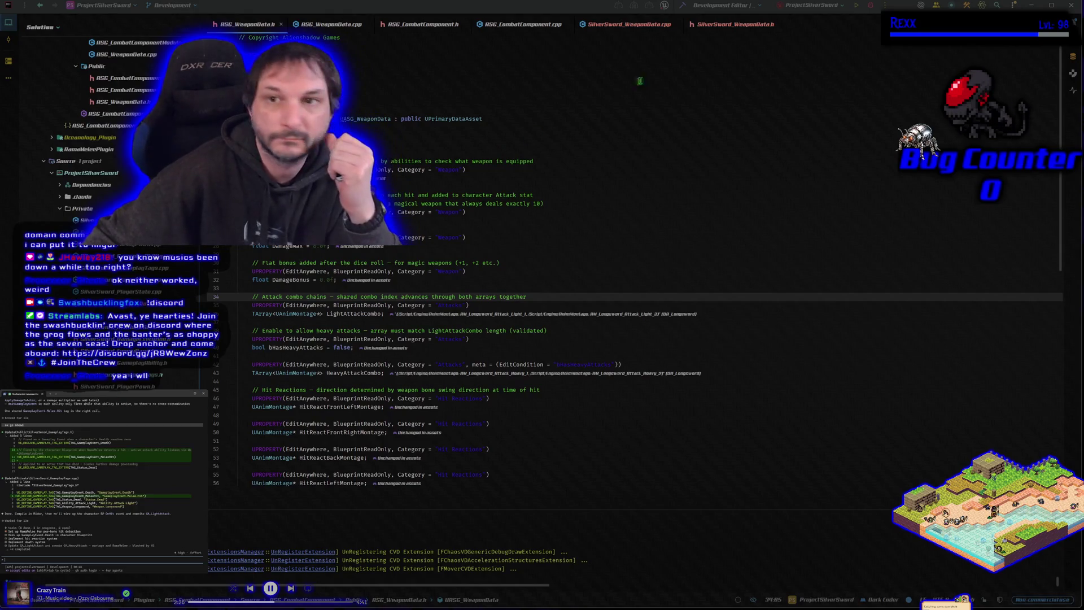
pyautogui.click(683, 6)
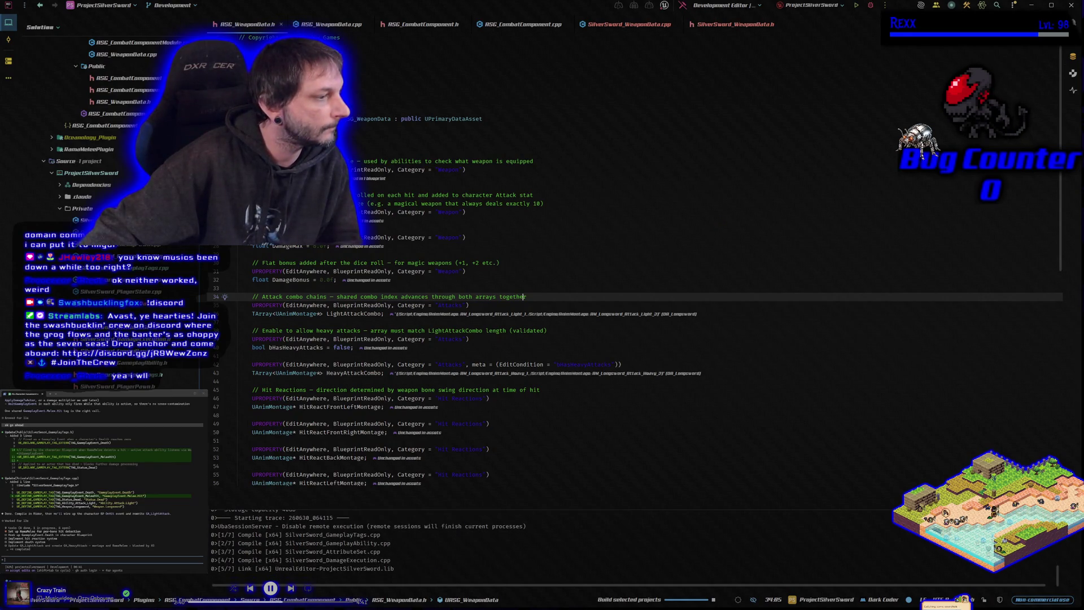
pyautogui.click(870, 5)
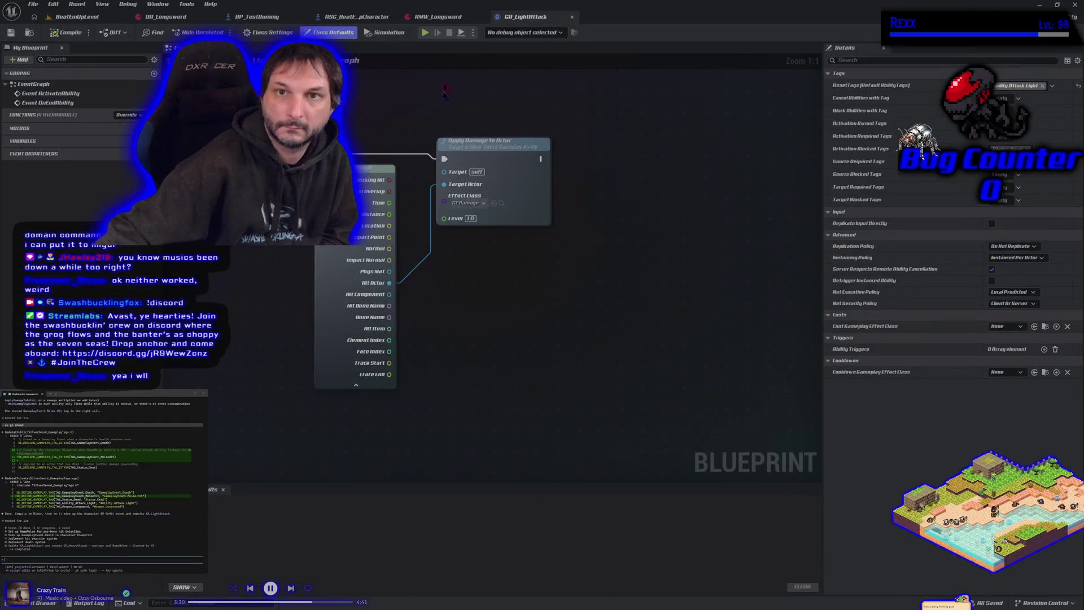
pyautogui.click(357, 16)
# Pan the character EventGraph to the hit-event nodes and reply 'editor is open' in the terminal
pyautogui.moveTo(415, 336); pyautogui.dragTo(341, 297)
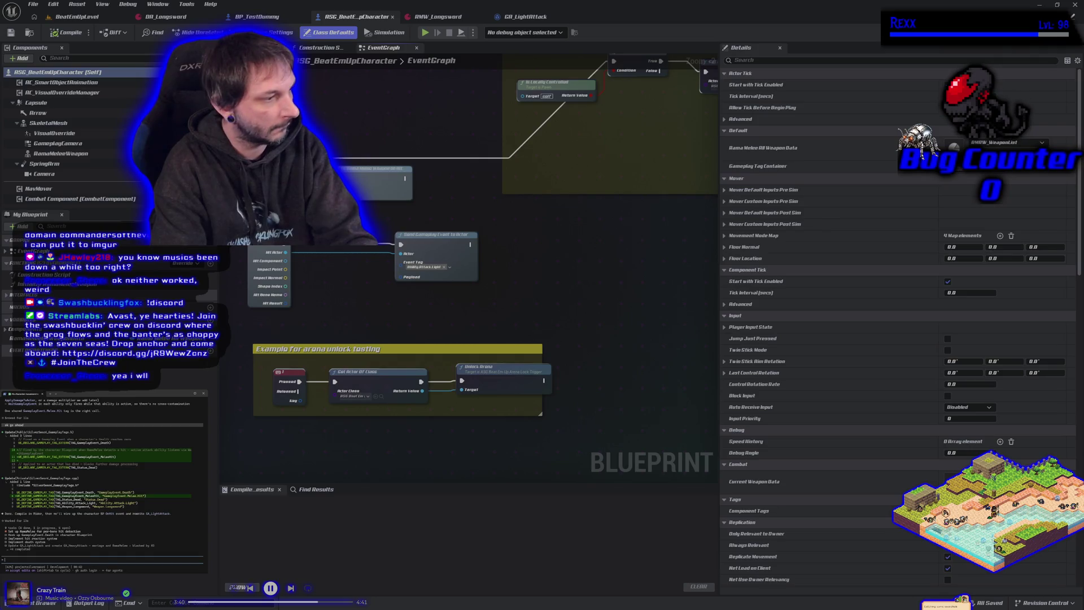
pyautogui.write('editor is open')
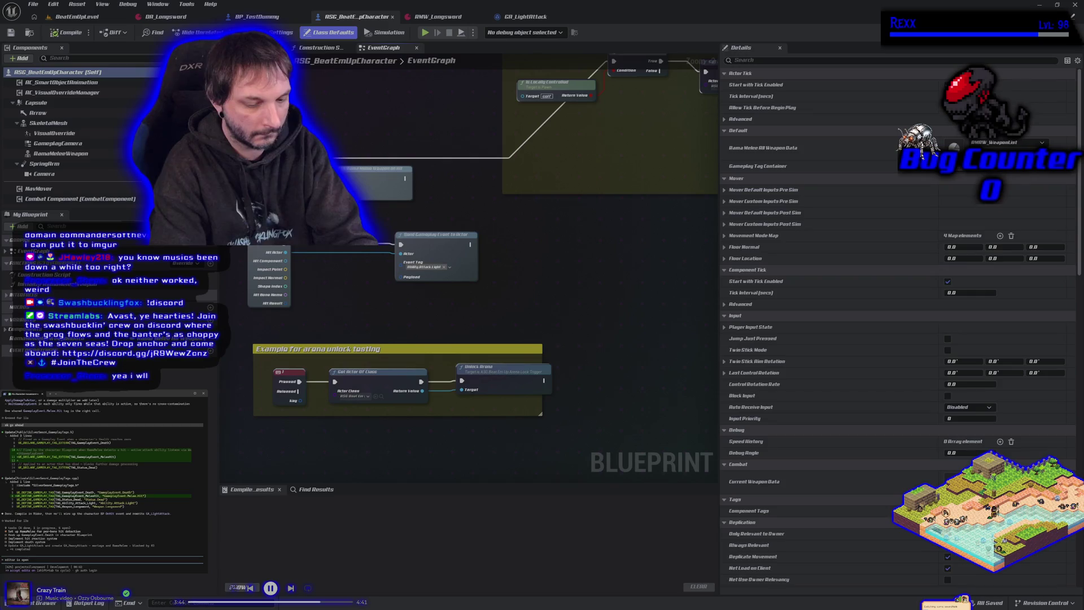
pyautogui.press('Return')
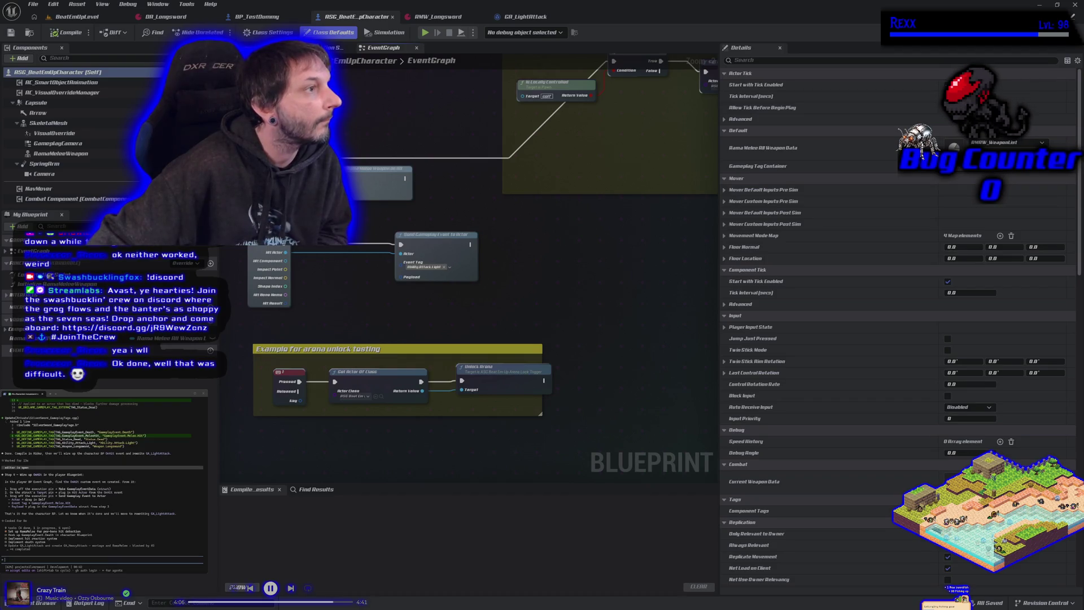
pyautogui.hotkey('alt', 'Tab')
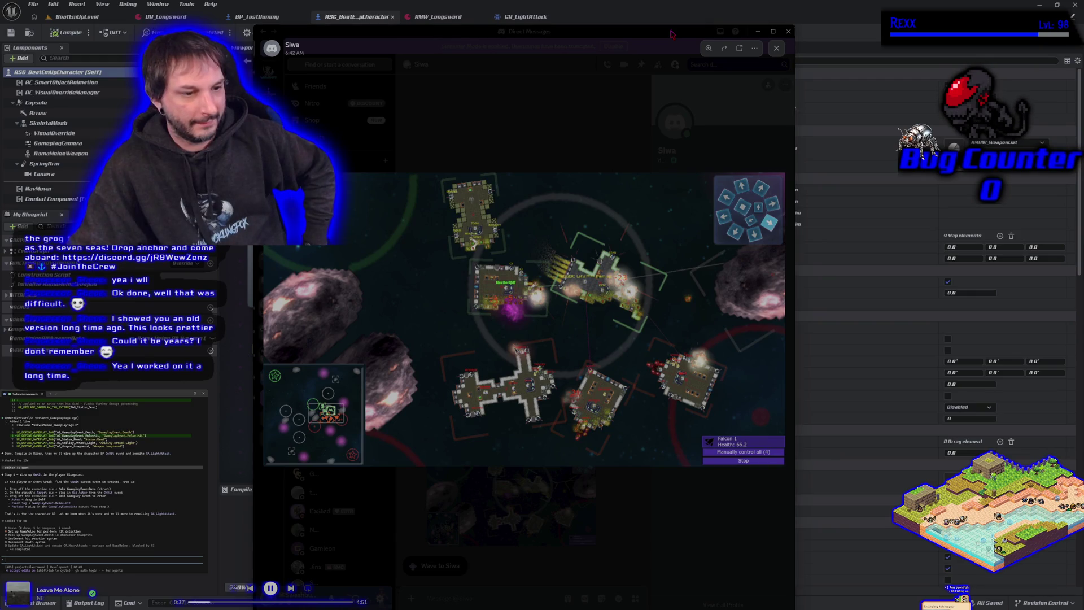
# Close the Discord window showing the shared game video
pyautogui.click(757, 31)
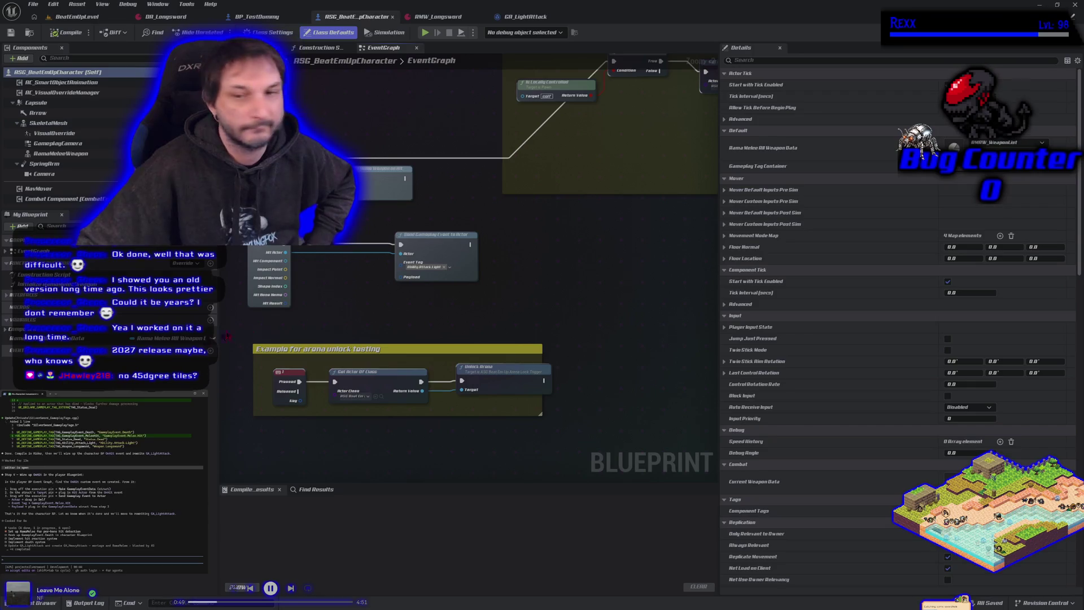
# Delete the Send Gameplay Event to Actor node after OnHit
pyautogui.moveTo(412, 330); pyautogui.dragTo(503, 332)
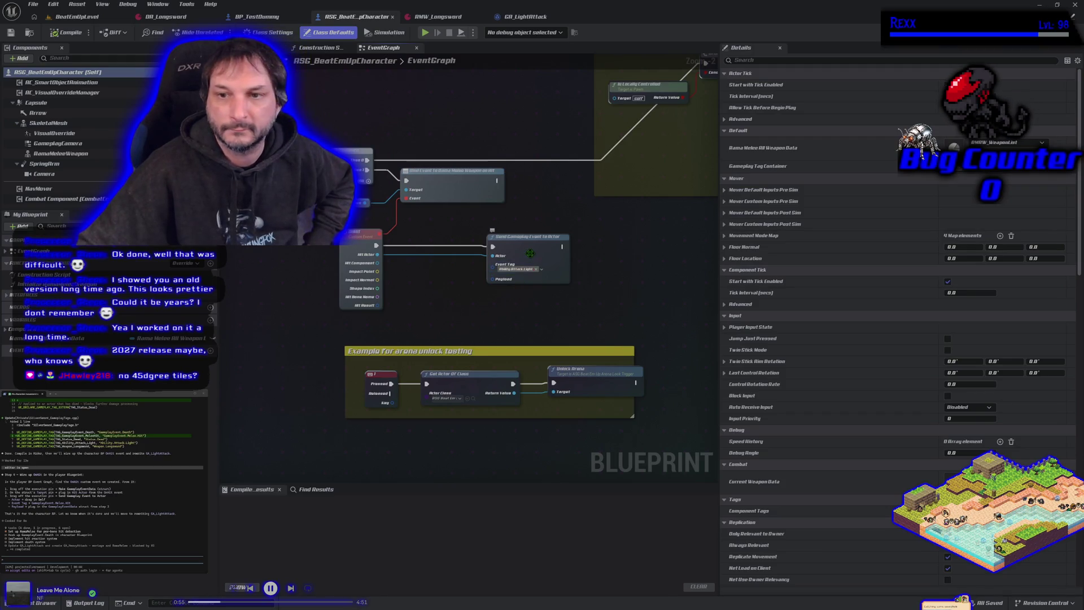
pyautogui.click(534, 257)
pyautogui.press('Delete')
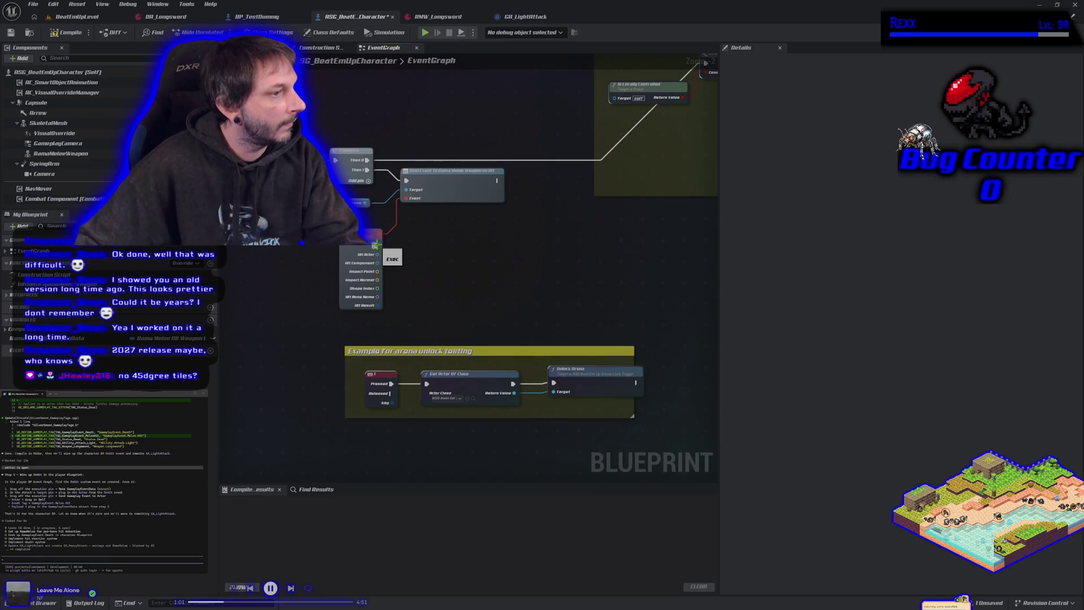
# Add a Make Gameplay Event Data node from OnHit's exec pin, with Context Sensitive turned off
pyautogui.moveTo(376, 244); pyautogui.dragTo(386, 248)
pyautogui.moveTo(419, 246); pyautogui.dragTo(419, 247)
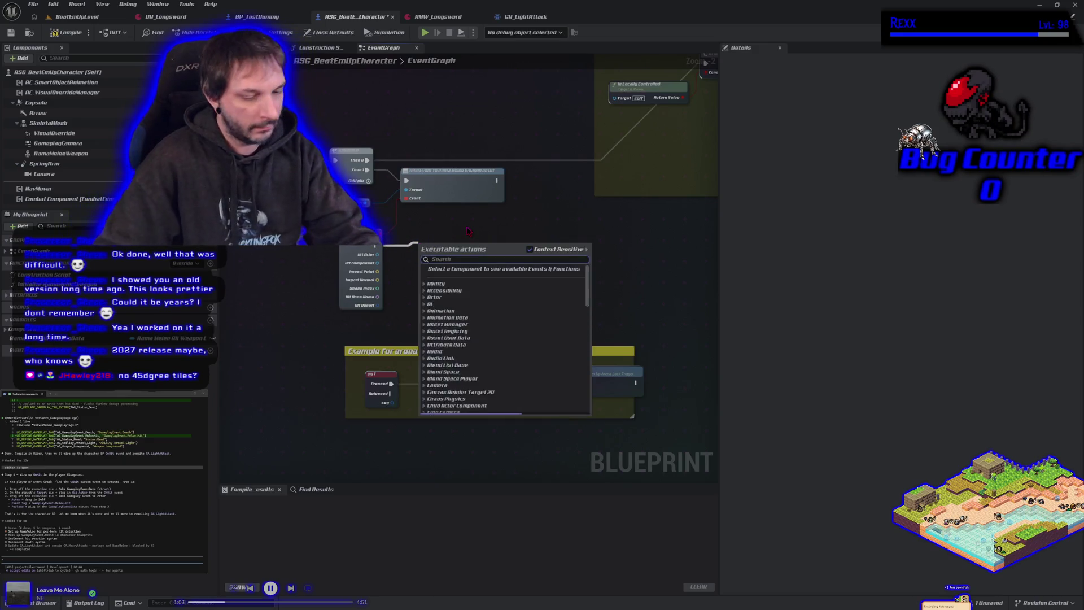
pyautogui.write('make gamepl')
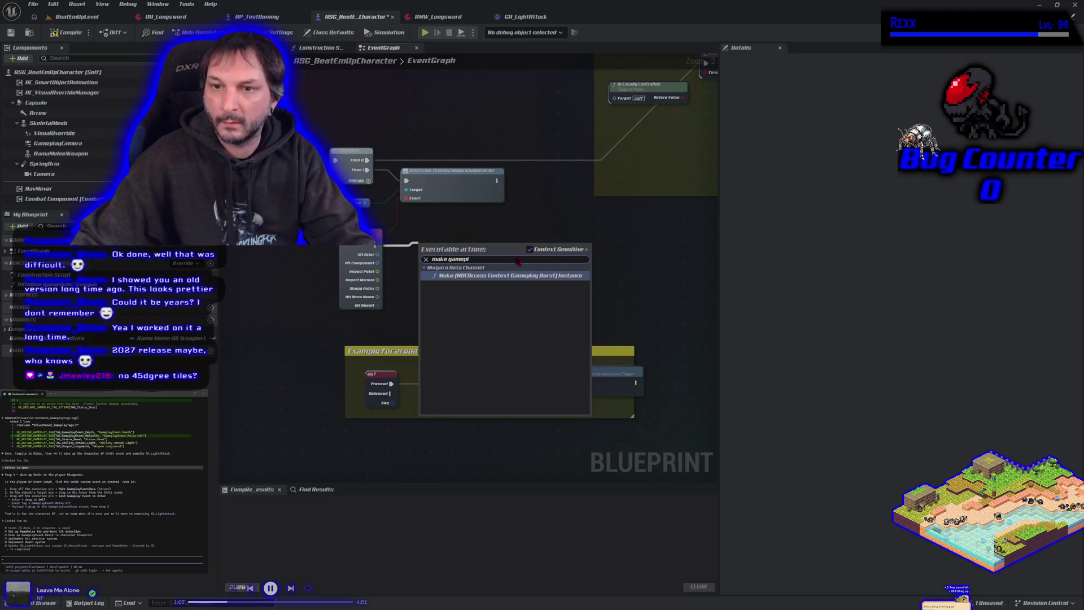
pyautogui.click(532, 249)
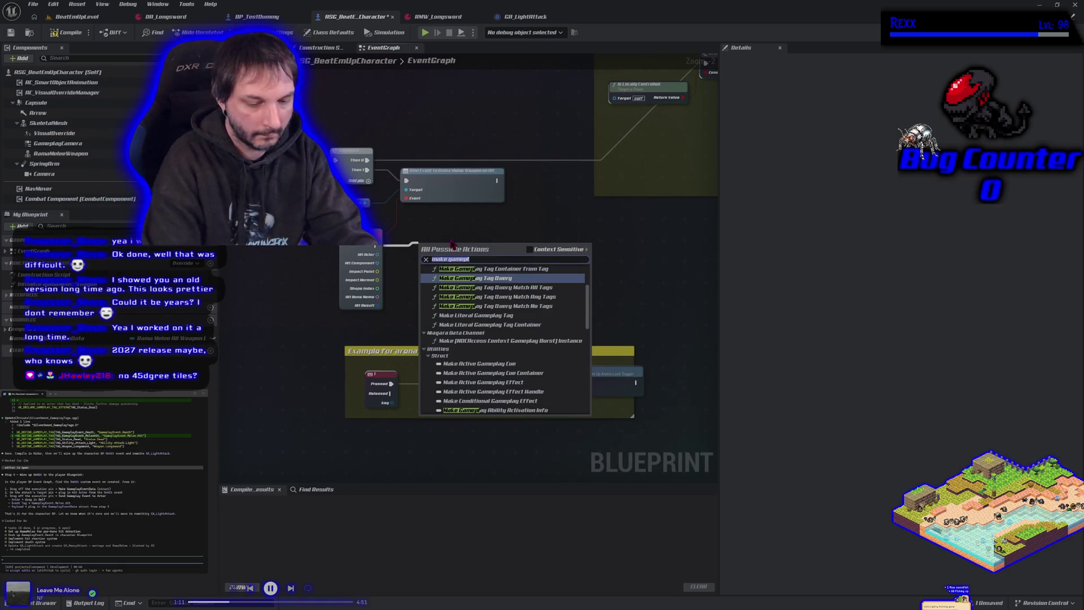
pyautogui.write('make gameplay event')
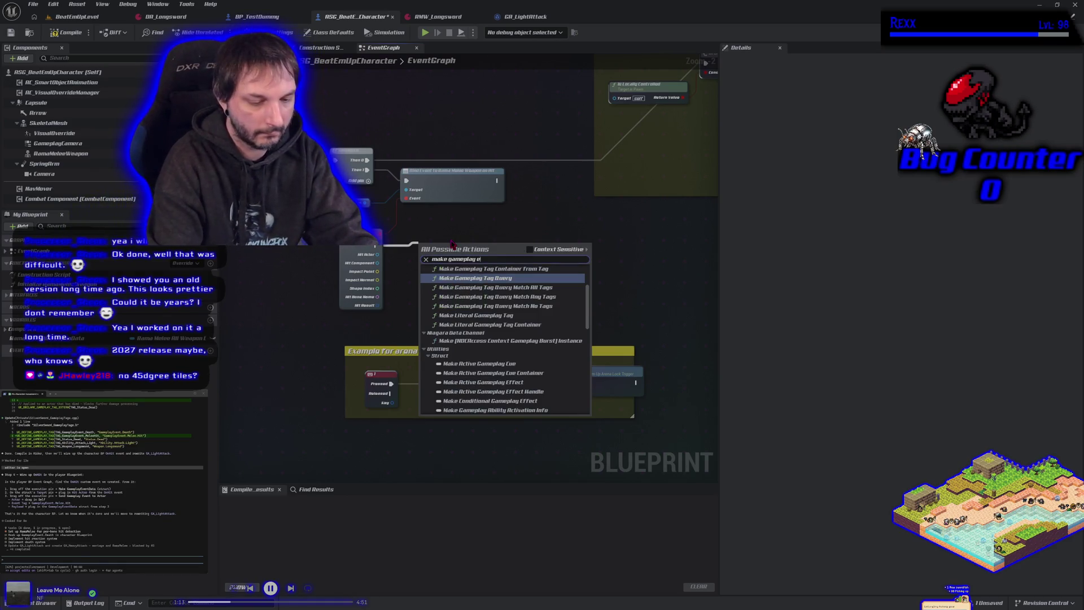
pyautogui.click(458, 283)
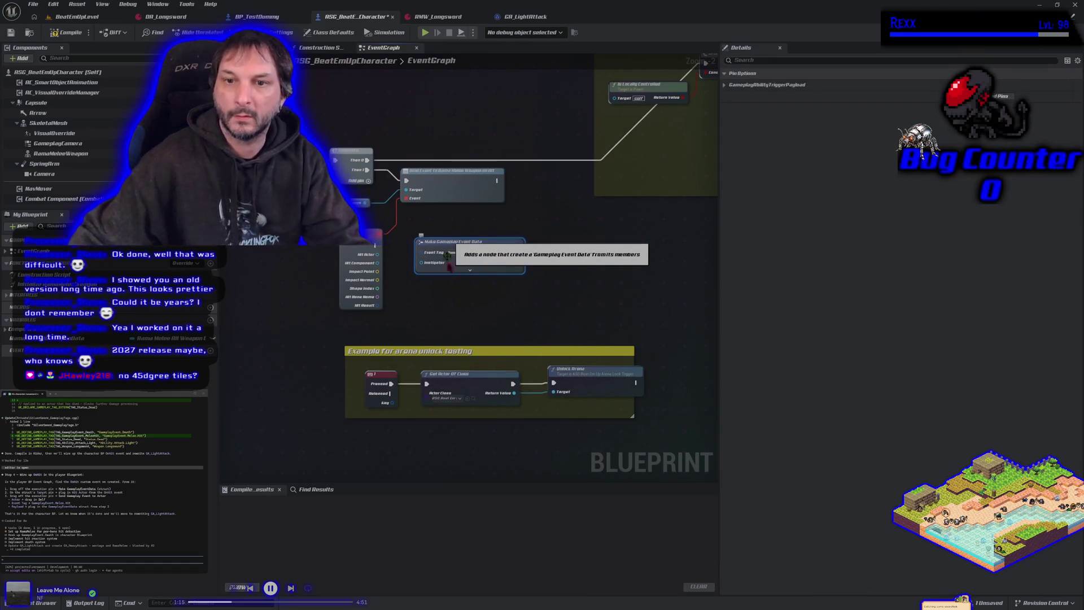
pyautogui.scroll(2, 459, 285)
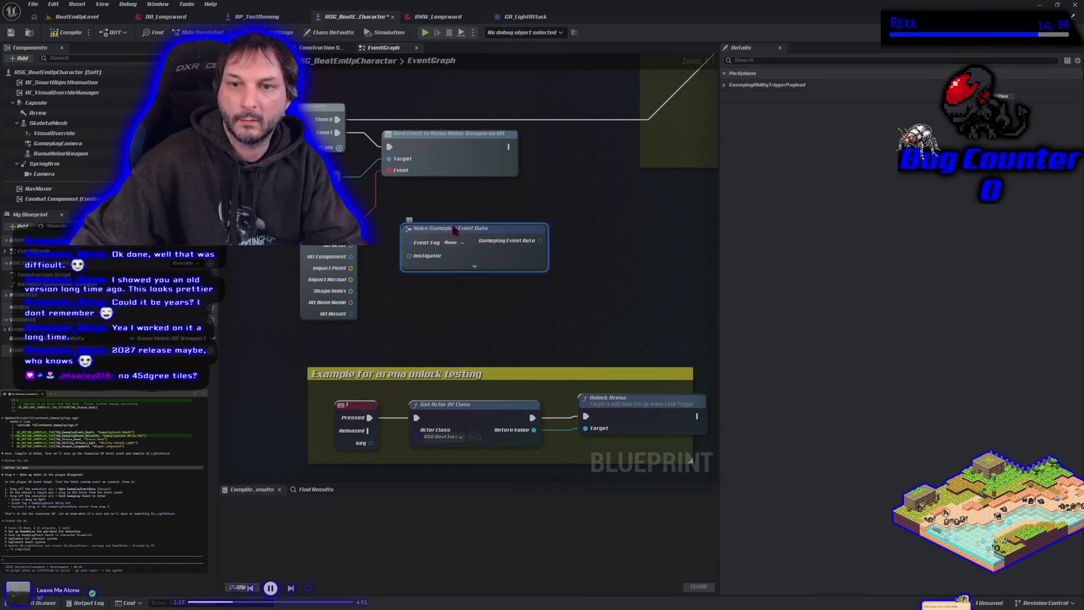
# Reposition the Make Gameplay Event Data node and show its advanced pins
pyautogui.moveTo(453, 229); pyautogui.dragTo(442, 263)
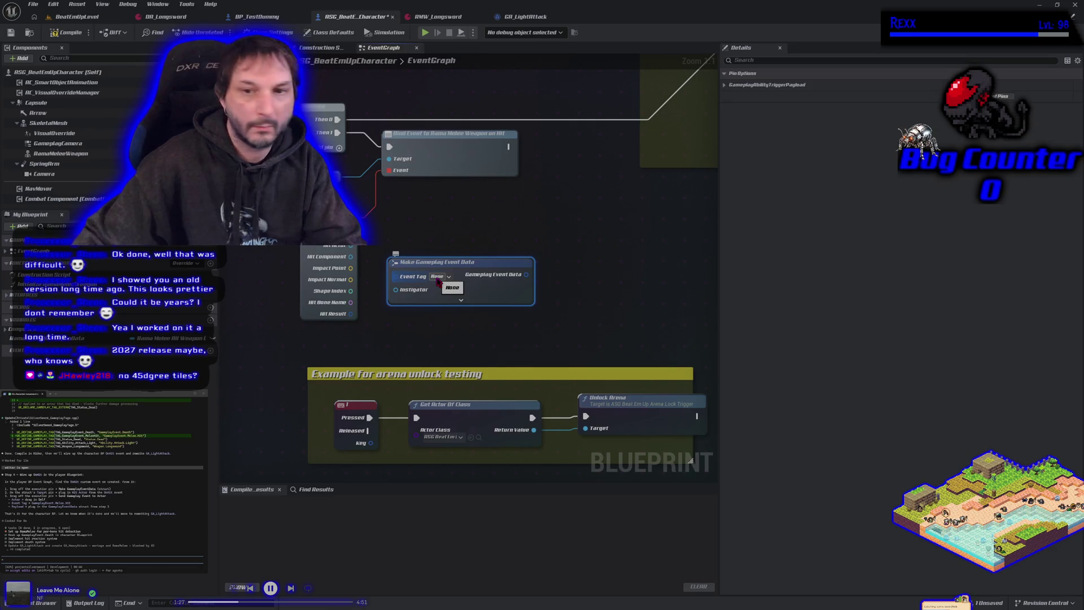
pyautogui.moveTo(459, 300); pyautogui.dragTo(512, 266)
pyautogui.click(512, 266)
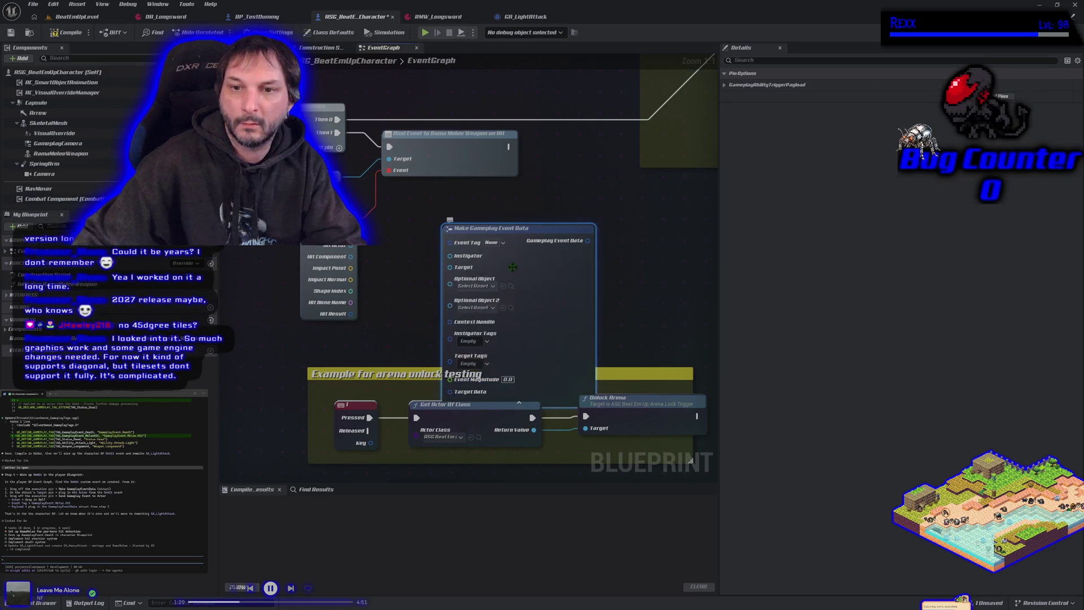
pyautogui.moveTo(518, 227); pyautogui.dragTo(572, 180)
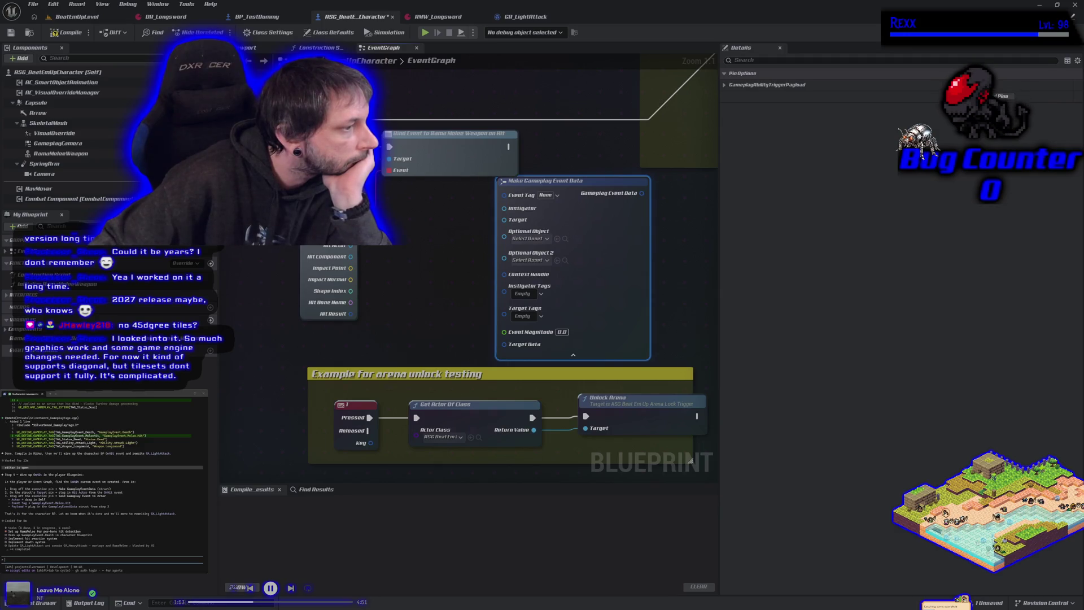
# Undo the recent edits to restore the Send Gameplay Event to Actor node
pyautogui.click(471, 248)
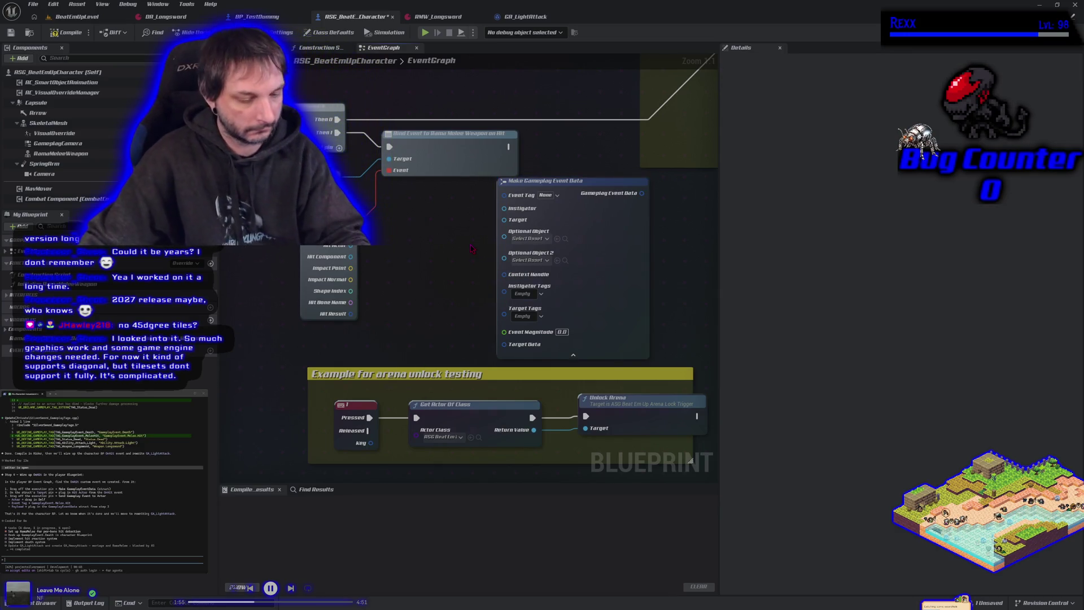
pyautogui.hotkey('ctrl', 'z')
pyautogui.hotkey('ctrl', 'z')
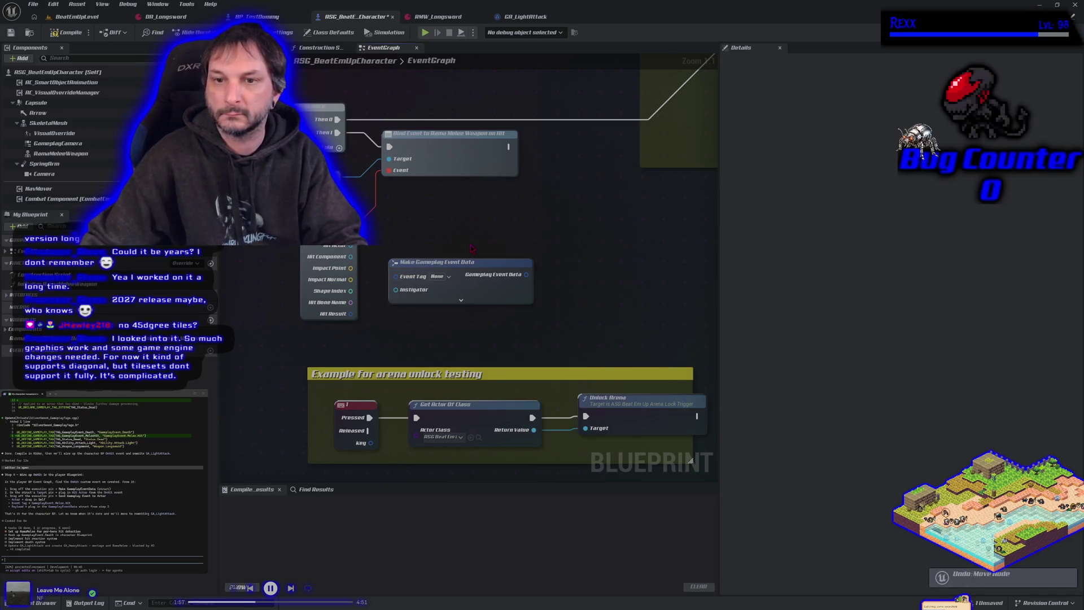
pyautogui.click(465, 264)
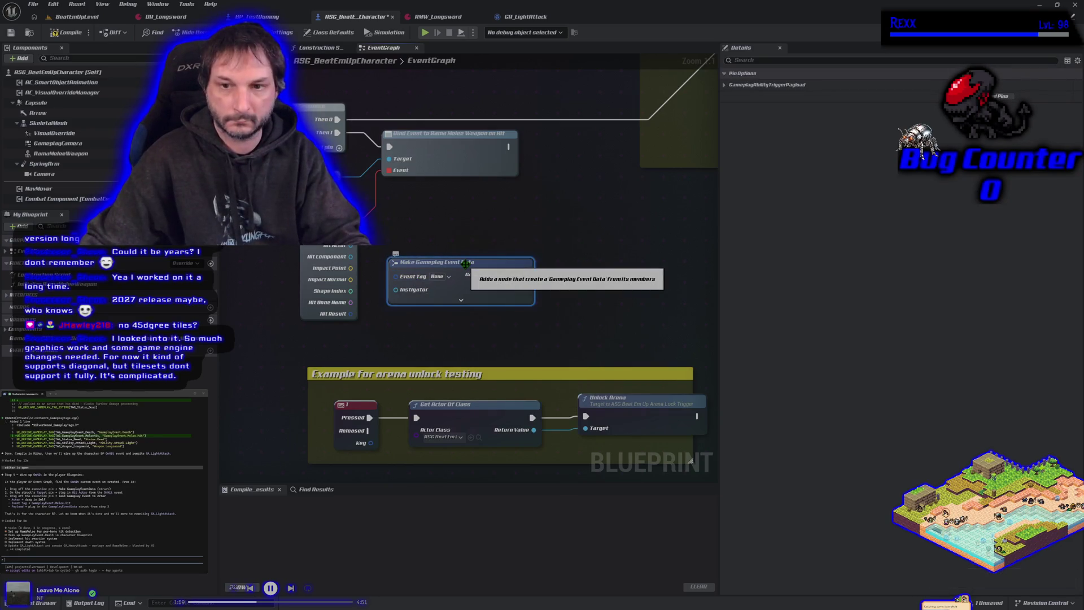
pyautogui.hotkey('ctrl', 'z')
pyautogui.hotkey('ctrl', 'z')
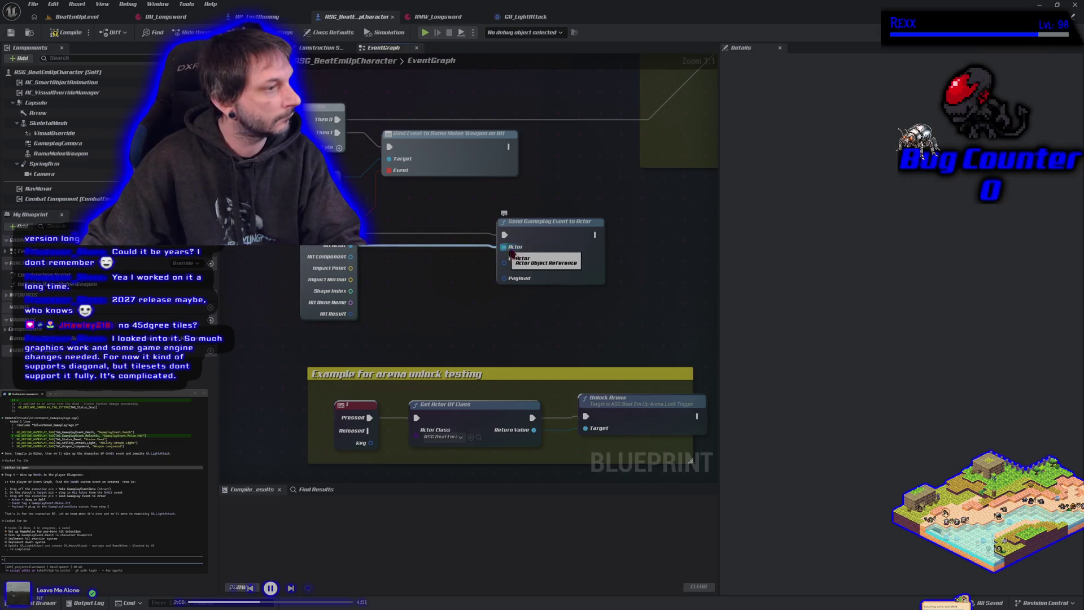
# Paste the Make Gameplay Event Data node back and wire it into the send node's Payload pin
pyautogui.moveTo(538, 247); pyautogui.dragTo(559, 241)
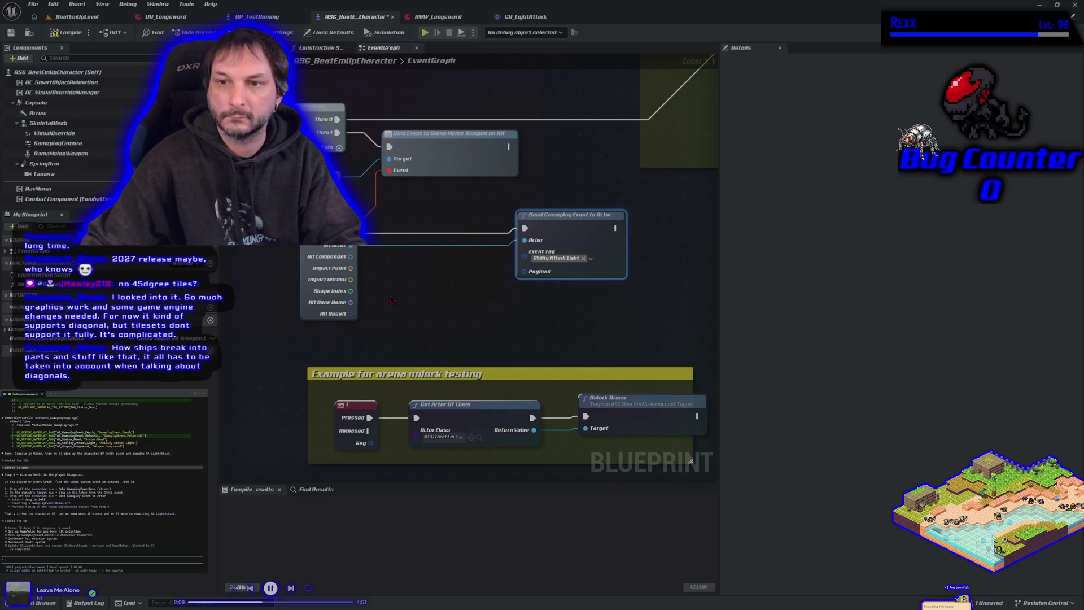
pyautogui.hotkey('ctrl', 'v')
pyautogui.moveTo(437, 304)
pyautogui.mouseDown()
pyautogui.moveTo(399, 314)
pyautogui.moveTo(417, 311)
pyautogui.mouseUp()
pyautogui.moveTo(505, 316)
pyautogui.mouseDown()
pyautogui.moveTo(541, 291)
pyautogui.moveTo(524, 272)
pyautogui.mouseUp()
pyautogui.moveTo(574, 218); pyautogui.dragTo(662, 225)
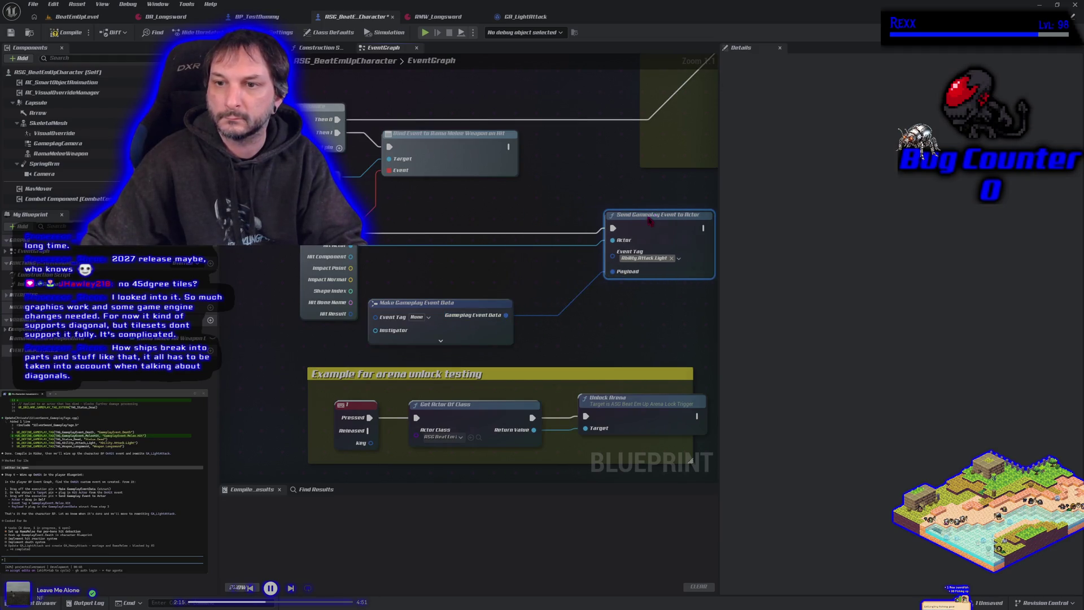
# Place the event data node beside Send Gameplay Event to Actor and expand all its pins
pyautogui.click(438, 306)
pyautogui.moveTo(438, 306); pyautogui.dragTo(486, 266)
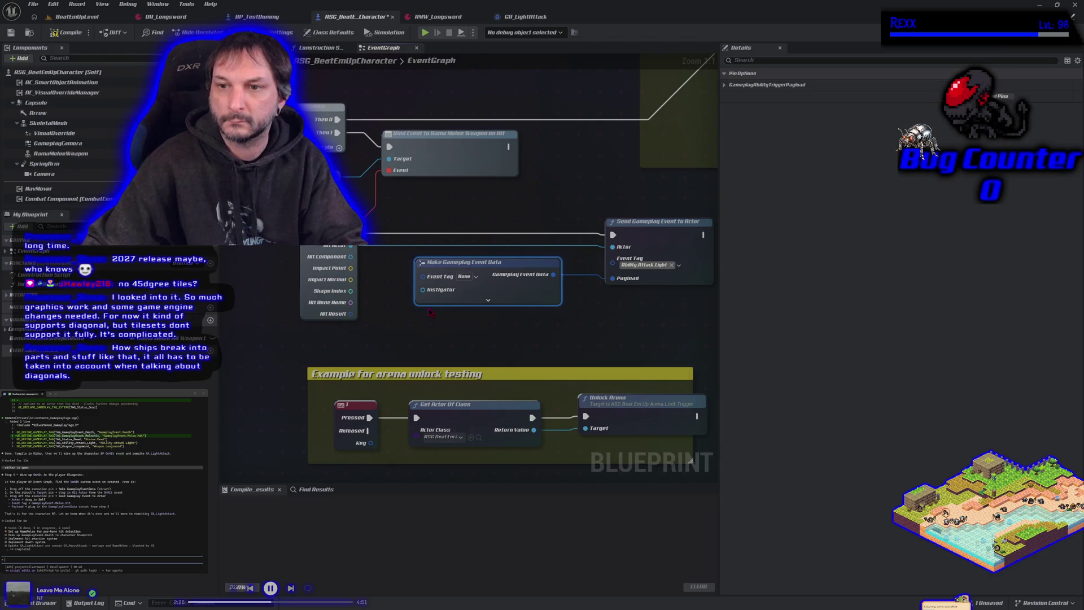
pyautogui.click(488, 300)
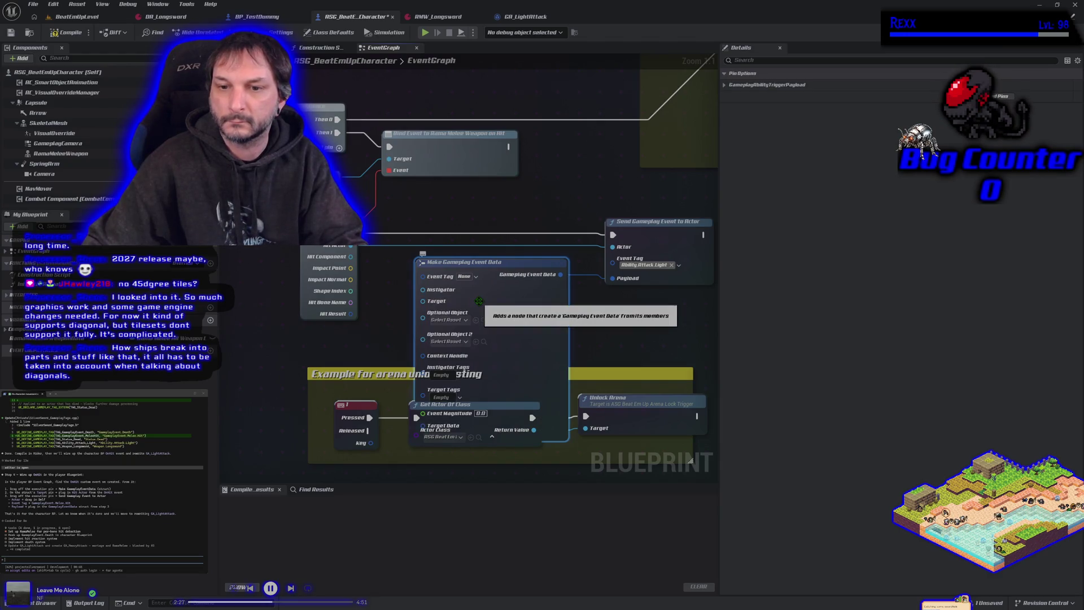
pyautogui.doubleClick(378, 293)
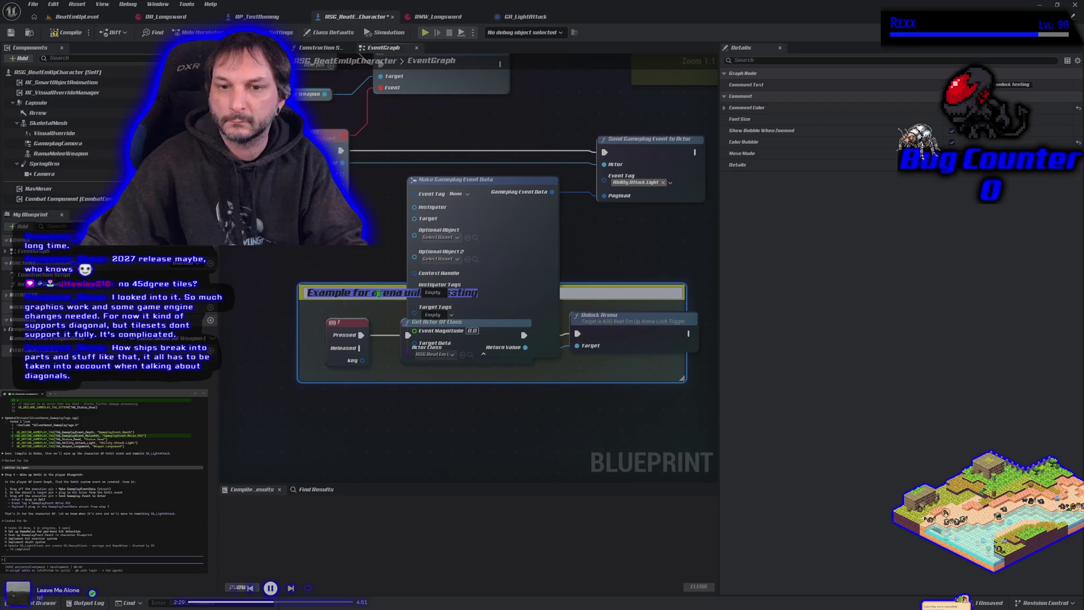
# Move the arena-testing comment box down and put the Unlock Arena node inside it
pyautogui.moveTo(391, 293); pyautogui.dragTo(382, 379)
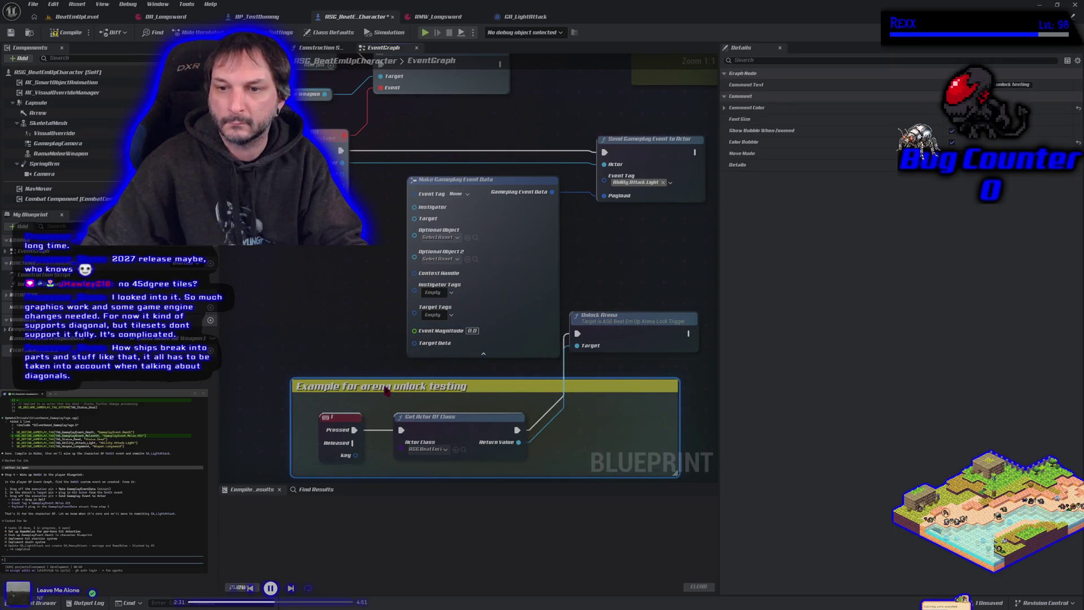
pyautogui.moveTo(598, 315); pyautogui.dragTo(563, 409)
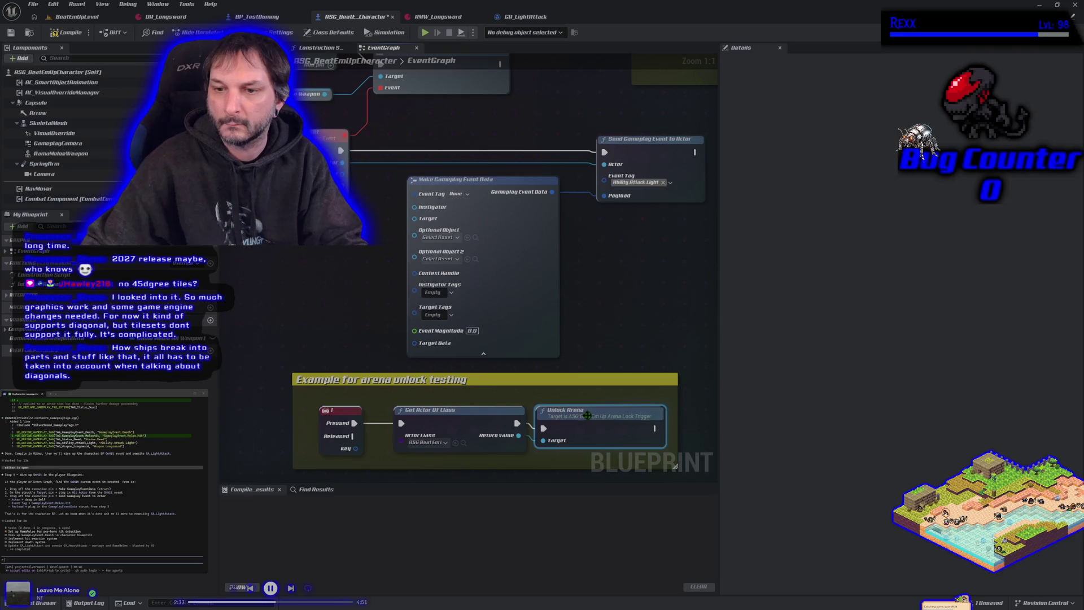
pyautogui.moveTo(356, 303); pyautogui.dragTo(326, 334)
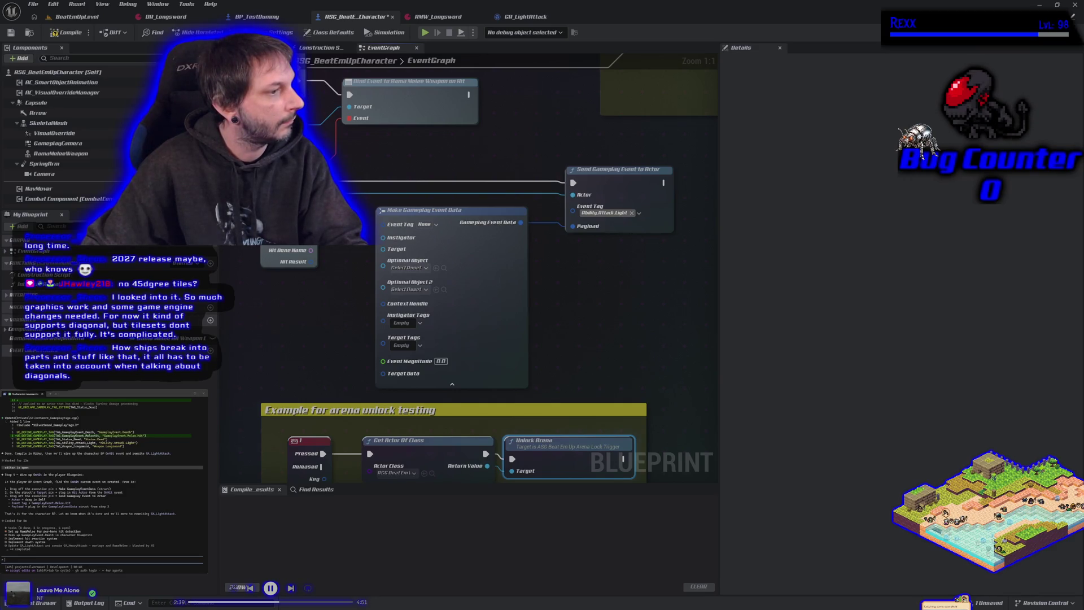
pyautogui.moveTo(309, 261); pyautogui.dragTo(383, 249)
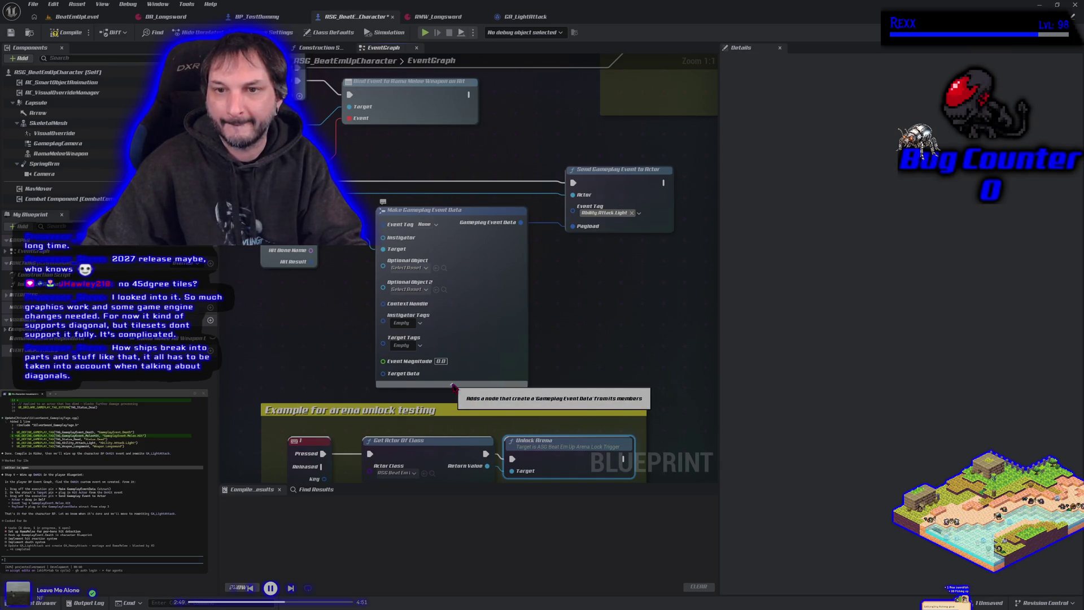
# Collapse Make Gameplay Event Data and clear Send Gameplay Event to Actor's Event Tag to None
pyautogui.click(454, 385)
pyautogui.moveTo(423, 318); pyautogui.dragTo(407, 344)
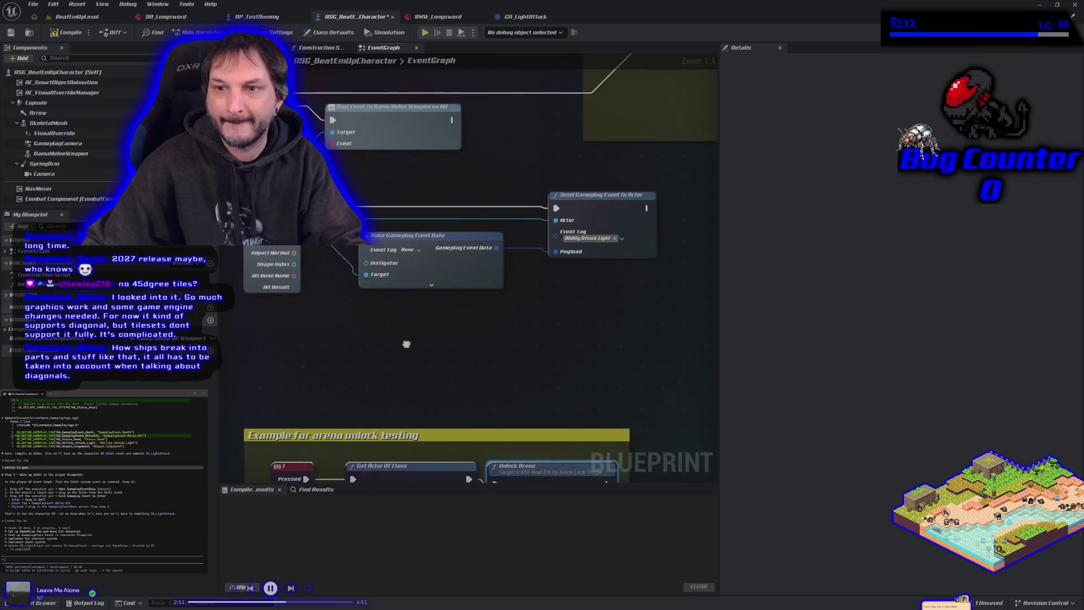
pyautogui.click(615, 237)
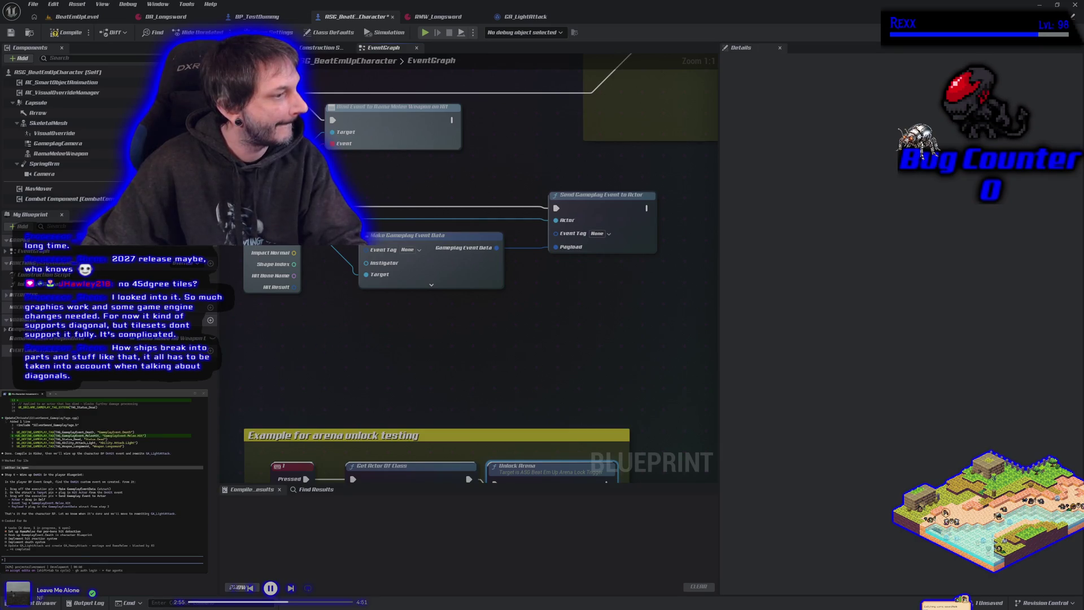
# Ask in chat whether the Send Gameplay Event to Actor node is still needed
pyautogui.write('do we need to input a tag to')
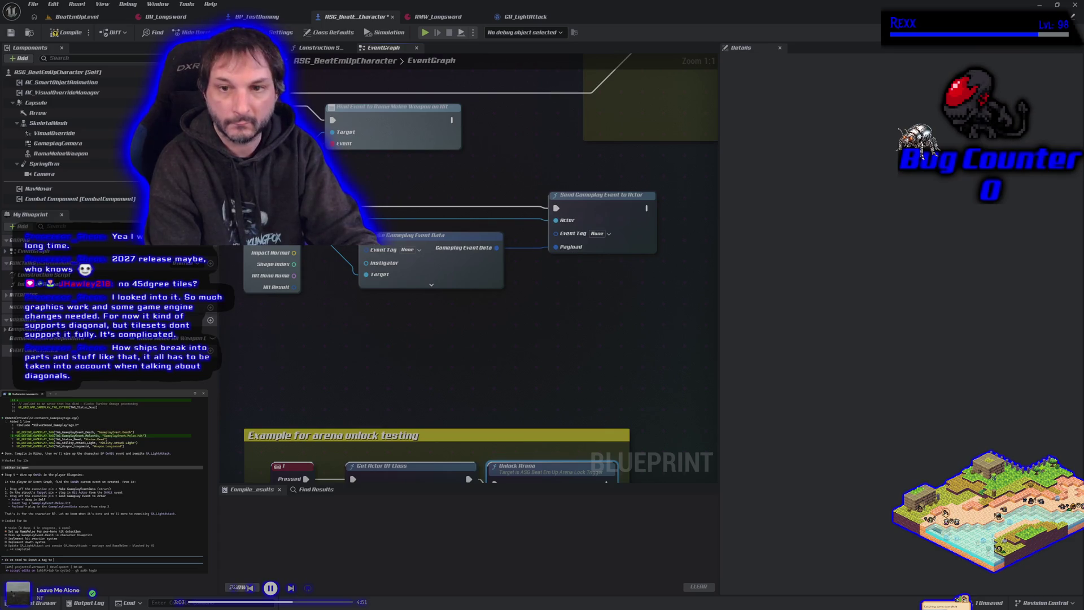
pyautogui.write(' make gameplay event data or to s')
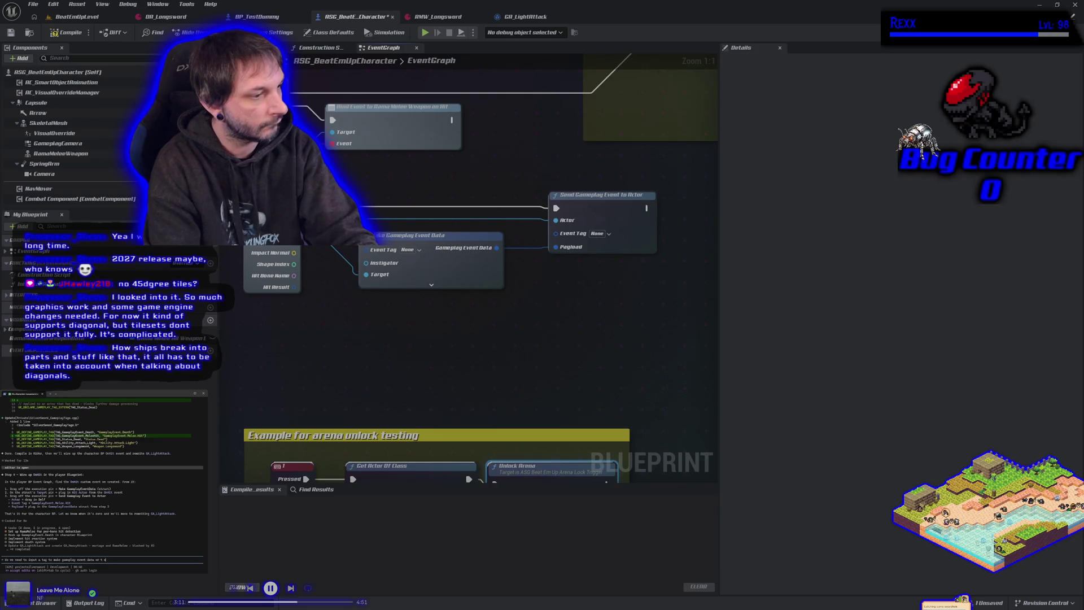
pyautogui.write('end gameplay event')
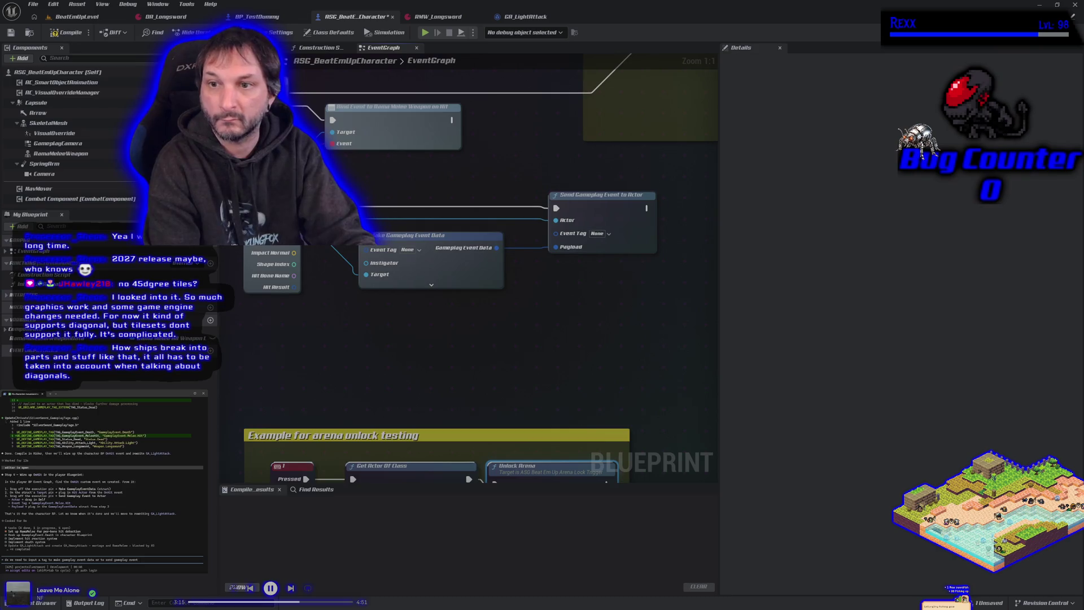
pyautogui.write(' to actor?')
pyautogui.press('Return')
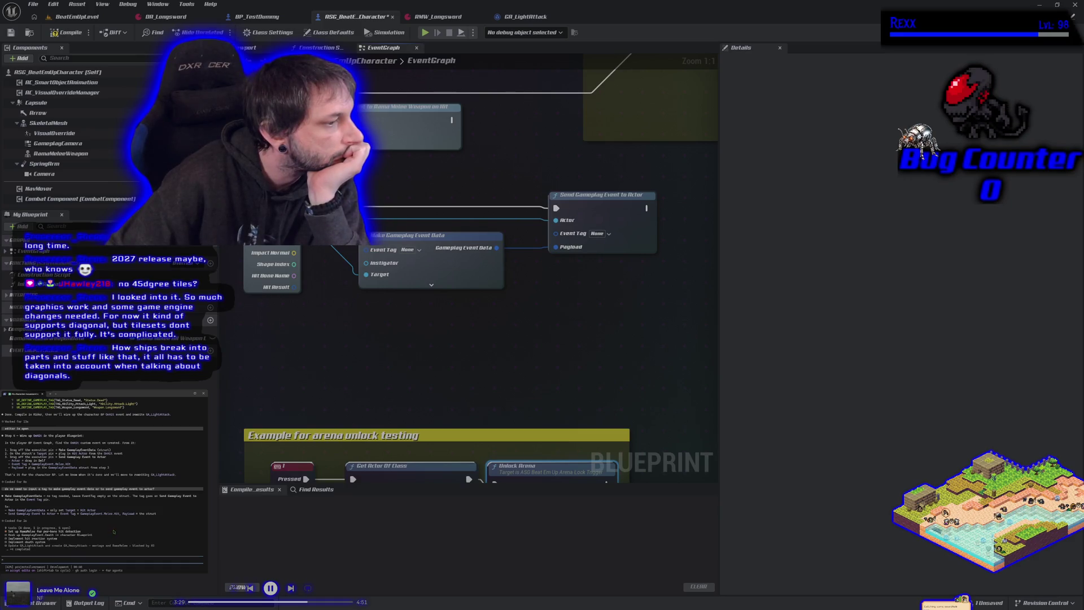
pyautogui.click(597, 233)
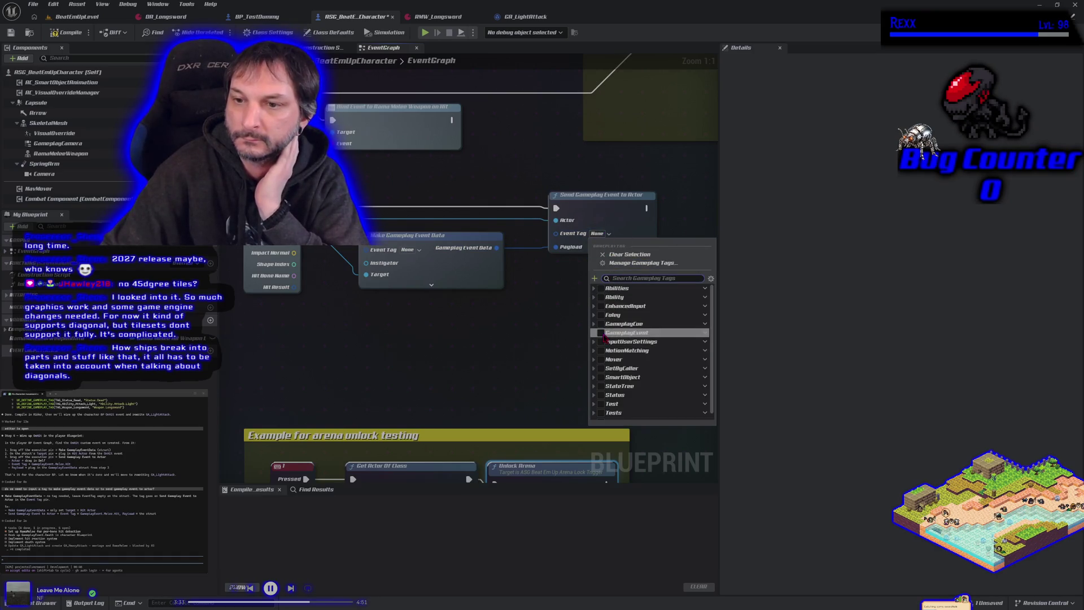
# Set the send node's Event Tag to GameplayEvent.Melee.Hit
pyautogui.click(594, 332)
pyautogui.click(598, 350)
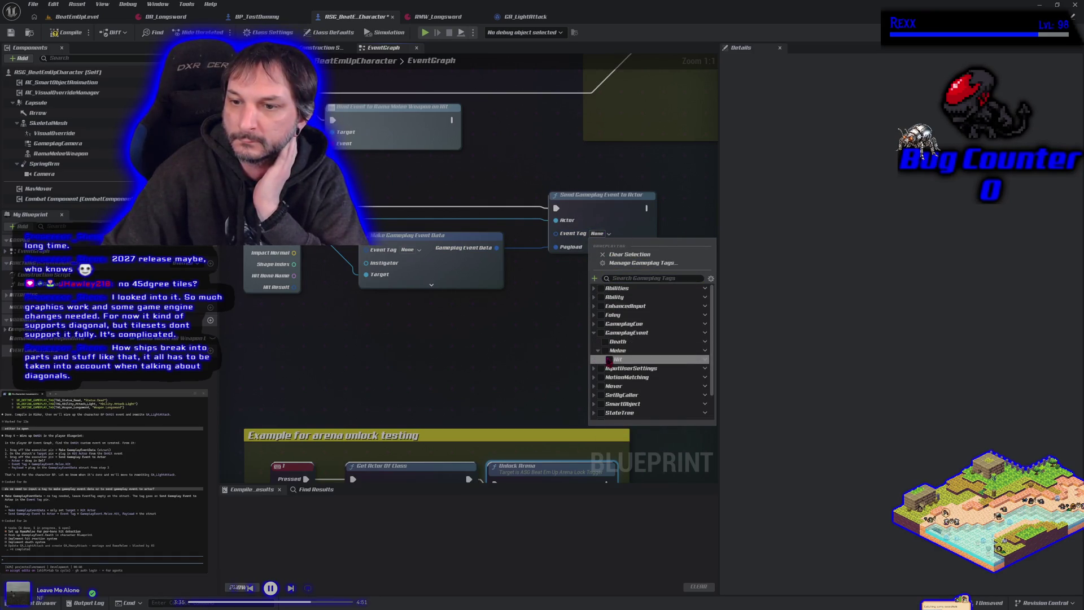
pyautogui.click(609, 360)
# Compile and save the character blueprint, then post 'ok thats done' in chat
pyautogui.click(67, 32)
pyautogui.click(10, 32)
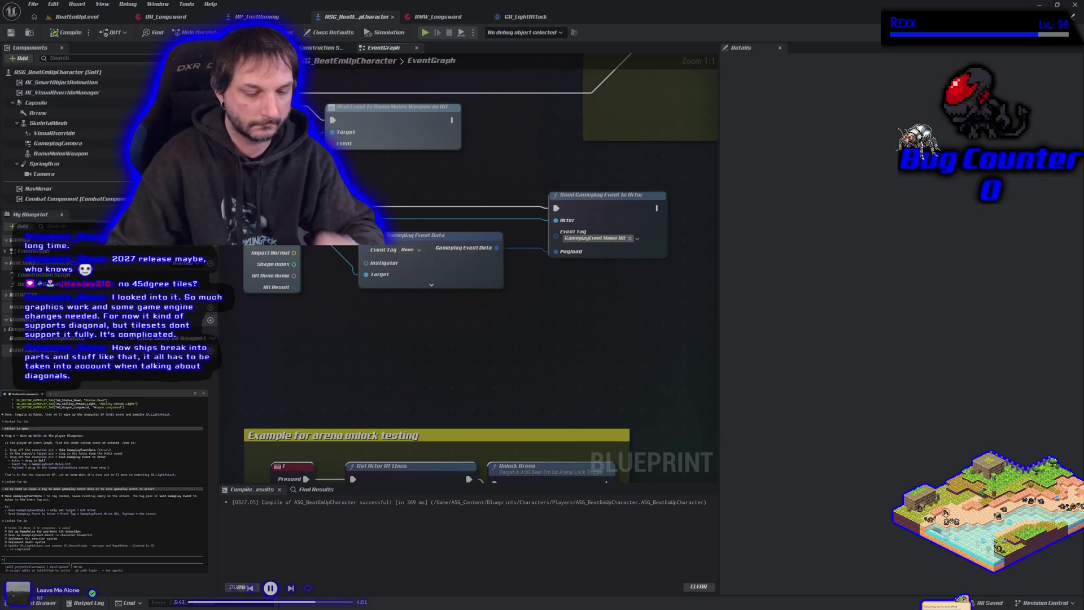
pyautogui.write('ok thats done')
pyautogui.press('Return')
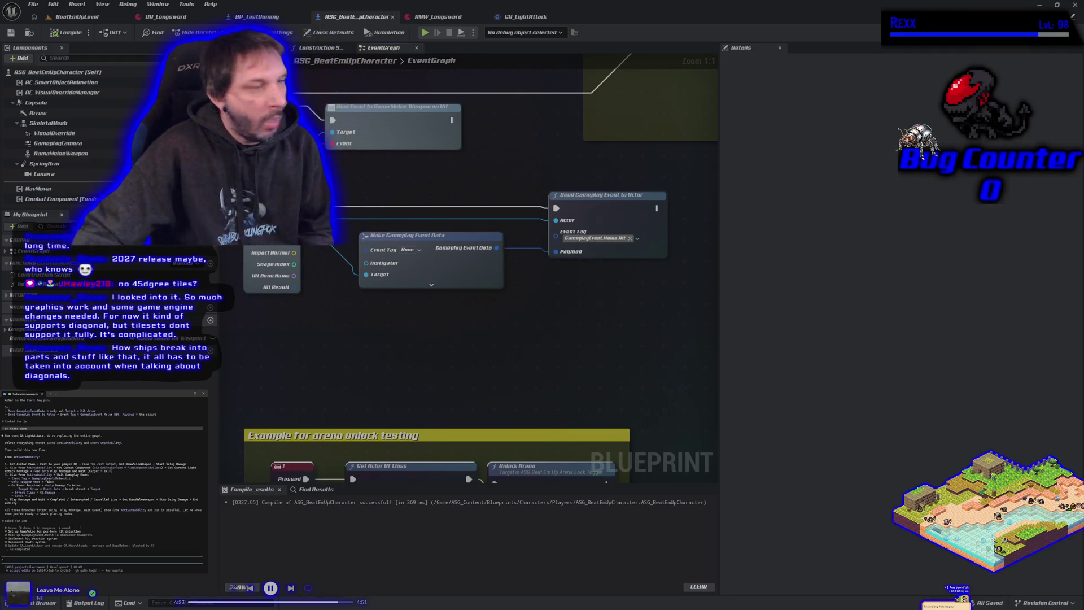
# In GA_LightAttack, delete the old node chain and search 'cast to' from the Pawn Return Value
pyautogui.click(518, 17)
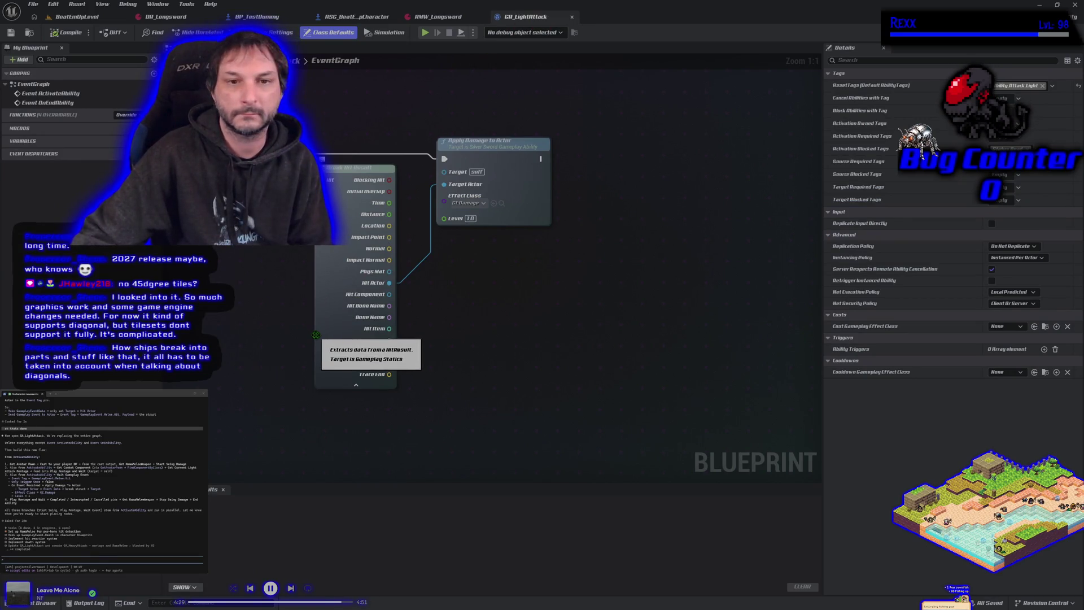
pyautogui.scroll(-4, 315, 334)
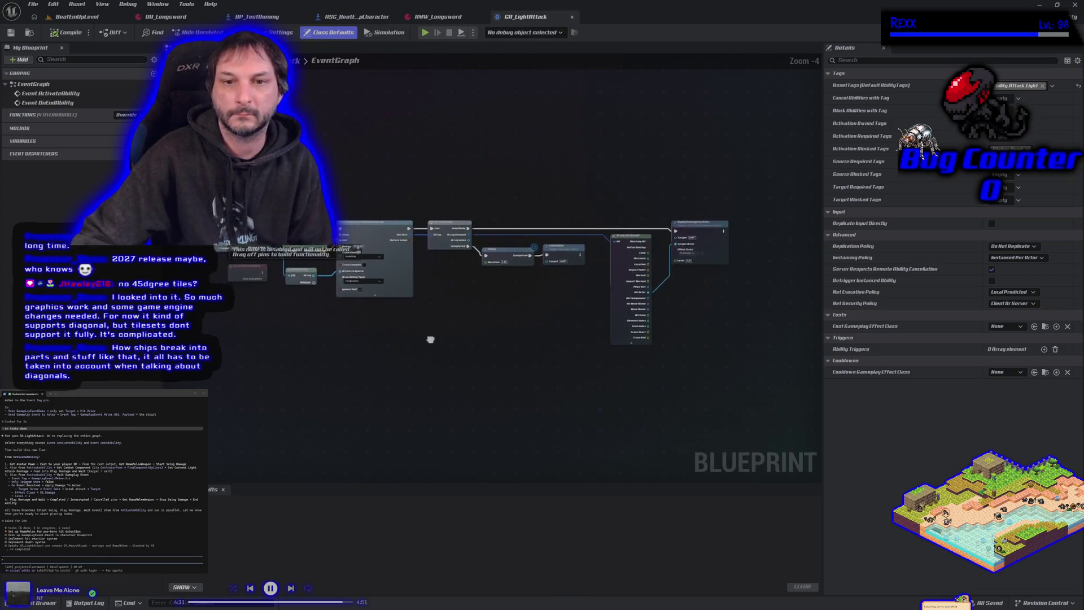
pyautogui.moveTo(428, 340); pyautogui.dragTo(441, 337)
pyautogui.scroll(2, 421, 285)
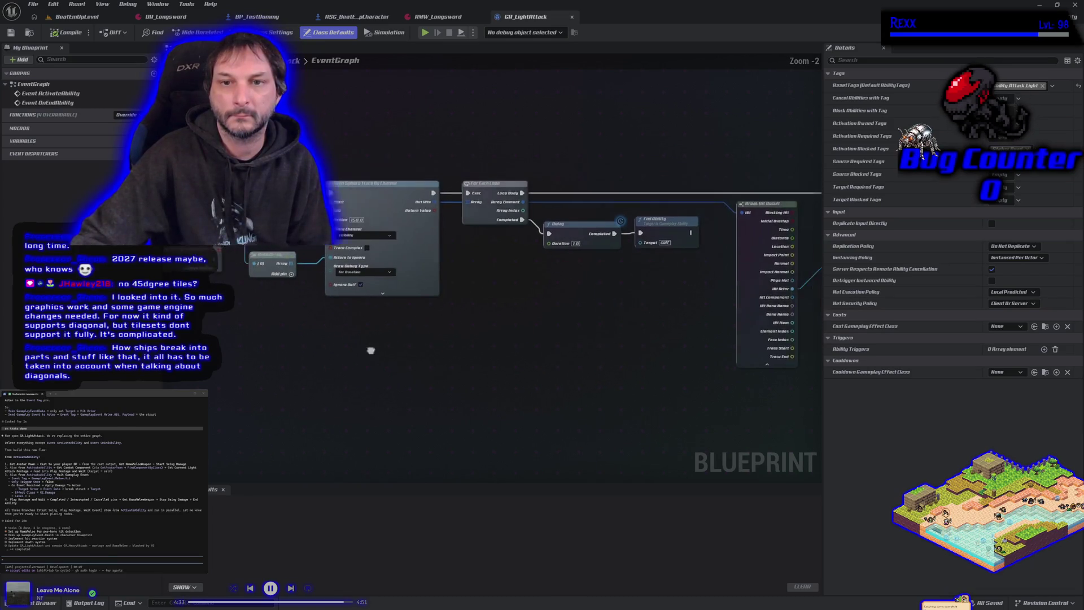
pyautogui.moveTo(442, 255)
pyautogui.mouseDown()
pyautogui.moveTo(771, 401)
pyautogui.moveTo(772, 415)
pyautogui.mouseUp()
pyautogui.press('Delete')
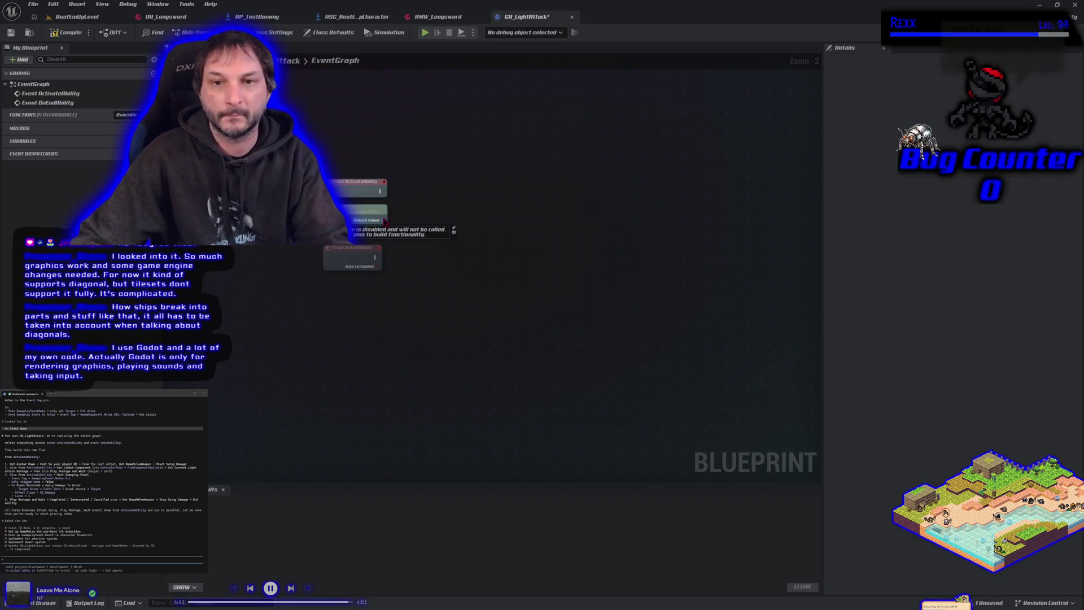
pyautogui.moveTo(383, 220); pyautogui.dragTo(416, 216)
pyautogui.write('cast to')
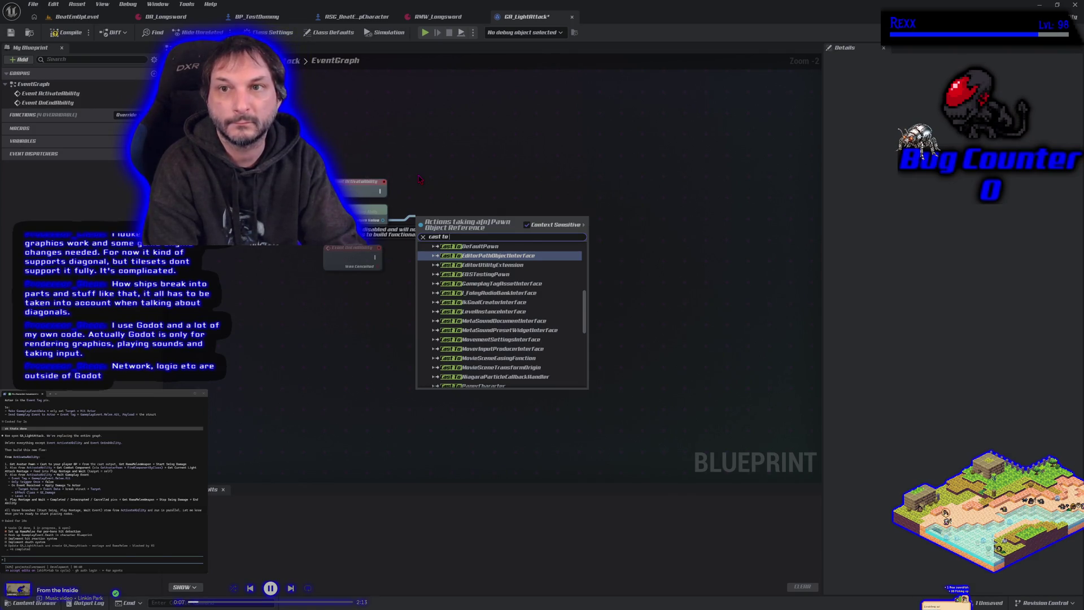
# Add a Cast To ASG_BeatEmUpCharacter node and search 'get rama melee' from its output
pyautogui.write('asg')
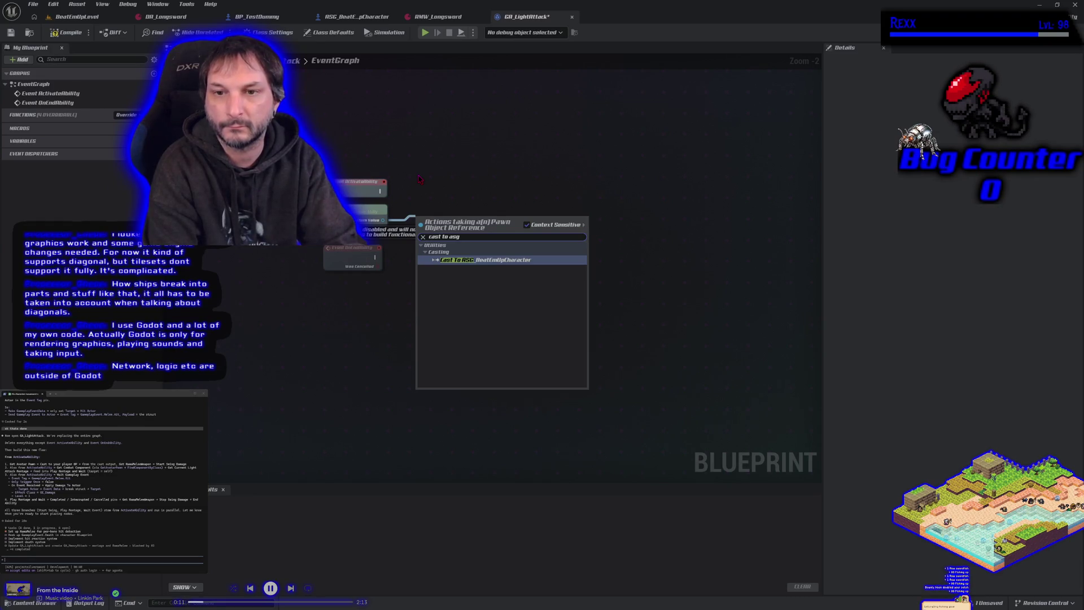
pyautogui.press('Down')
pyautogui.press('Return')
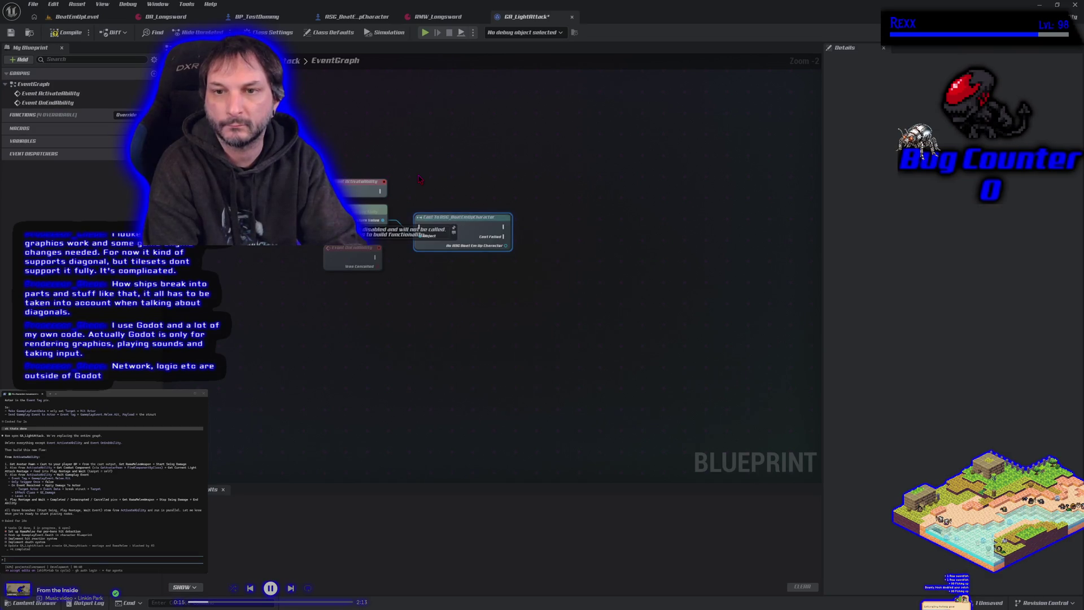
pyautogui.moveTo(471, 226); pyautogui.dragTo(522, 211)
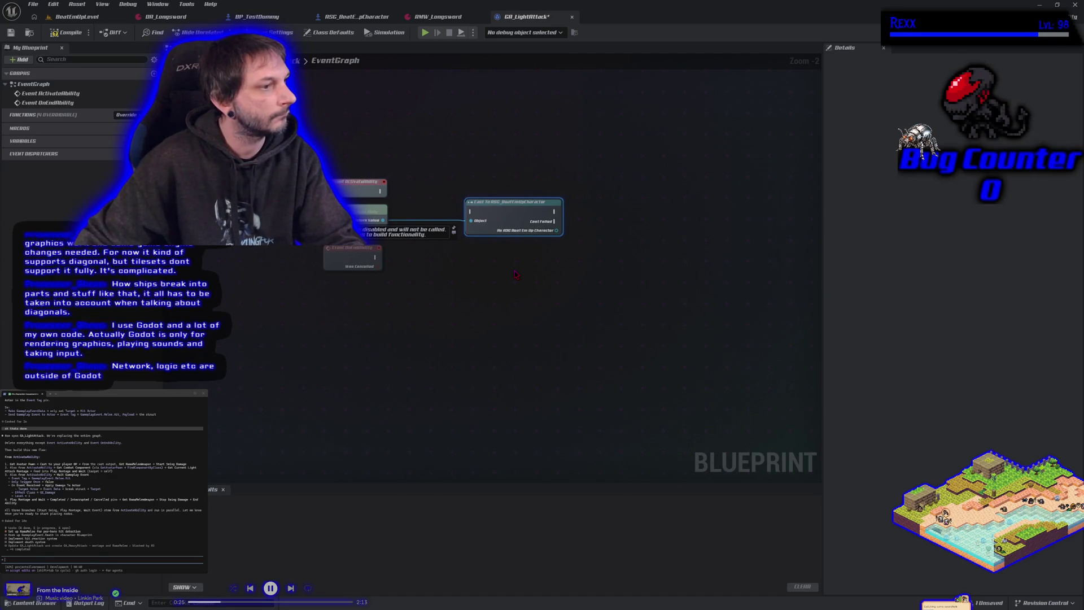
pyautogui.moveTo(556, 230); pyautogui.dragTo(578, 231)
pyautogui.write('get rama melee')
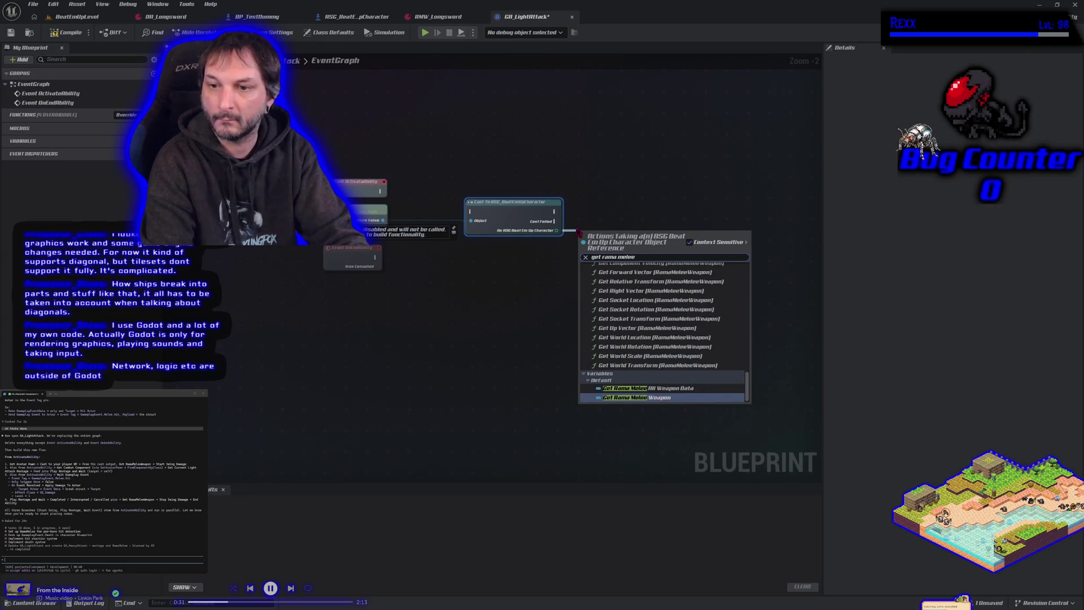
# Add a Start Swing Damage node targeting the Rama Melee Weapon, executed after the Cast node
pyautogui.press('Return')
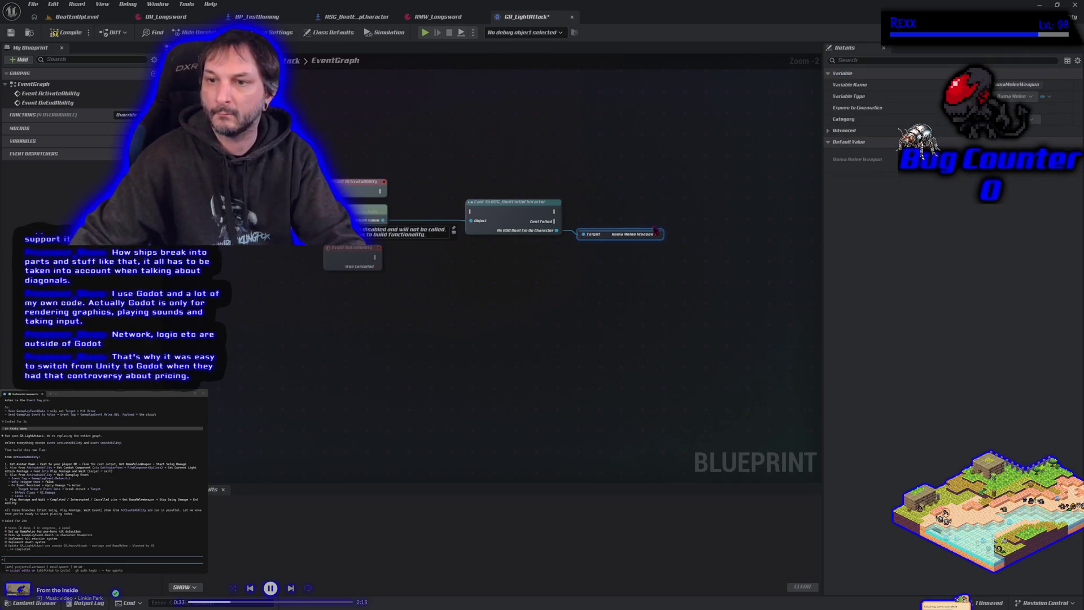
pyautogui.moveTo(657, 235); pyautogui.dragTo(682, 232)
pyautogui.write('start')
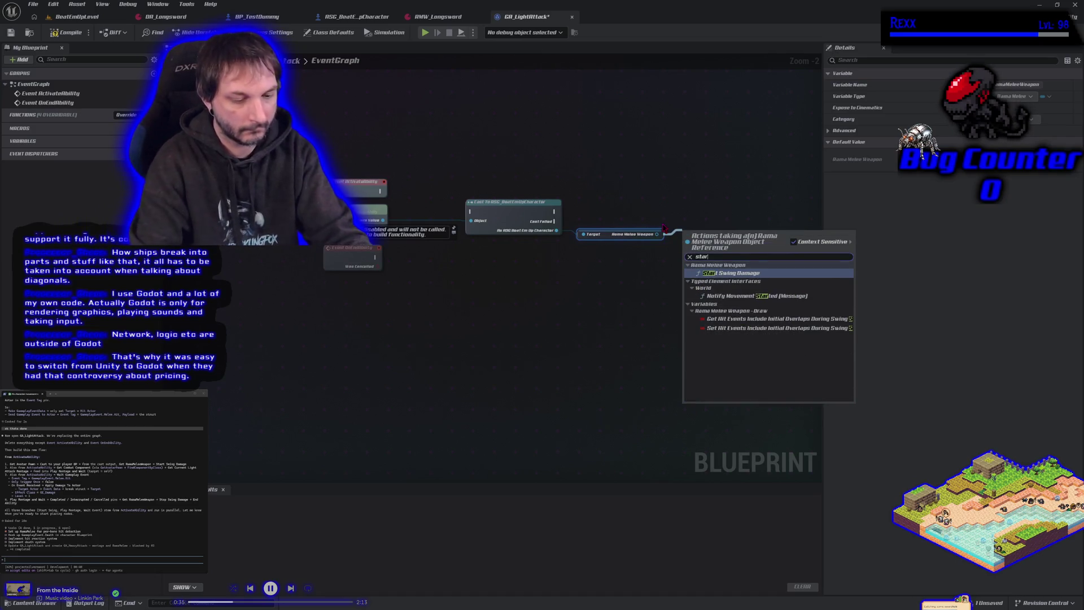
pyautogui.press('Return')
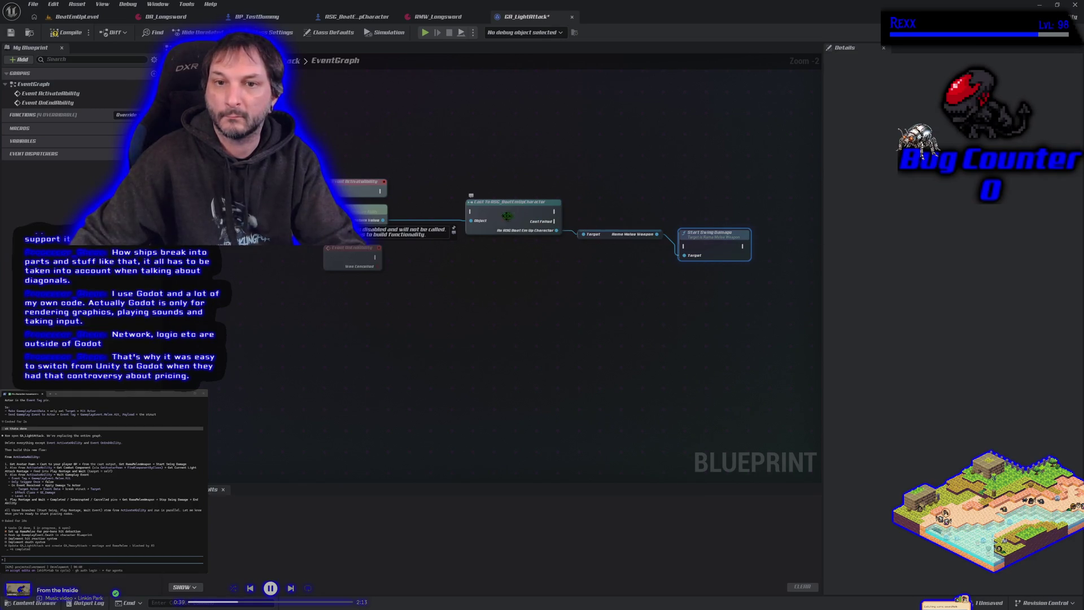
pyautogui.moveTo(381, 191)
pyautogui.mouseDown()
pyautogui.moveTo(443, 210)
pyautogui.moveTo(499, 210)
pyautogui.moveTo(499, 198)
pyautogui.mouseUp()
pyautogui.moveTo(721, 239); pyautogui.dragTo(714, 177)
pyautogui.moveTo(555, 191)
pyautogui.mouseDown()
pyautogui.moveTo(618, 204)
pyautogui.moveTo(679, 185)
pyautogui.moveTo(705, 190)
pyautogui.mouseUp()
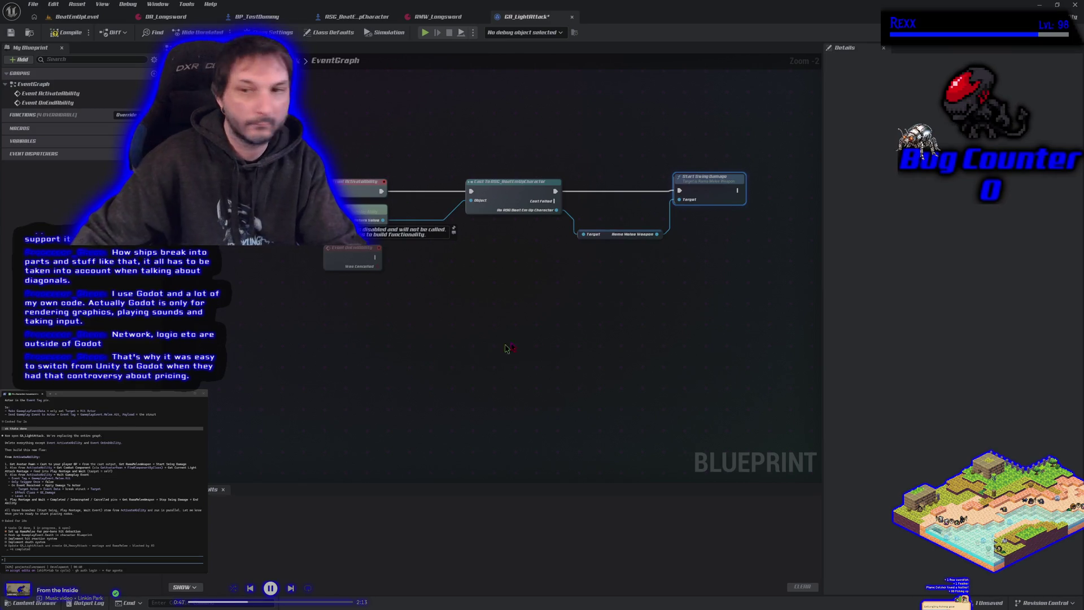
# Align the Rama Melee Weapon getter with the Cast node and recentre the graph
pyautogui.moveTo(605, 232); pyautogui.dragTo(607, 208)
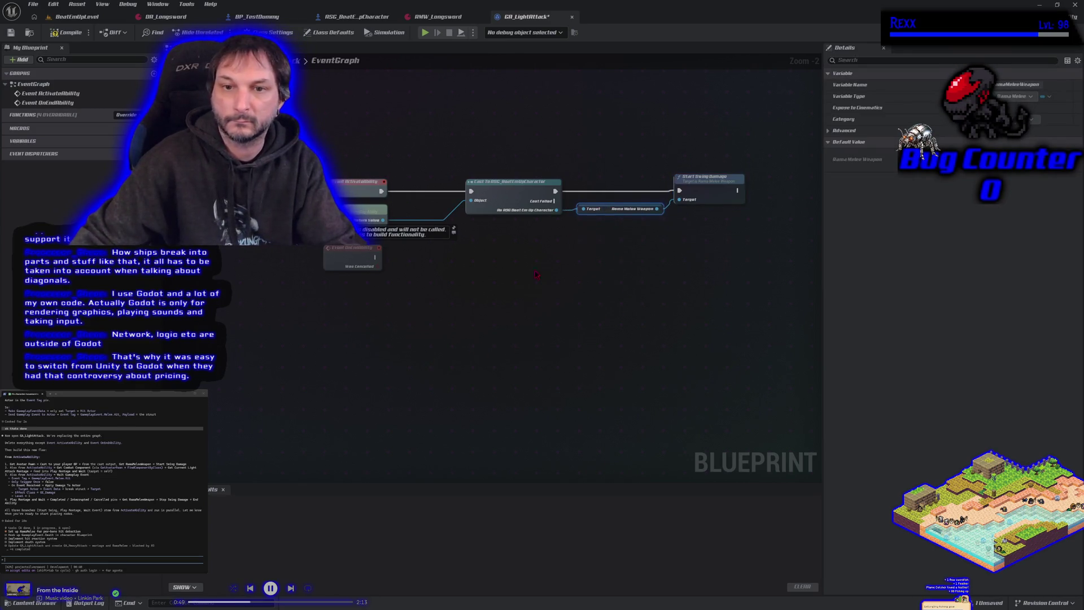
pyautogui.moveTo(532, 276); pyautogui.dragTo(442, 354)
pyautogui.scroll(1, 442, 354)
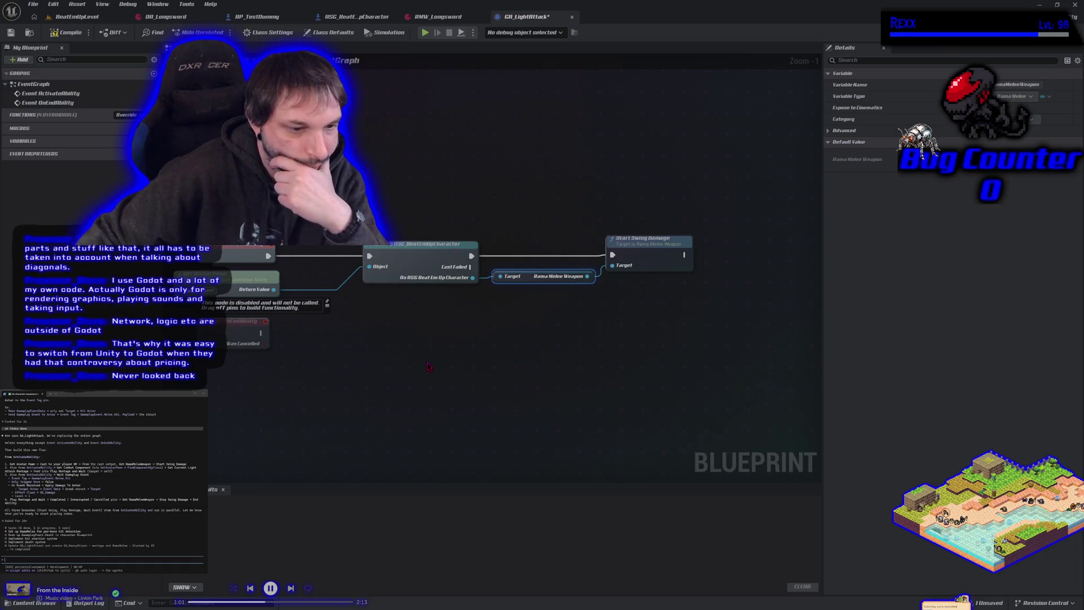
pyautogui.moveTo(427, 367)
pyautogui.mouseDown()
pyautogui.moveTo(418, 375)
pyautogui.moveTo(436, 374)
pyautogui.mouseUp()
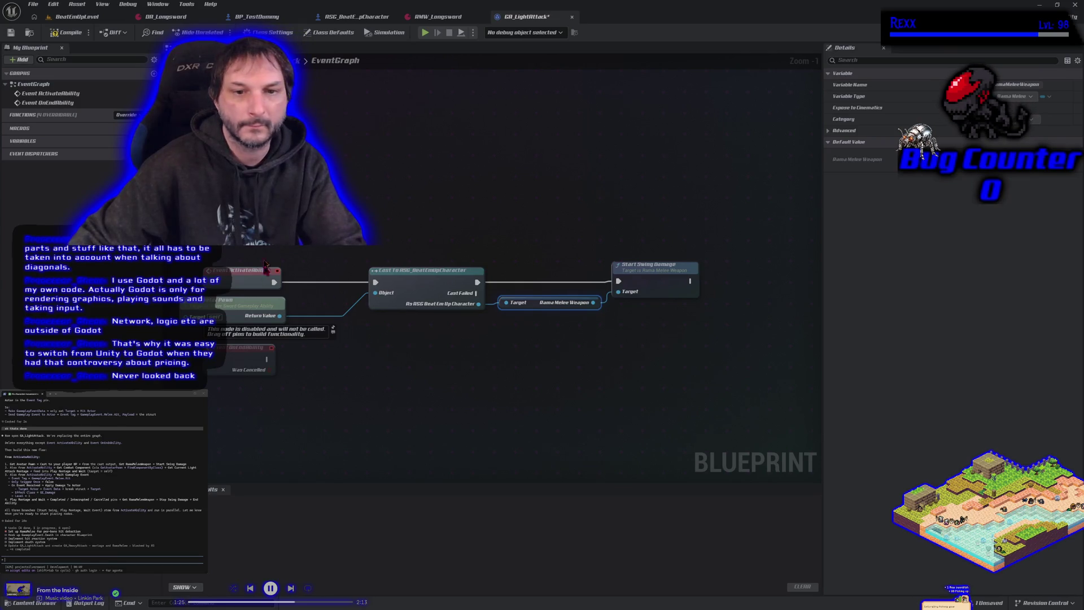
# Discard a 'Find Com' search and move Get Avatar Pawn into open space below the cast
pyautogui.moveTo(279, 316)
pyautogui.mouseDown()
pyautogui.moveTo(338, 333)
pyautogui.moveTo(367, 296)
pyautogui.moveTo(355, 346)
pyautogui.moveTo(366, 350)
pyautogui.mouseUp()
pyautogui.write('Find Com')
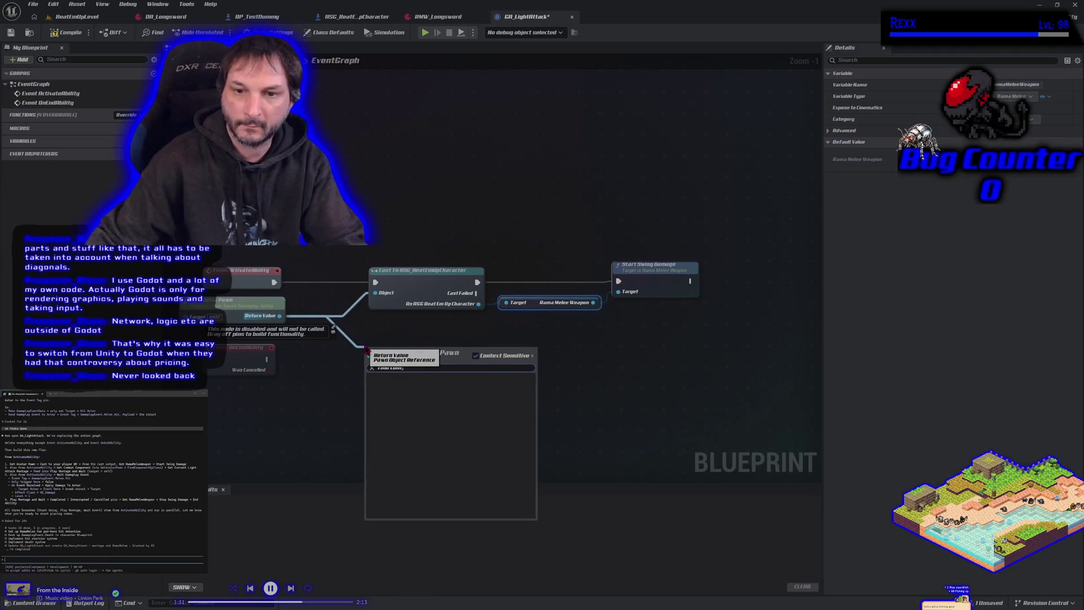
pyautogui.click(303, 328)
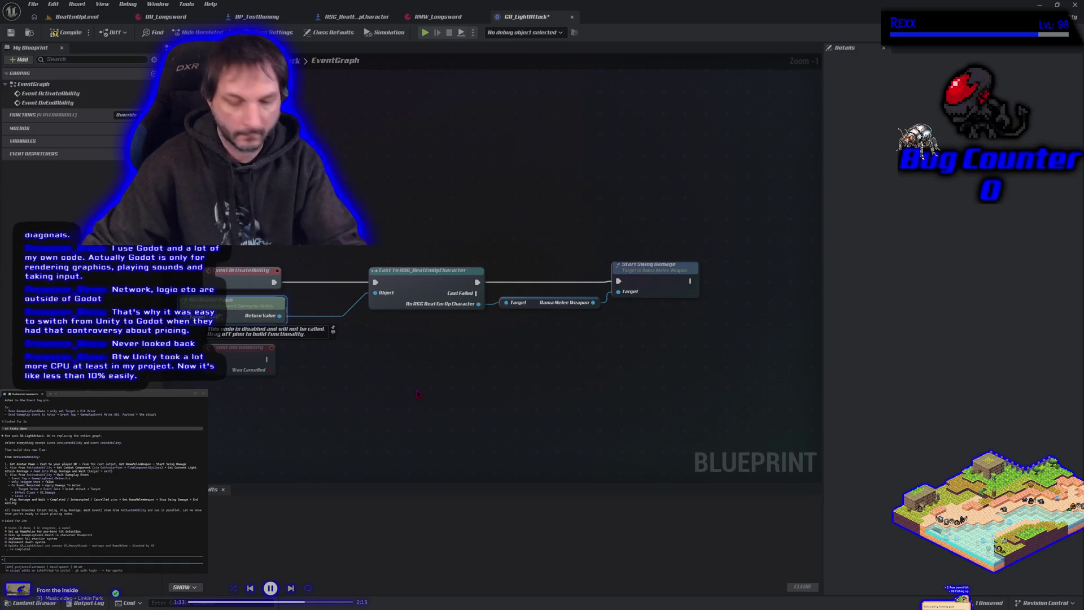
pyautogui.moveTo(226, 300); pyautogui.dragTo(431, 382)
pyautogui.moveTo(486, 402); pyautogui.dragTo(529, 391)
pyautogui.write('get av')
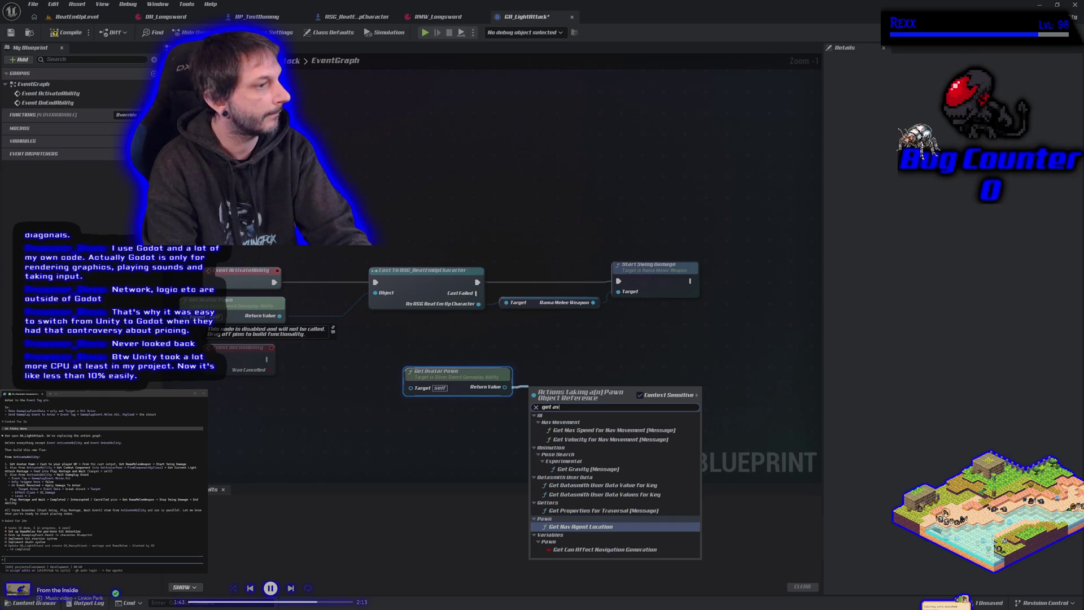
pyautogui.press('BackSpace')
pyautogui.press('BackSpace')
pyautogui.press('BackSpace')
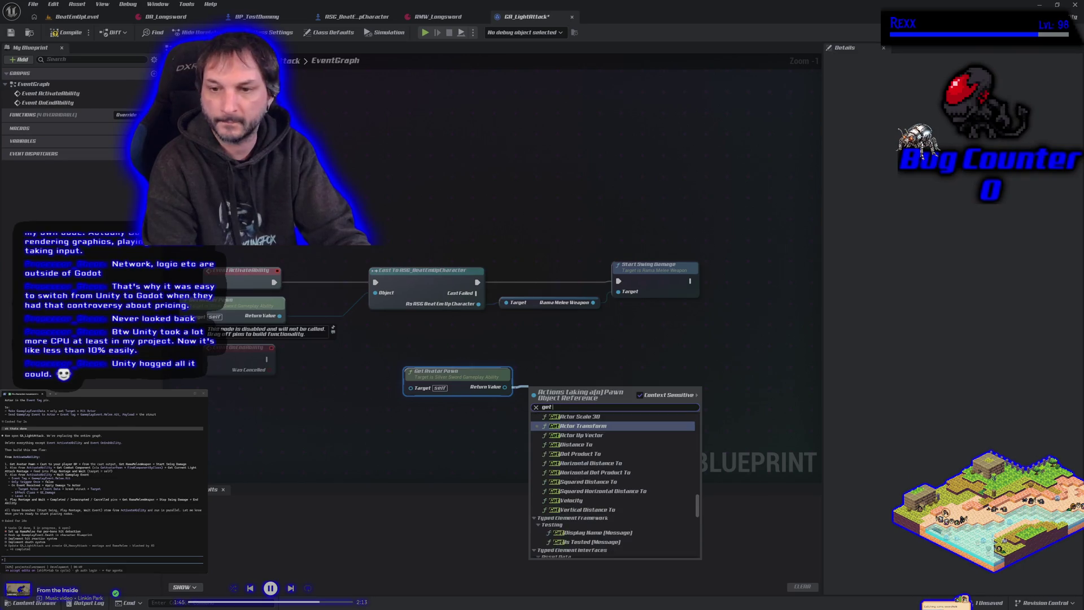
pyautogui.write('find comp')
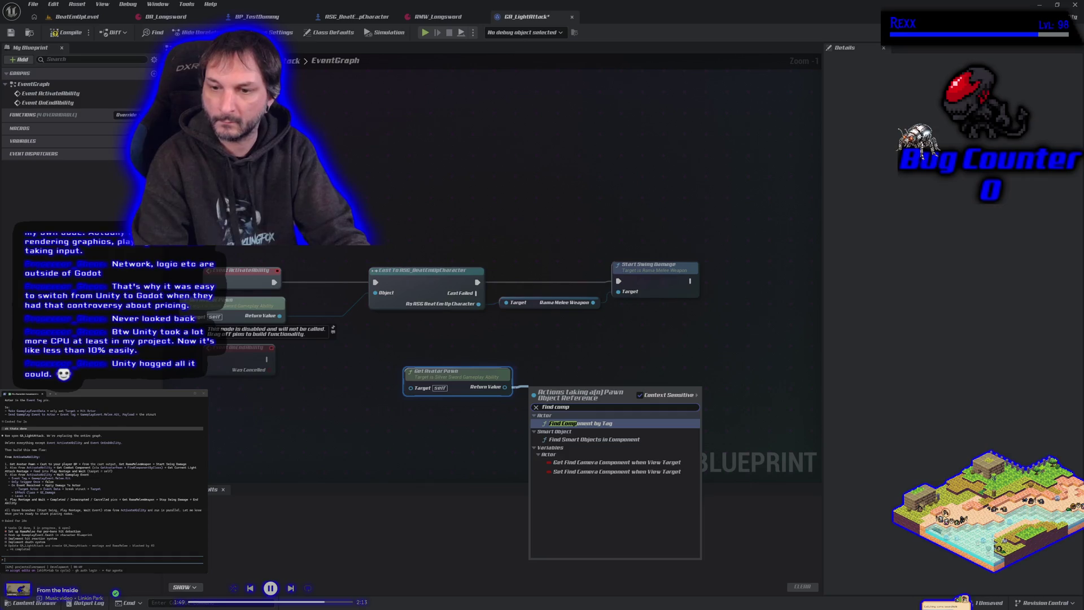
pyautogui.click(639, 395)
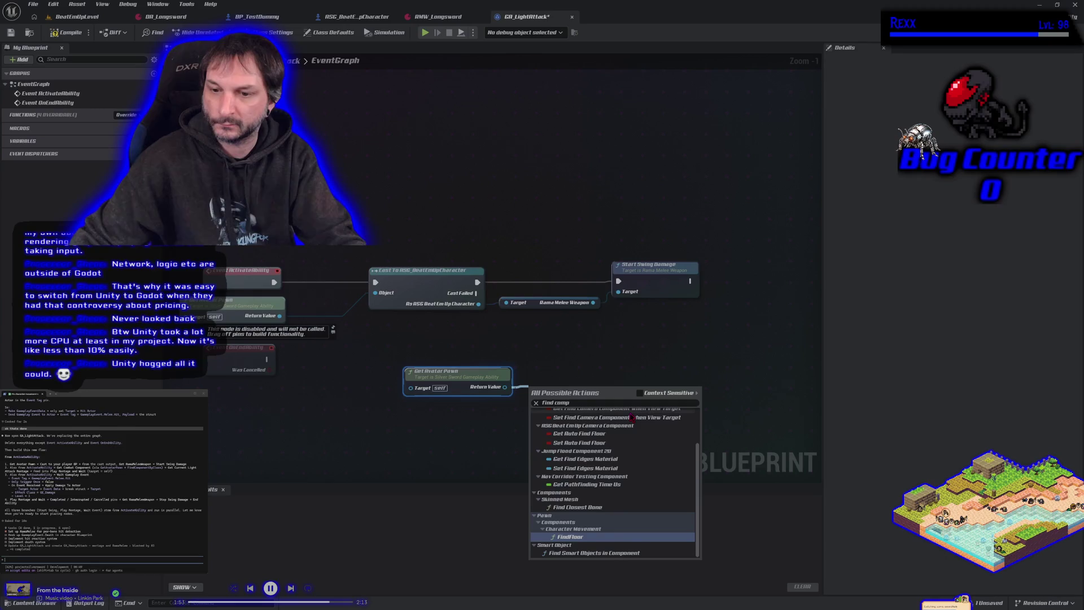
pyautogui.click(615, 402)
pyautogui.write('Find component')
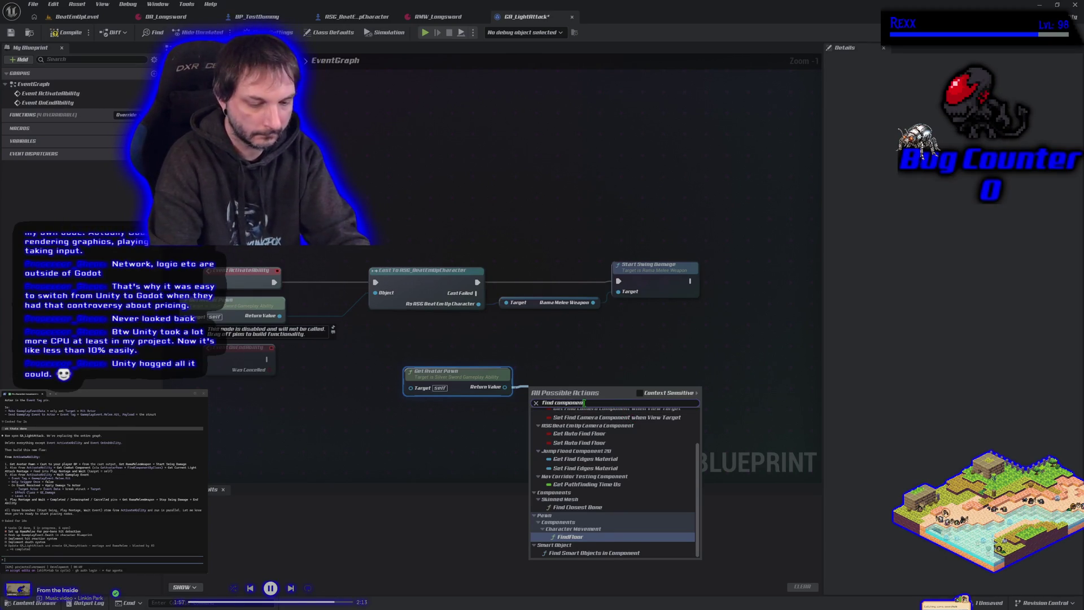
pyautogui.write(' by cl')
pyautogui.press('BackSpace')
pyautogui.press('BackSpace')
pyautogui.press('BackSpace')
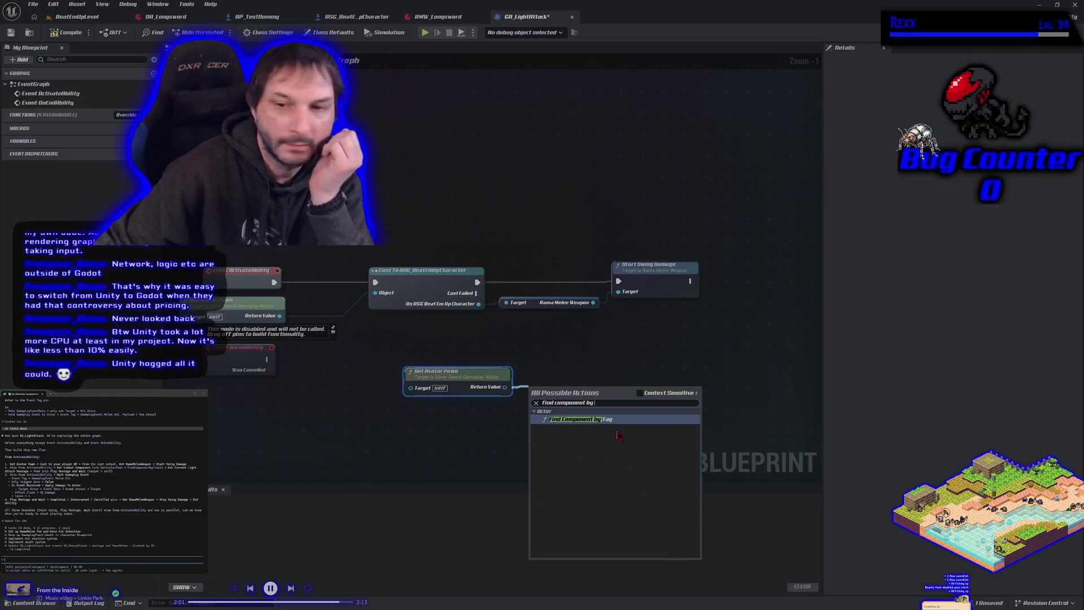
pyautogui.press('Escape')
pyautogui.rightClick(606, 360)
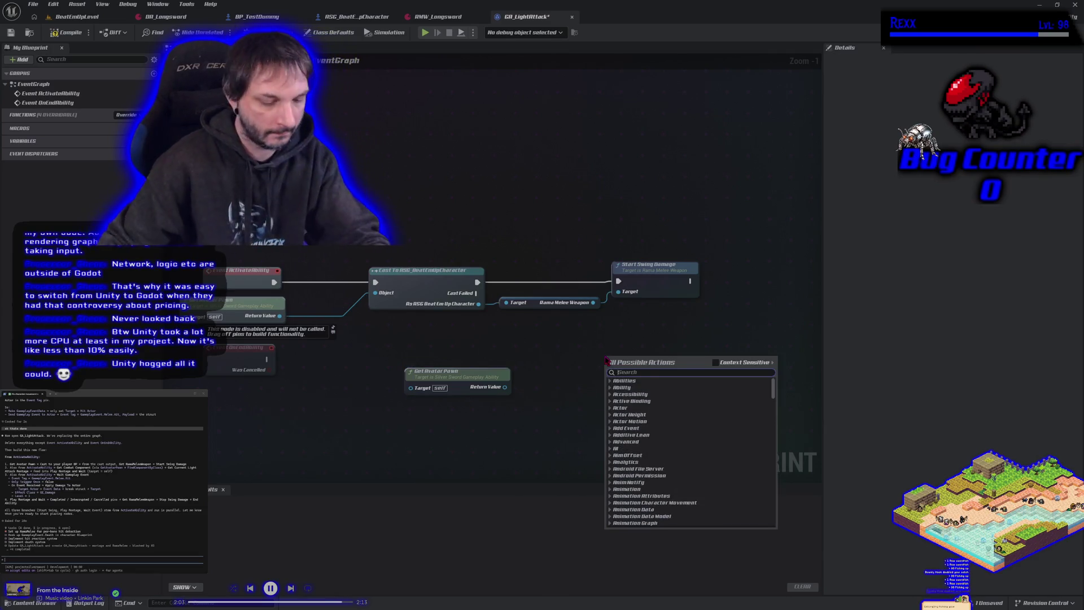
pyautogui.write('Find compon')
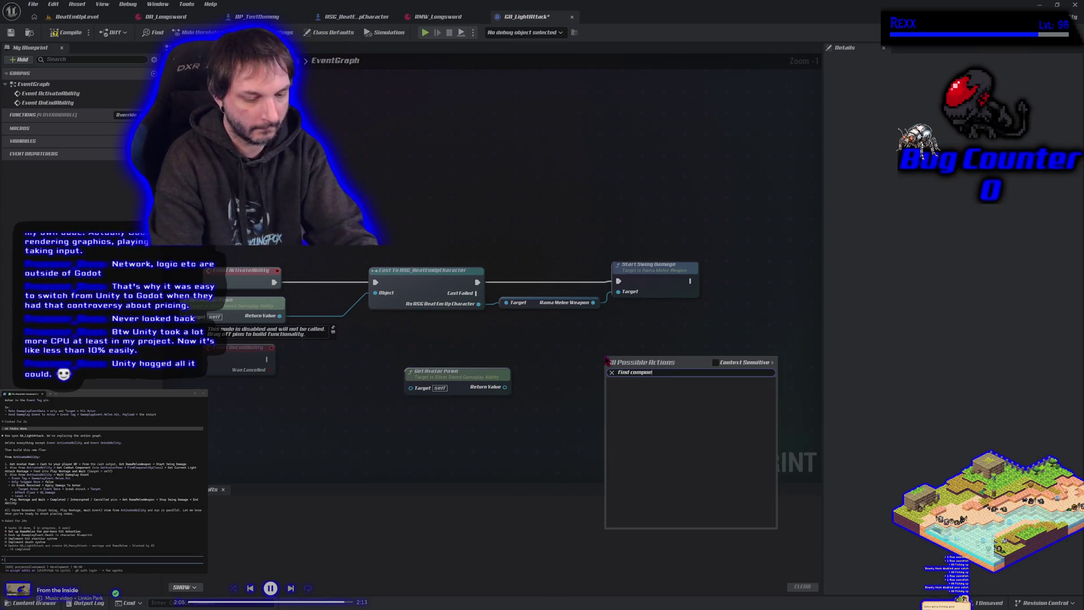
pyautogui.press('BackSpace')
pyautogui.press('BackSpace')
pyautogui.write('nent ')
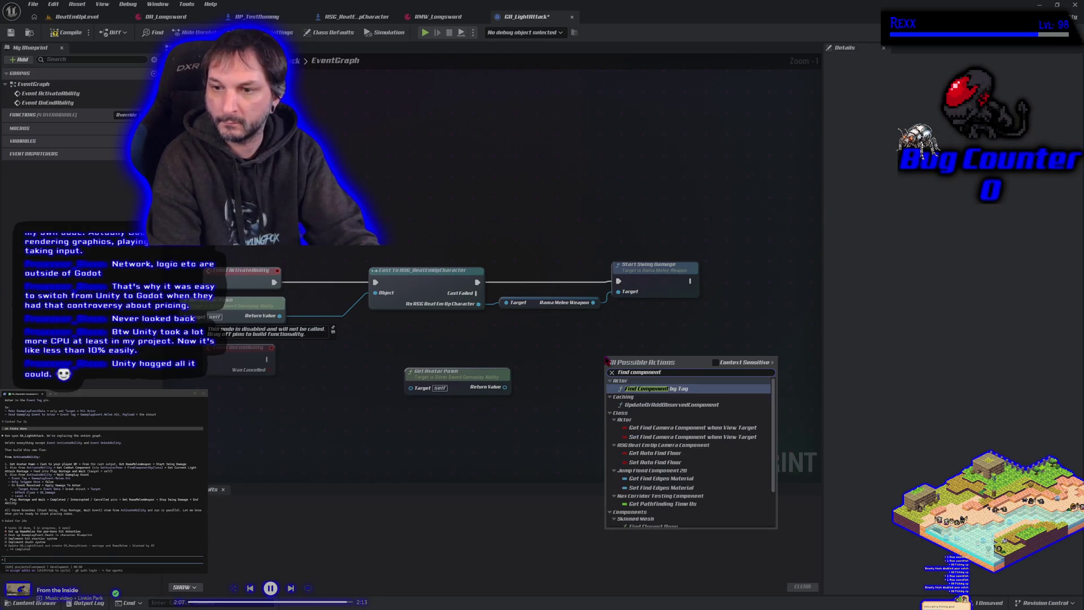
pyautogui.write('by class')
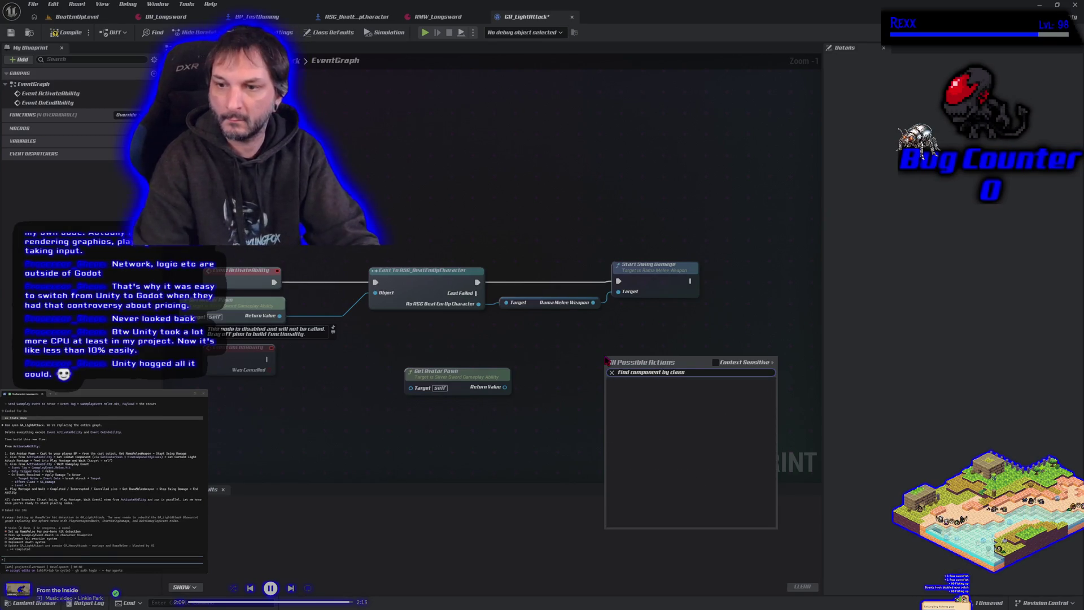
pyautogui.press('Escape')
pyautogui.write('Find')
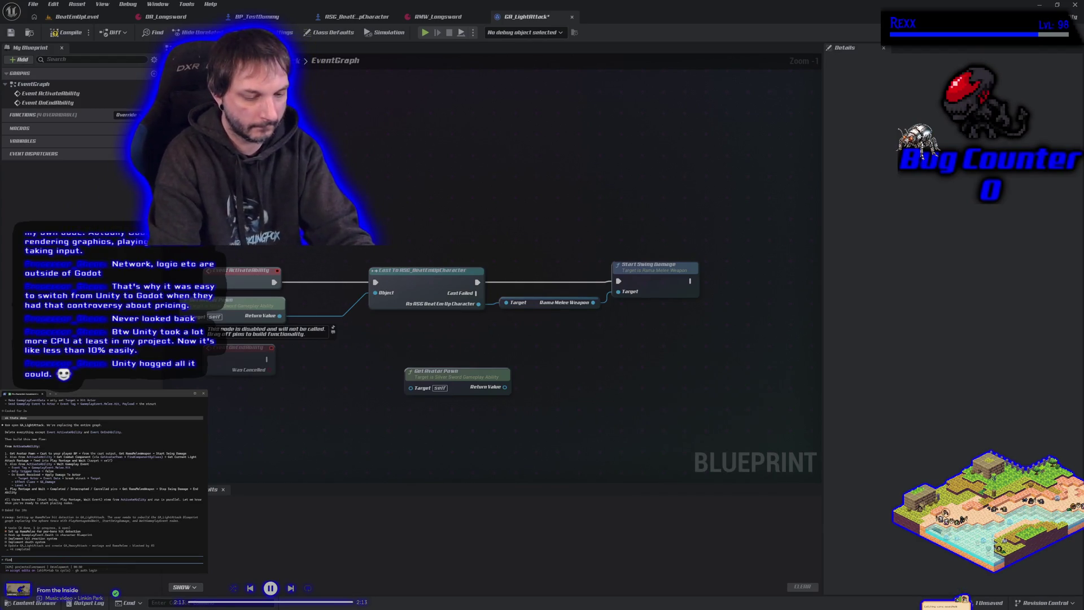
pyautogui.write(' component by class')
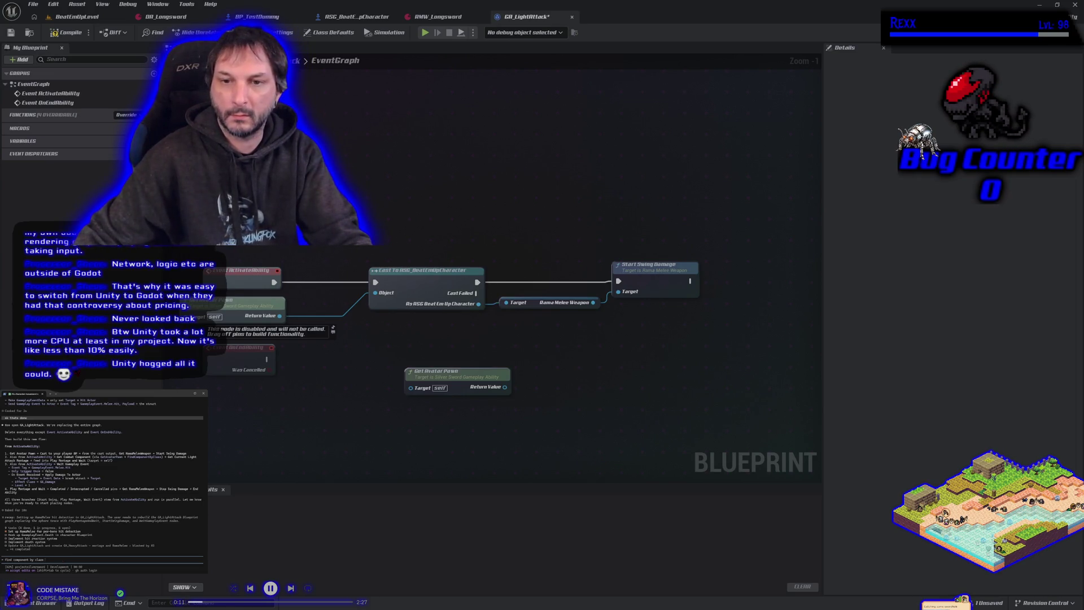
pyautogui.write('ion')
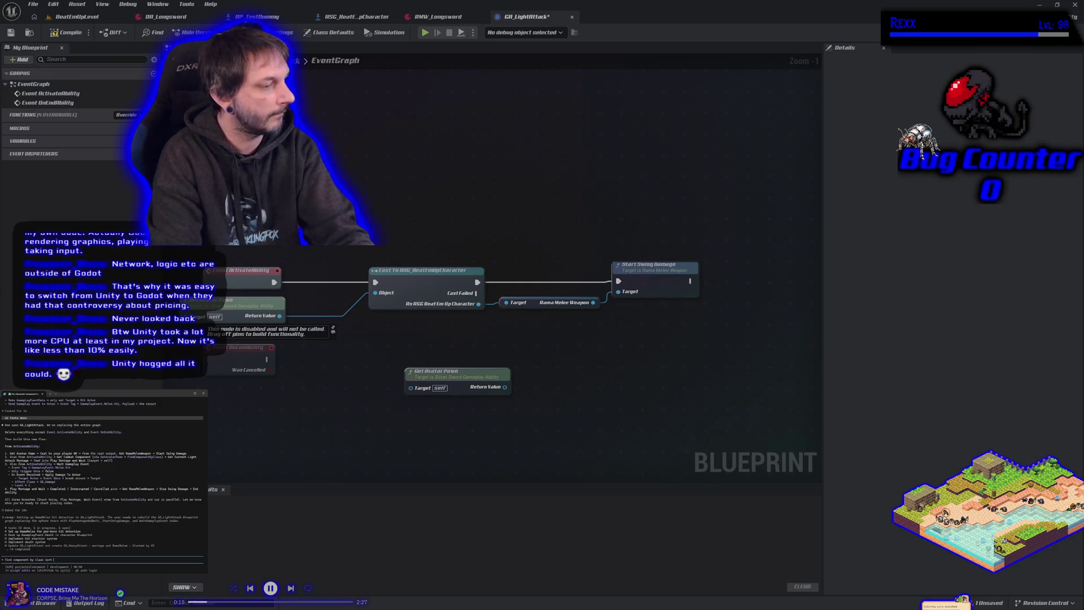
pyautogui.write('thing')
pyautogui.press('Return')
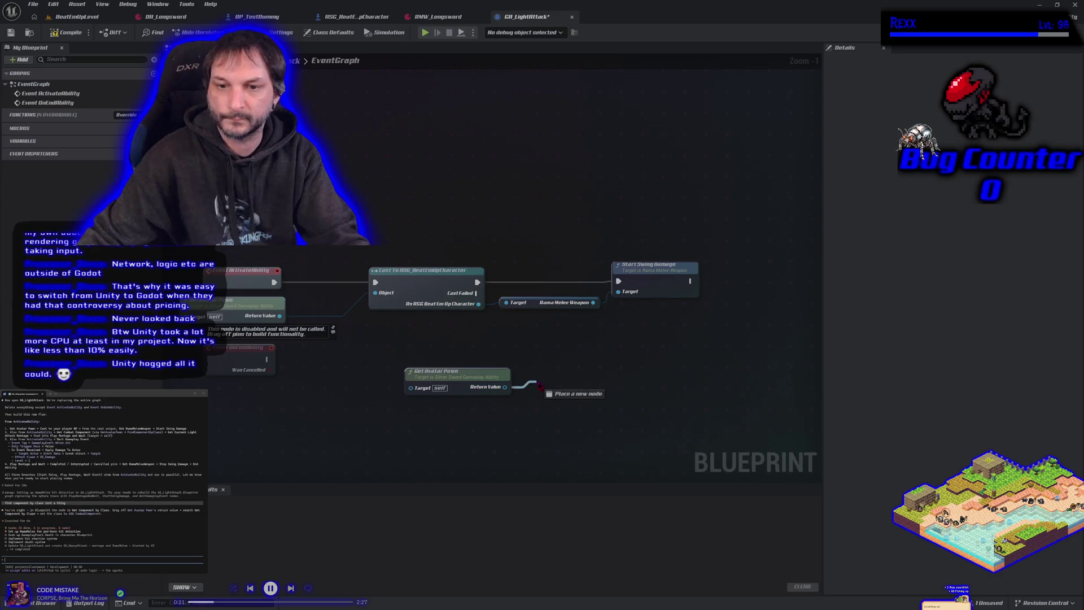
pyautogui.moveTo(505, 387); pyautogui.dragTo(530, 396)
pyautogui.write('get combat')
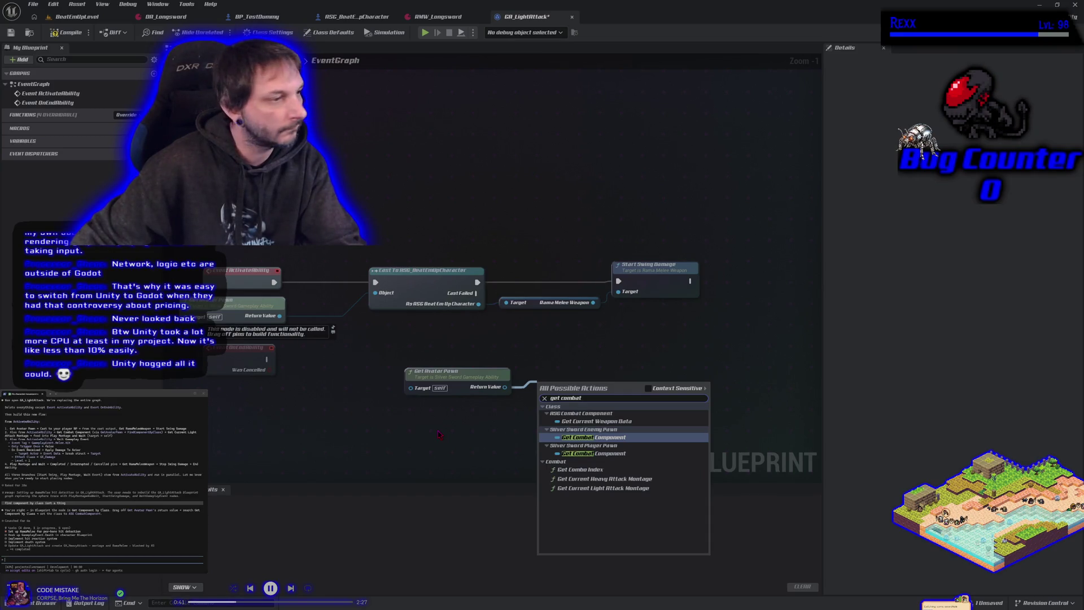
pyautogui.press('Escape')
pyautogui.write('w')
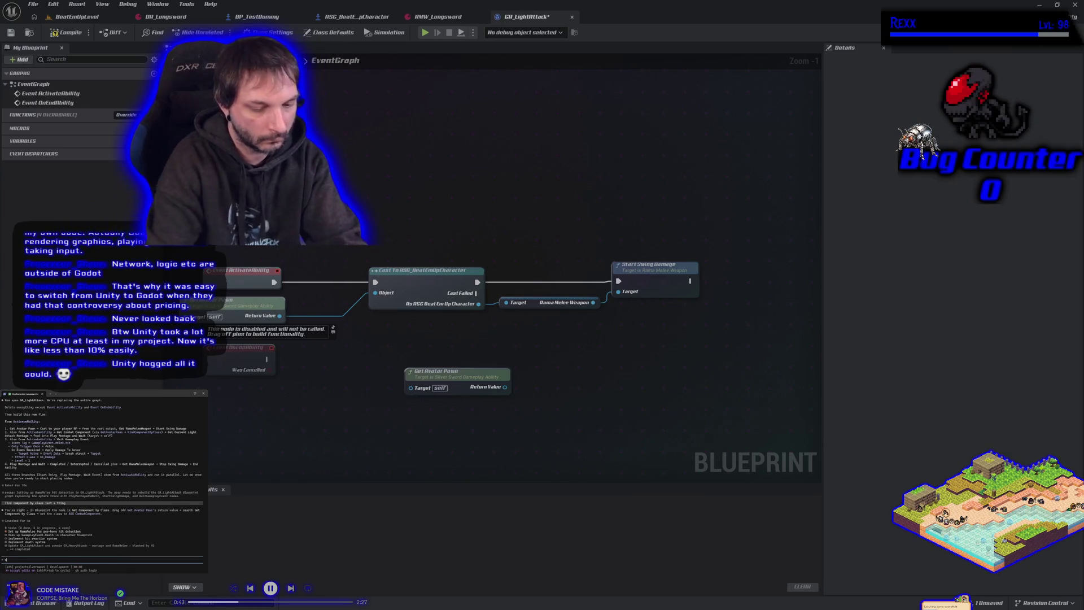
pyautogui.write('hy not just pull off and get combat compon')
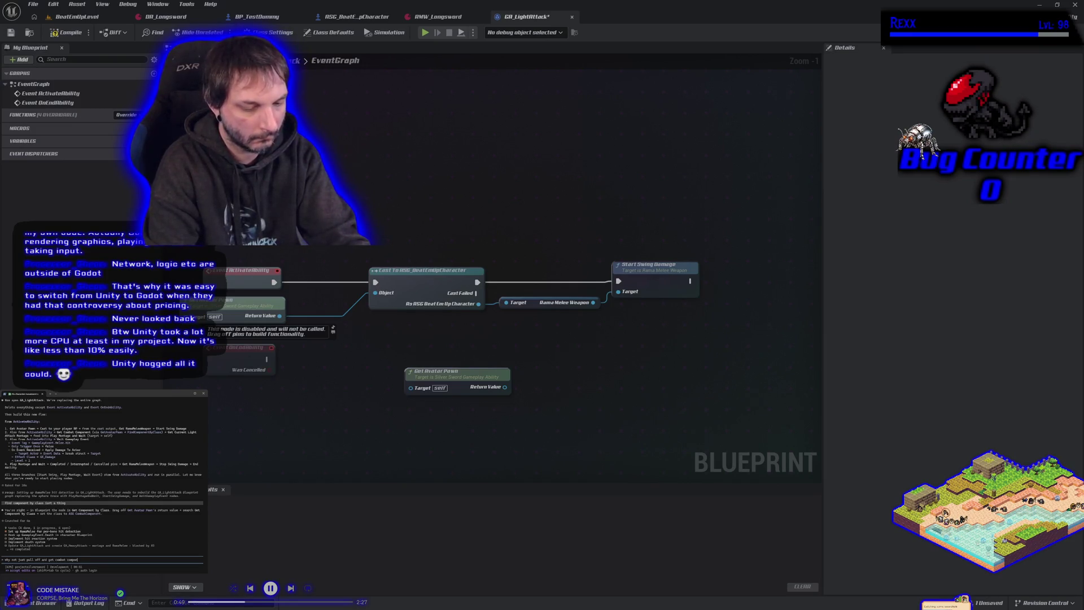
pyautogui.write('ent why do w')
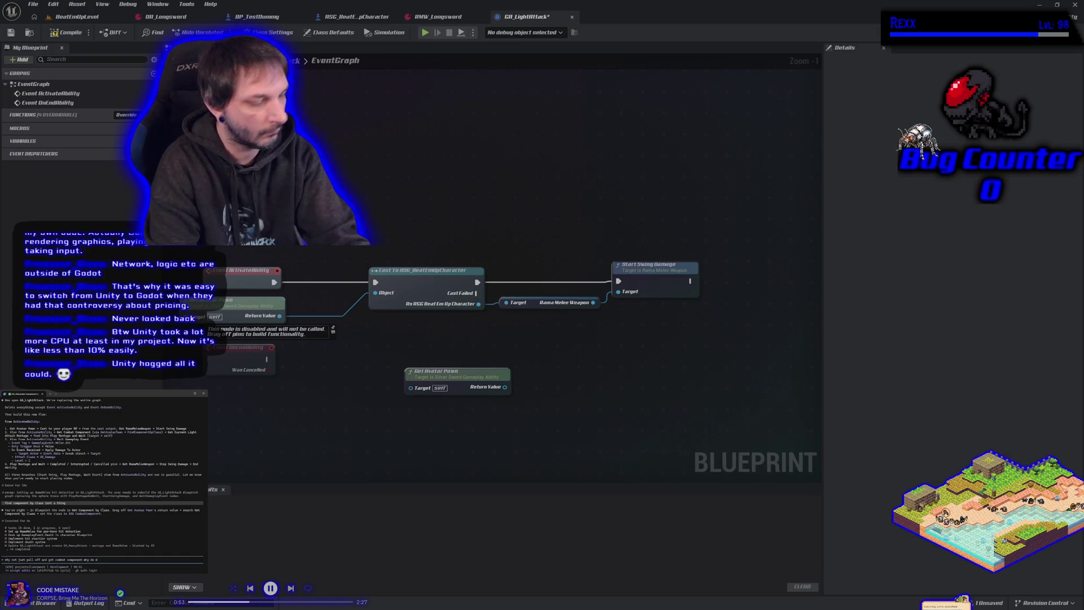
pyautogui.write(' by ')
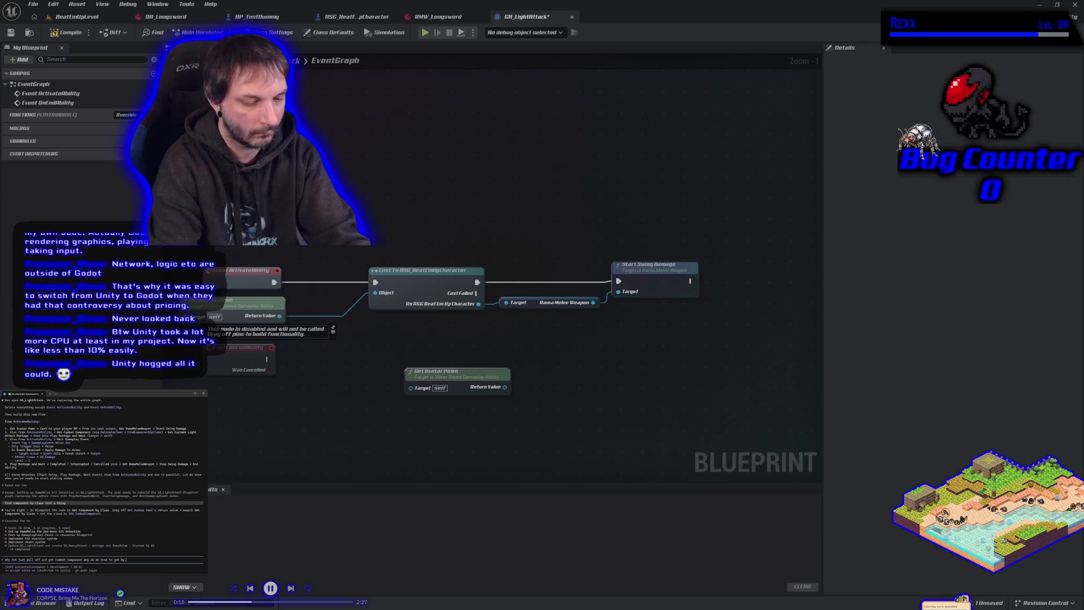
pyautogui.write('ss')
pyautogui.press('Return')
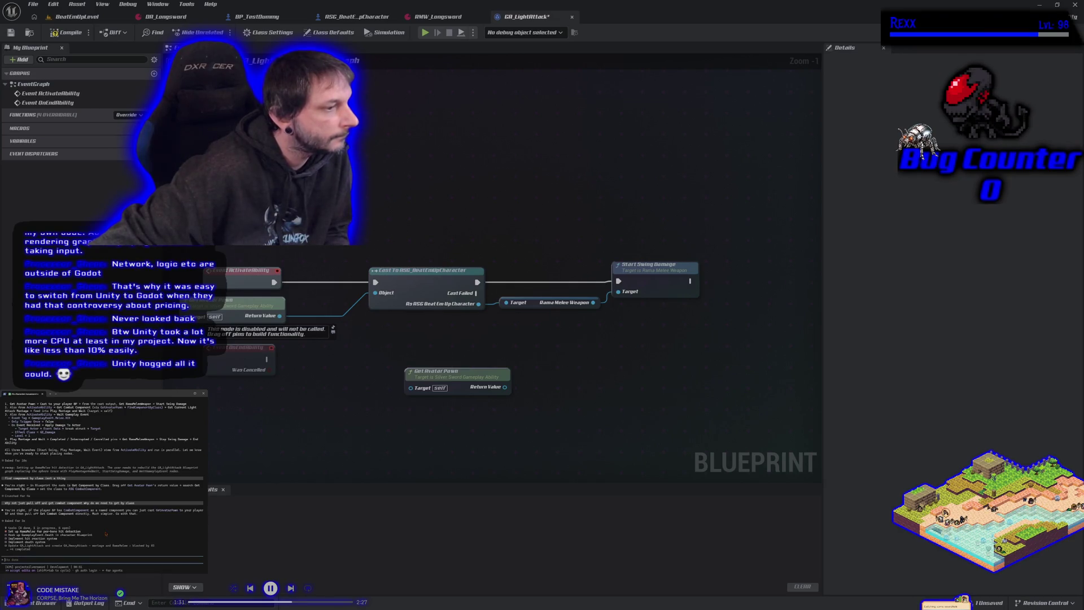
# Send a note that the search should start from Get Avatar Pawn, and pull a wire from its output
pyautogui.write('so i me')
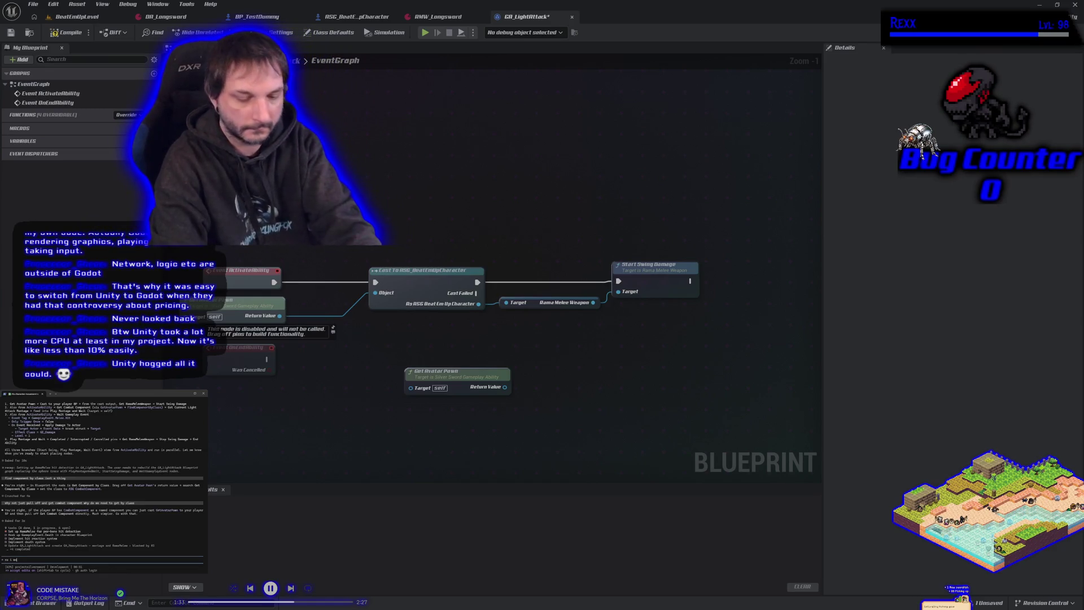
pyautogui.write('ant from get avatar pawn')
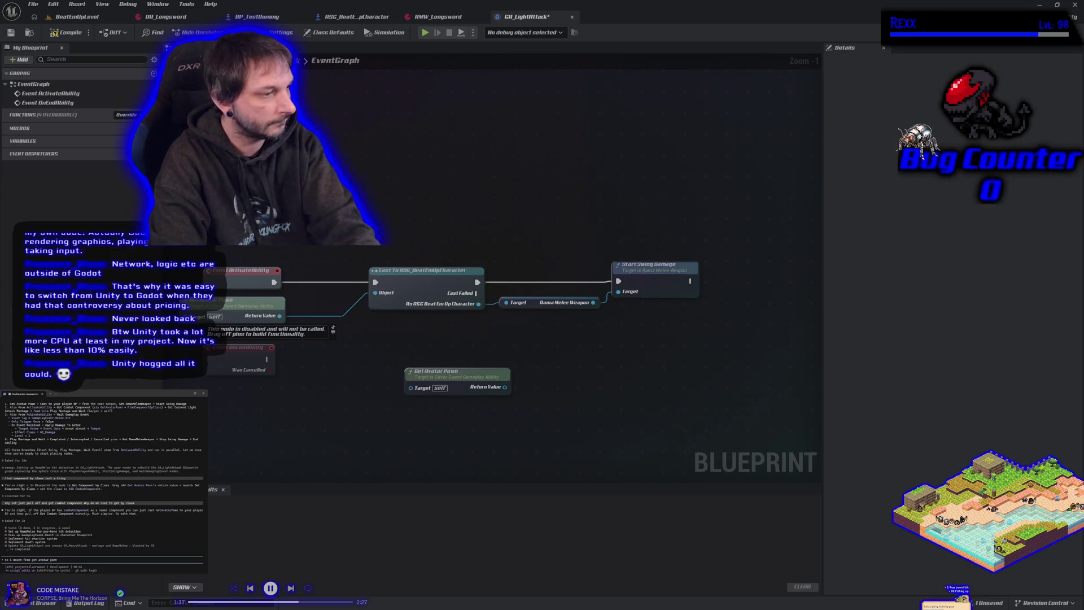
pyautogui.press('Return')
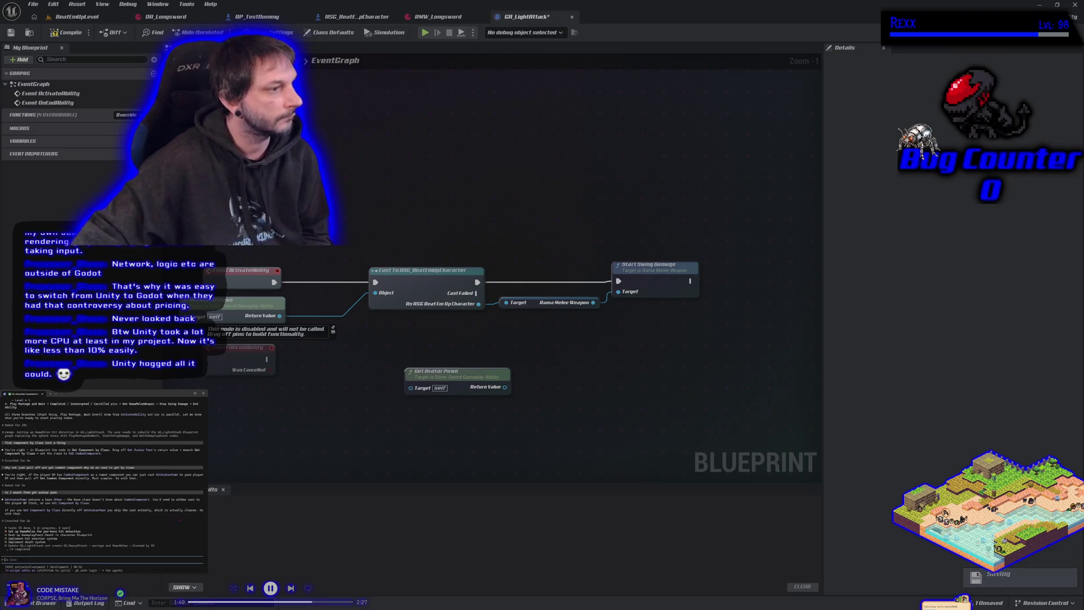
pyautogui.moveTo(504, 386); pyautogui.dragTo(530, 388)
# Add Get Component by Class from Get Avatar Pawn with Component Class set to RSG Combat Component
pyautogui.write('get comp')
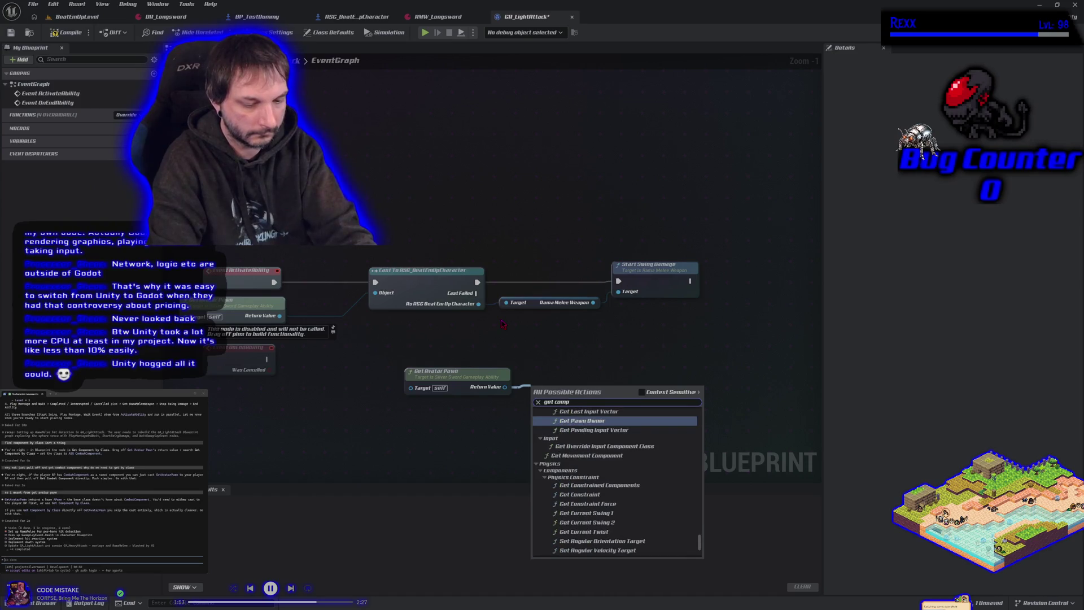
pyautogui.write('onent by class')
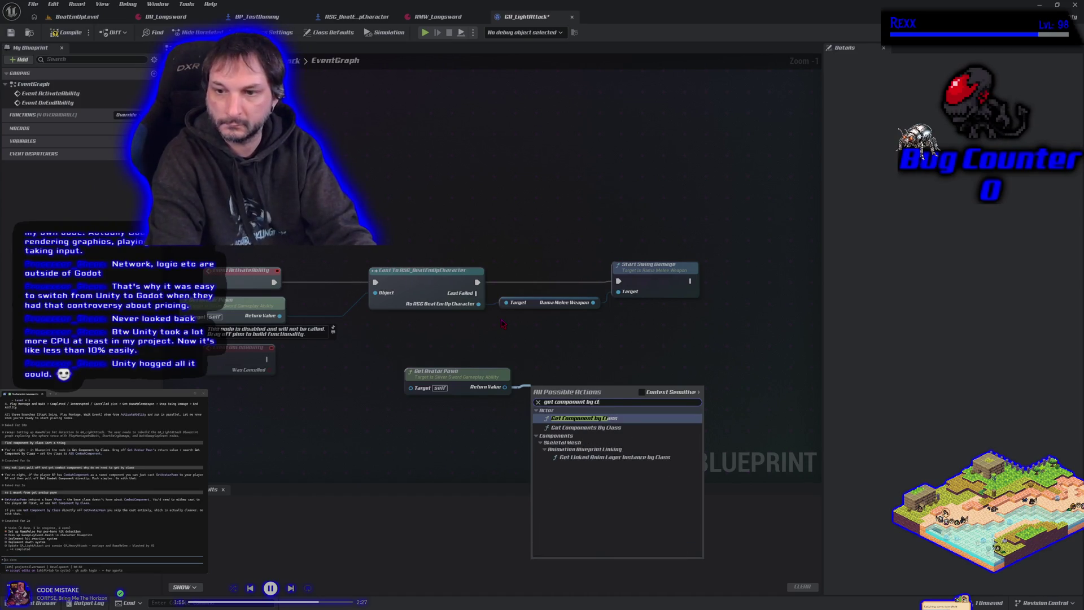
pyautogui.press('Escape')
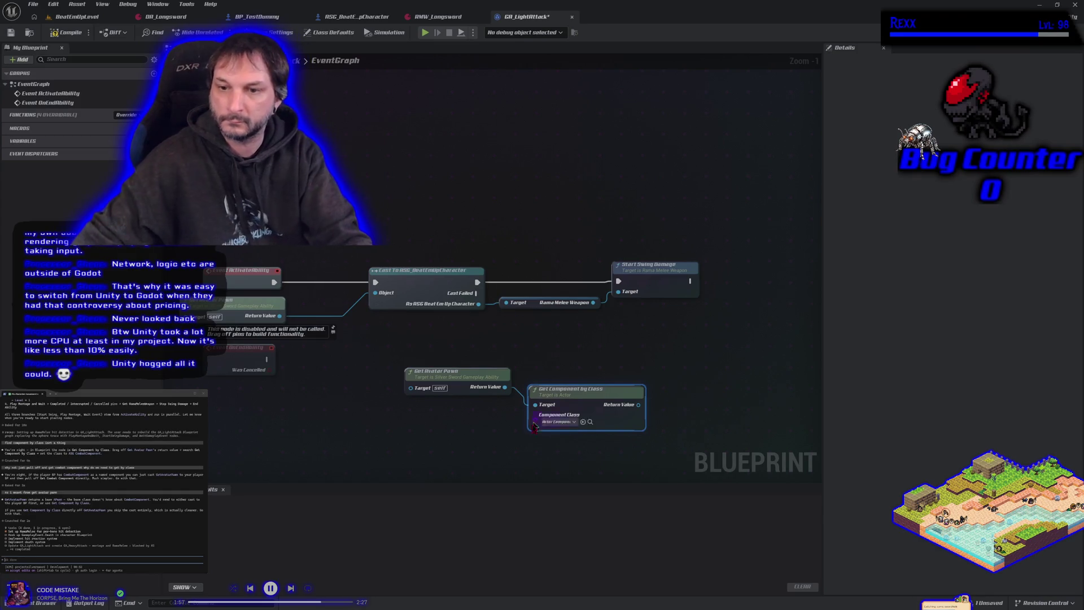
pyautogui.click(554, 425)
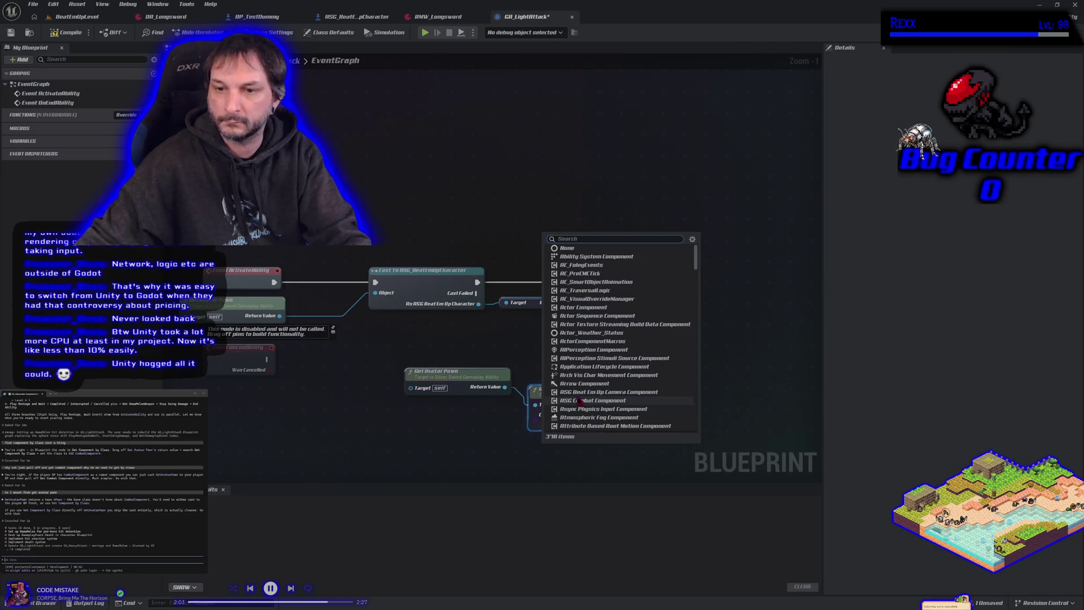
pyautogui.write('co')
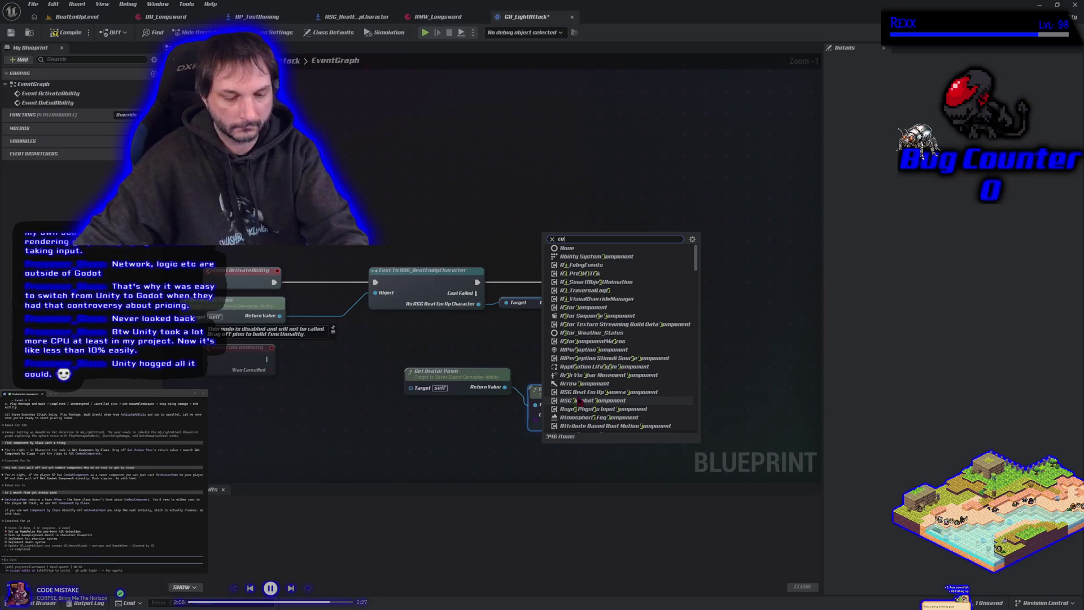
pyautogui.write('mb')
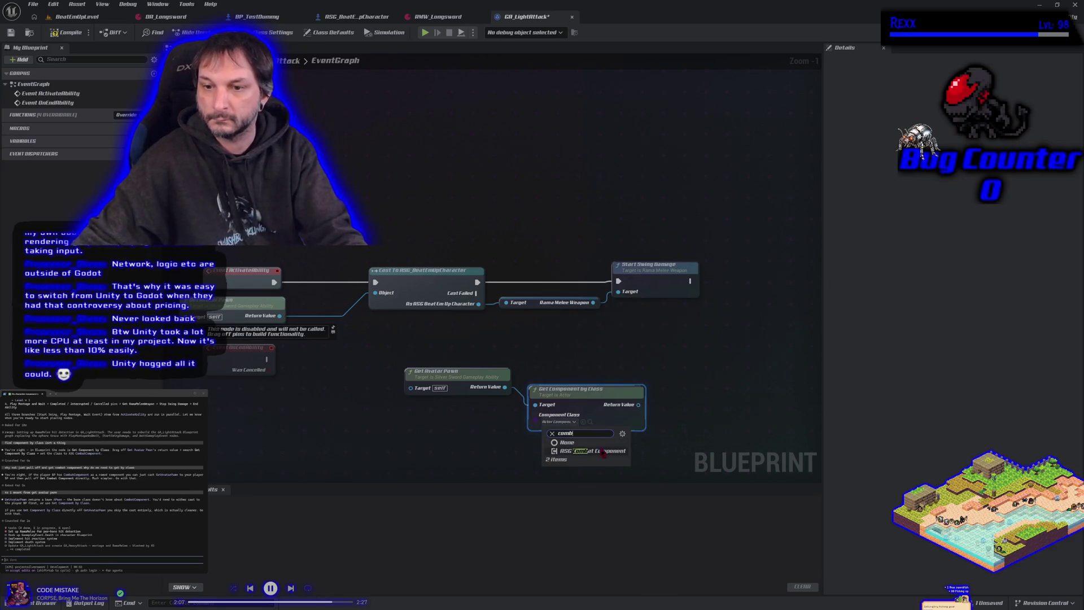
pyautogui.click(602, 451)
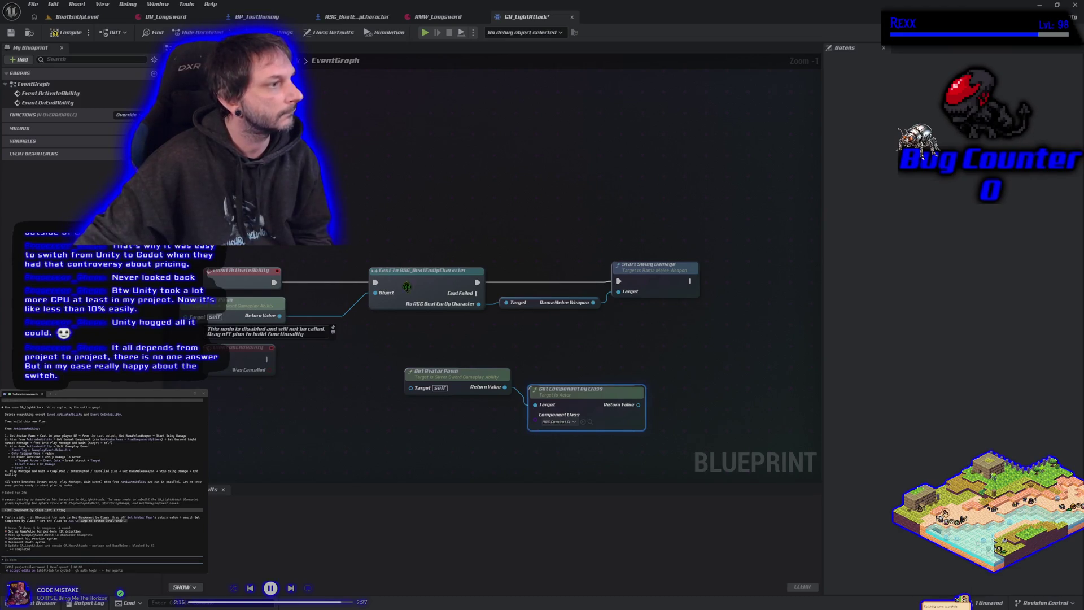
pyautogui.moveTo(638, 404)
pyautogui.mouseDown()
pyautogui.moveTo(671, 414)
pyautogui.moveTo(663, 405)
pyautogui.mouseUp()
# Add Get Current Light Attack Montage from the combat component's Return Value
pyautogui.write('get current')
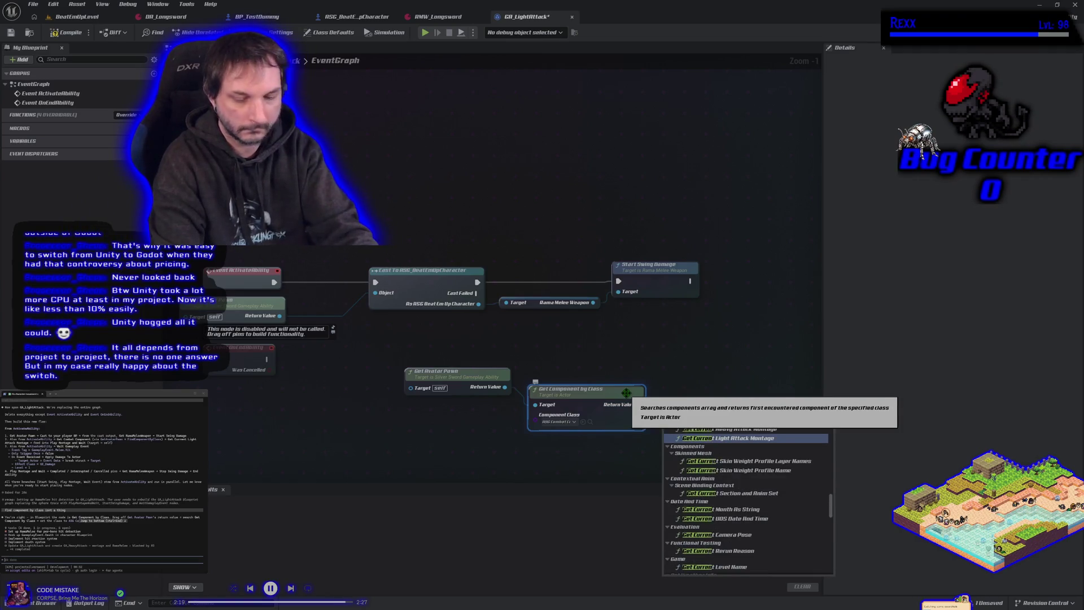
pyautogui.write(' lig')
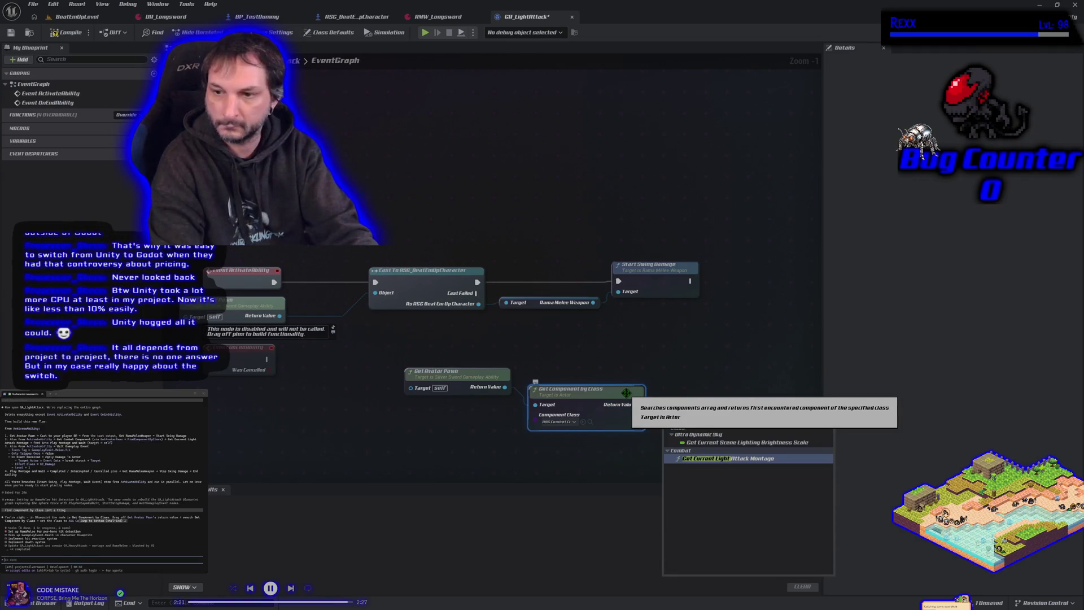
pyautogui.press('Return')
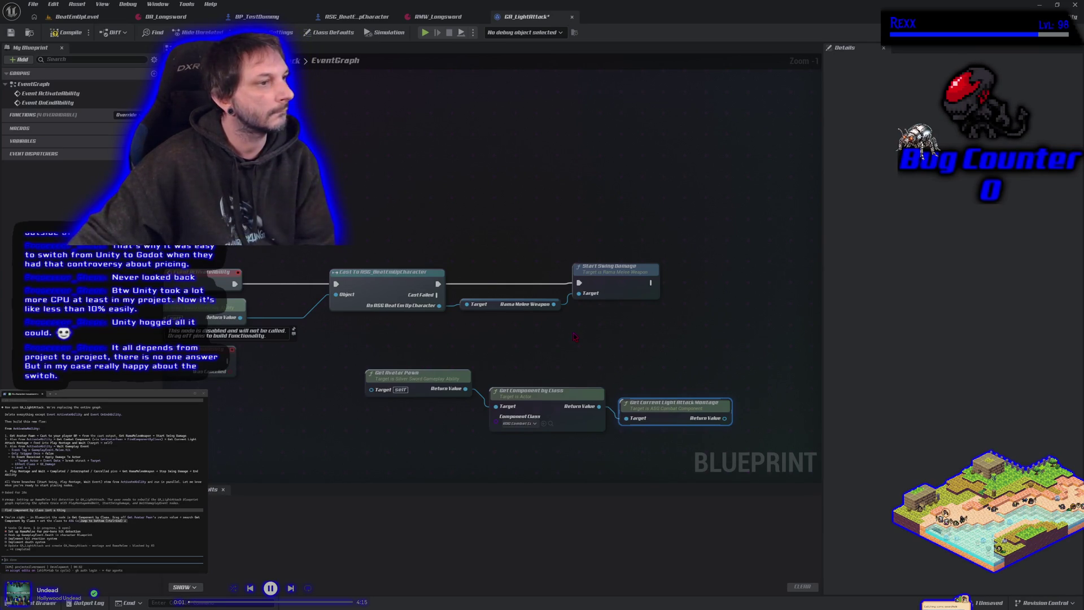
pyautogui.moveTo(593, 336); pyautogui.dragTo(532, 338)
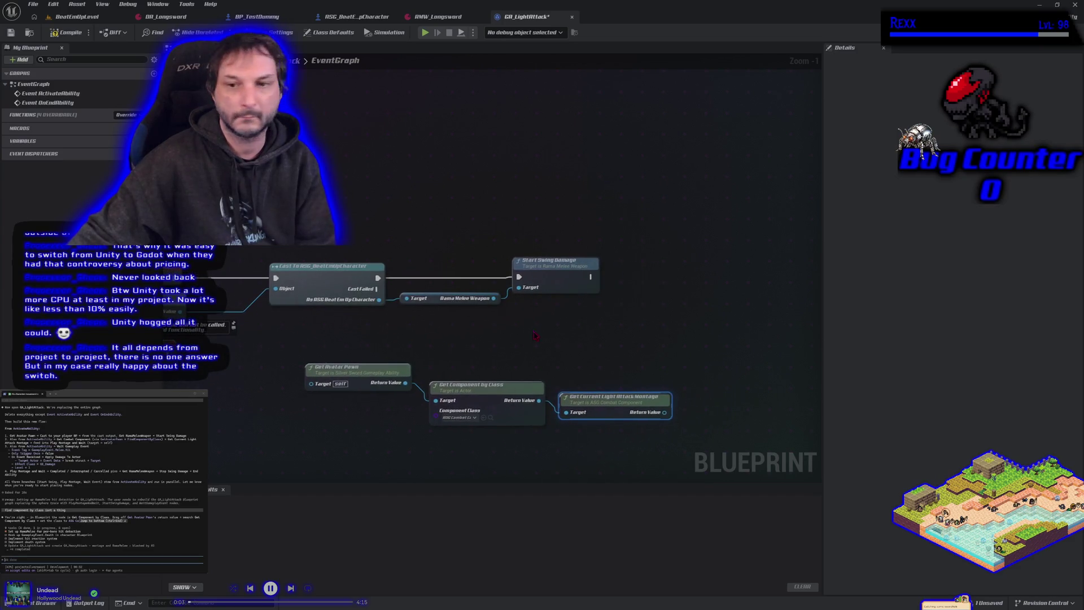
# Feed the montage into a PlayMontageAndWait node that runs after Start Swing Damage
pyautogui.moveTo(664, 412)
pyautogui.mouseDown()
pyautogui.moveTo(757, 421)
pyautogui.moveTo(699, 383)
pyautogui.mouseUp()
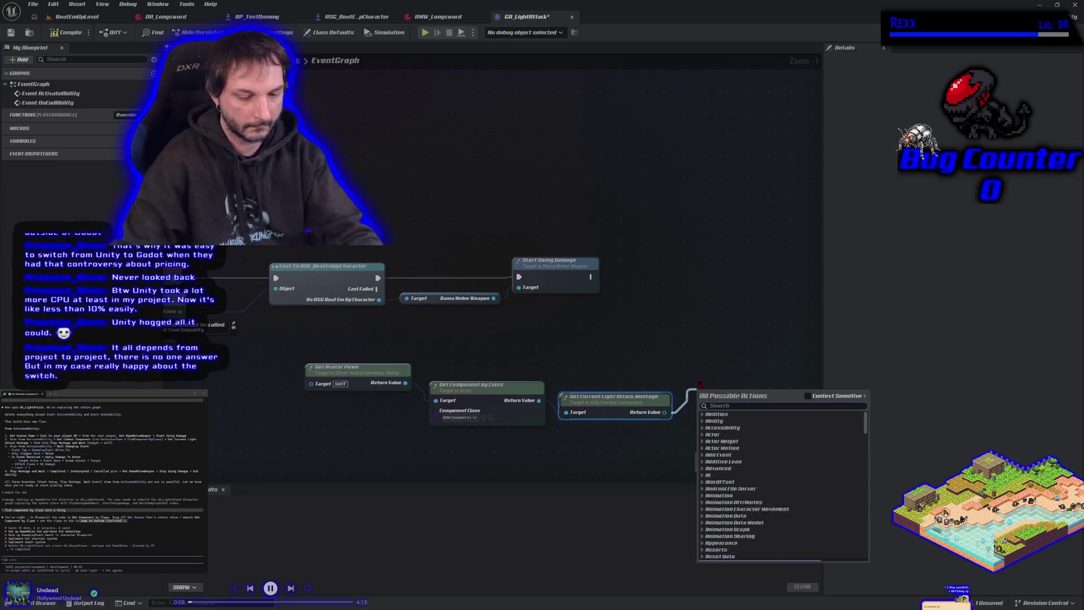
pyautogui.write('play montage')
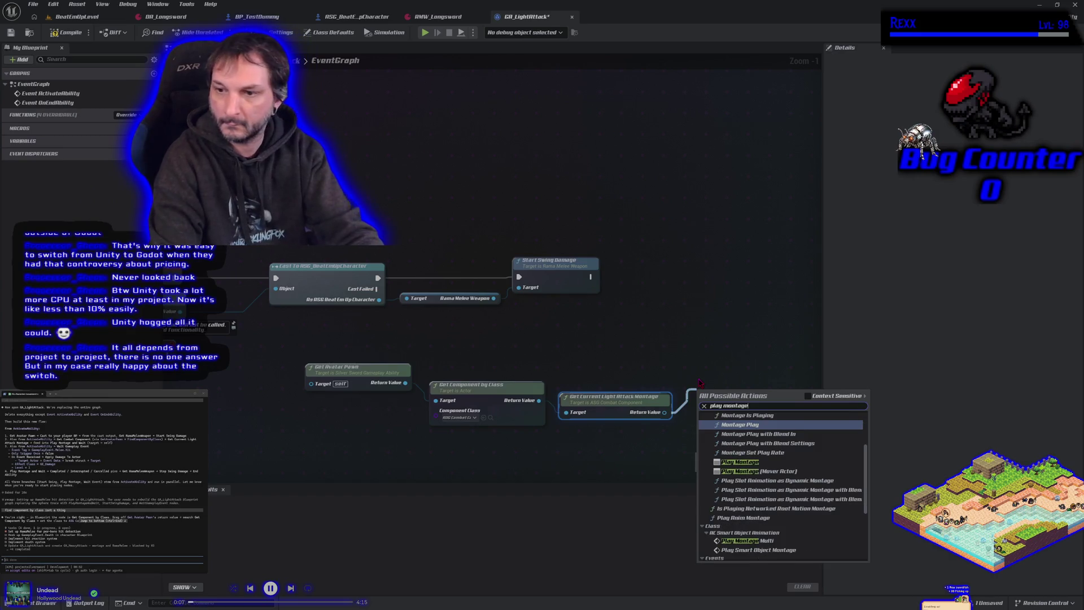
pyautogui.write(' and wa')
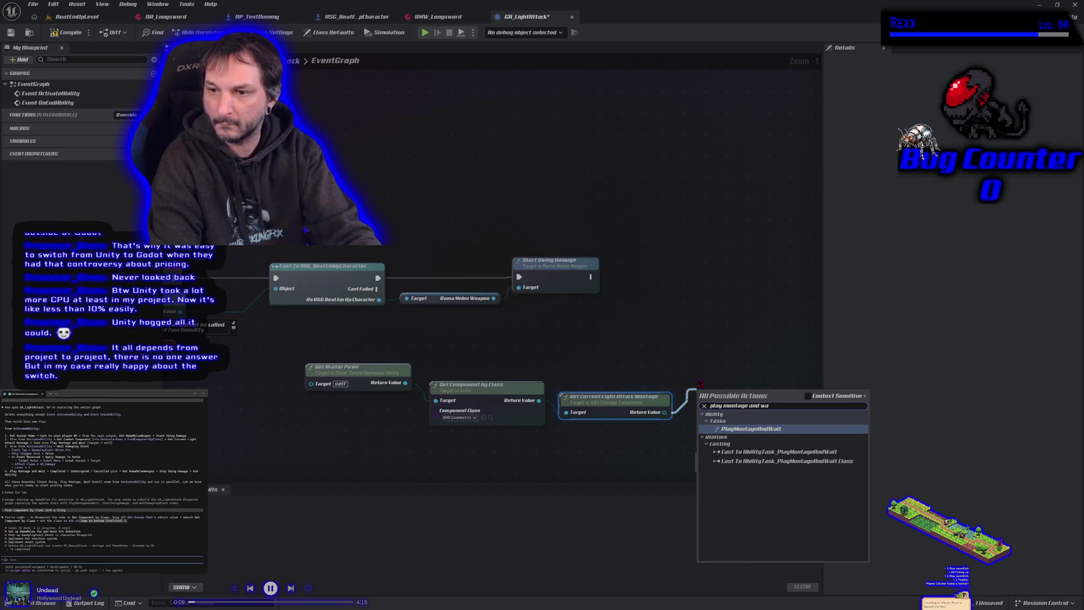
pyautogui.click(752, 429)
pyautogui.moveTo(752, 407); pyautogui.dragTo(737, 281)
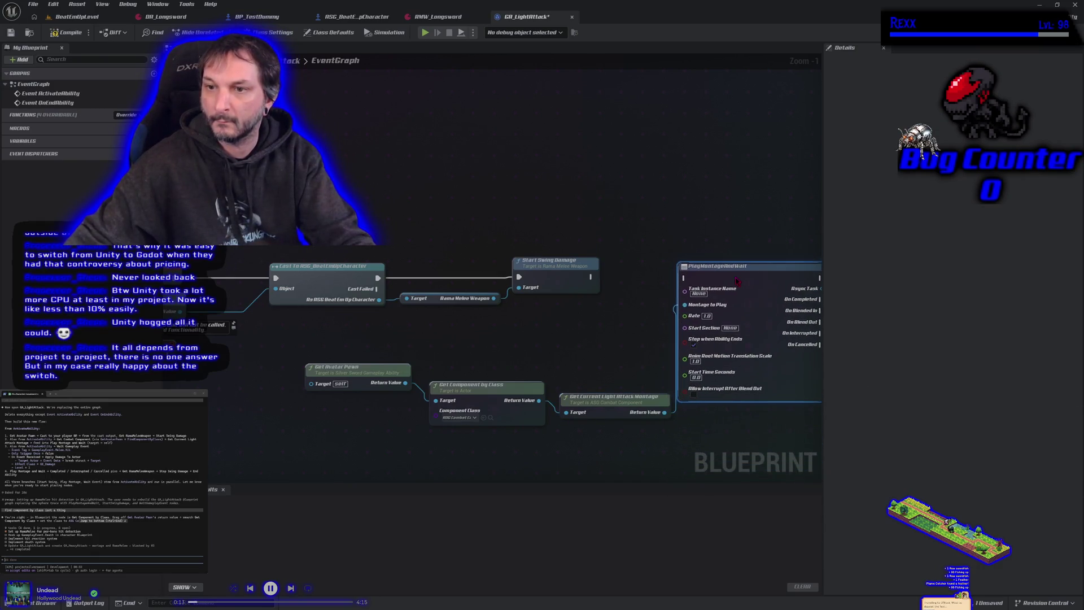
pyautogui.moveTo(590, 277); pyautogui.dragTo(684, 277)
# Move the montage getter, Get Component by Class and Get Avatar Pawn nodes up-left to tidy the graph
pyautogui.moveTo(762, 467); pyautogui.dragTo(651, 454)
pyautogui.moveTo(519, 388)
pyautogui.mouseDown()
pyautogui.moveTo(482, 347)
pyautogui.moveTo(480, 311)
pyautogui.mouseUp()
pyautogui.moveTo(373, 374)
pyautogui.mouseDown()
pyautogui.moveTo(345, 347)
pyautogui.moveTo(342, 326)
pyautogui.mouseUp()
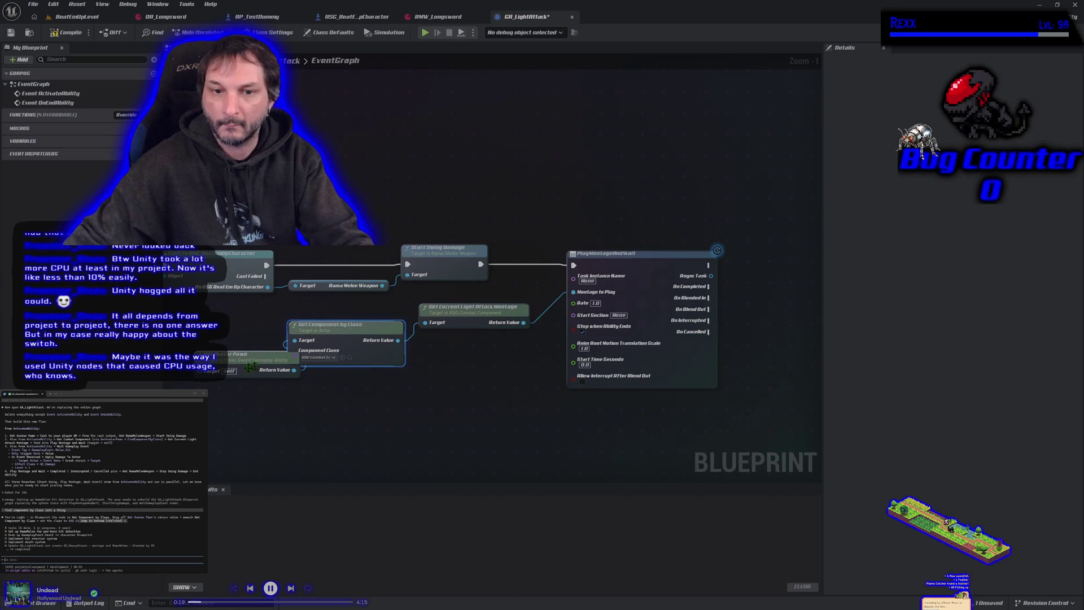
pyautogui.moveTo(223, 357); pyautogui.dragTo(193, 333)
pyautogui.moveTo(434, 391); pyautogui.dragTo(365, 392)
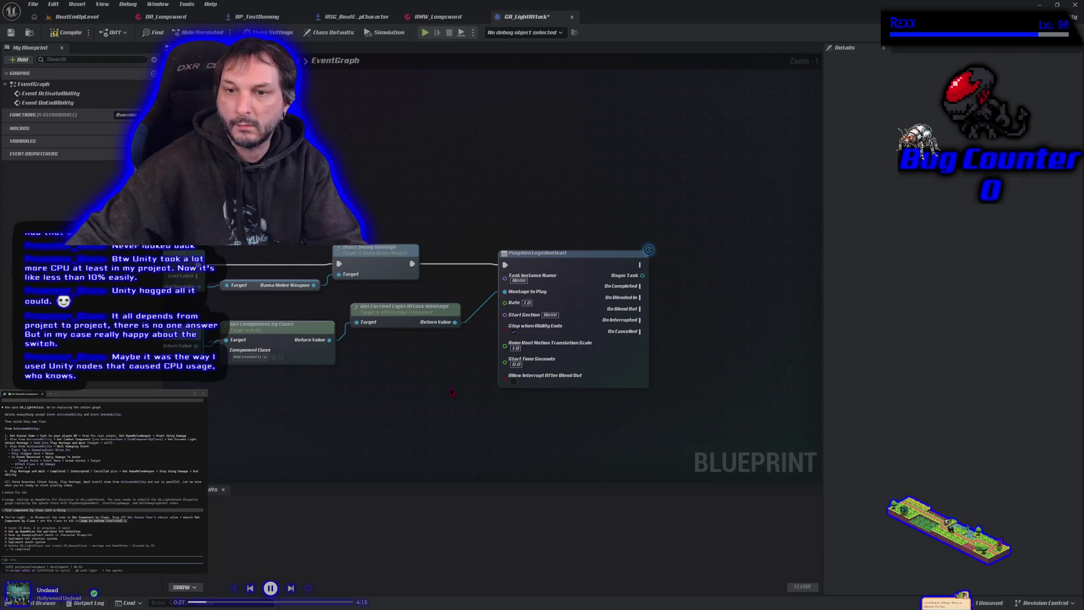
pyautogui.moveTo(451, 391); pyautogui.dragTo(497, 364)
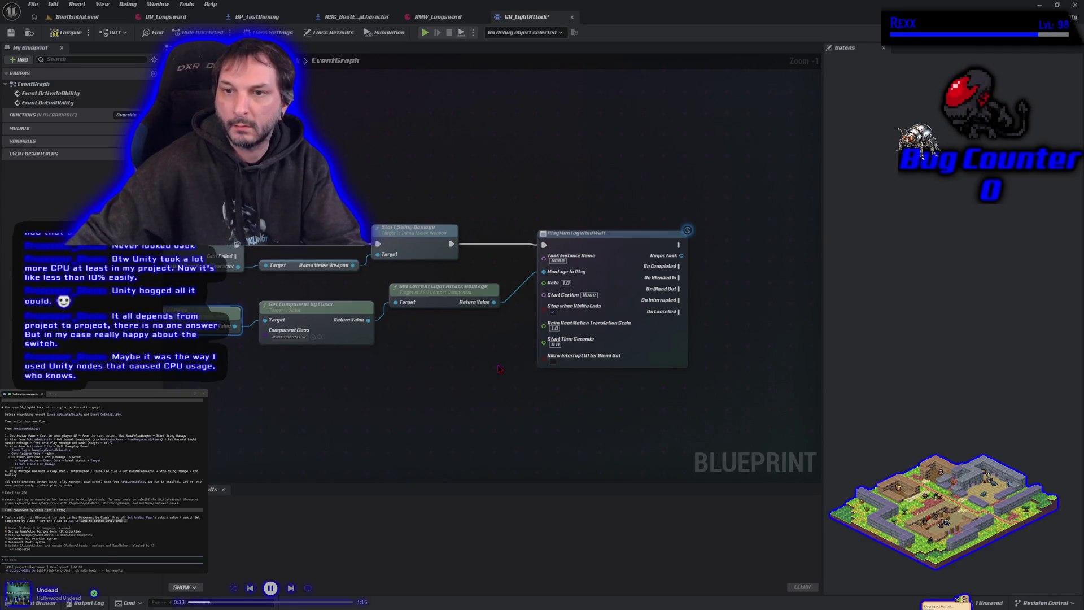
pyautogui.rightClick(545, 141)
pyautogui.write('pla')
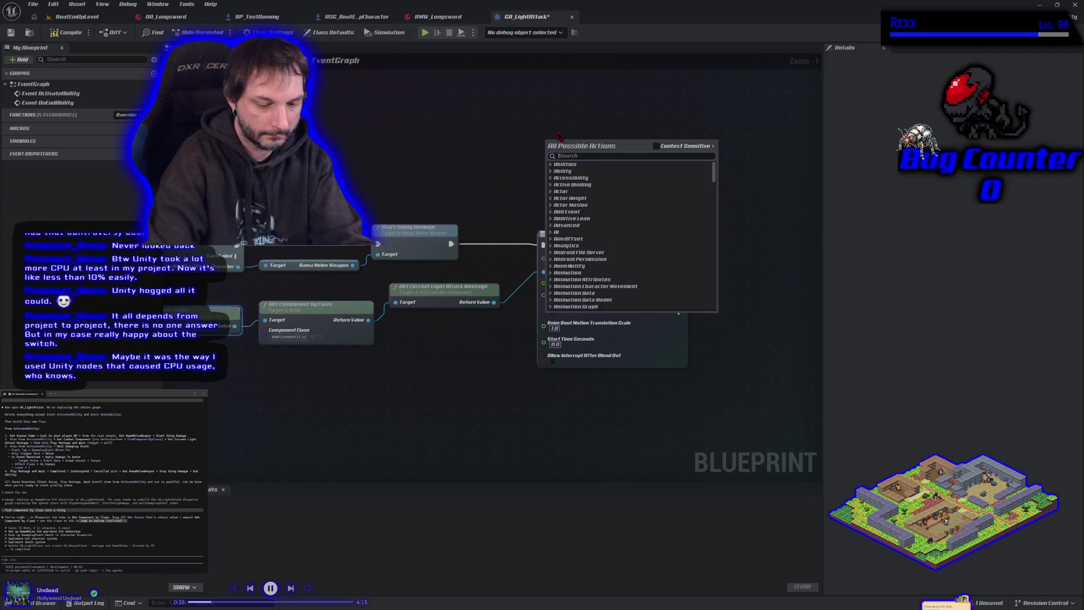
pyautogui.write('y montage and wai')
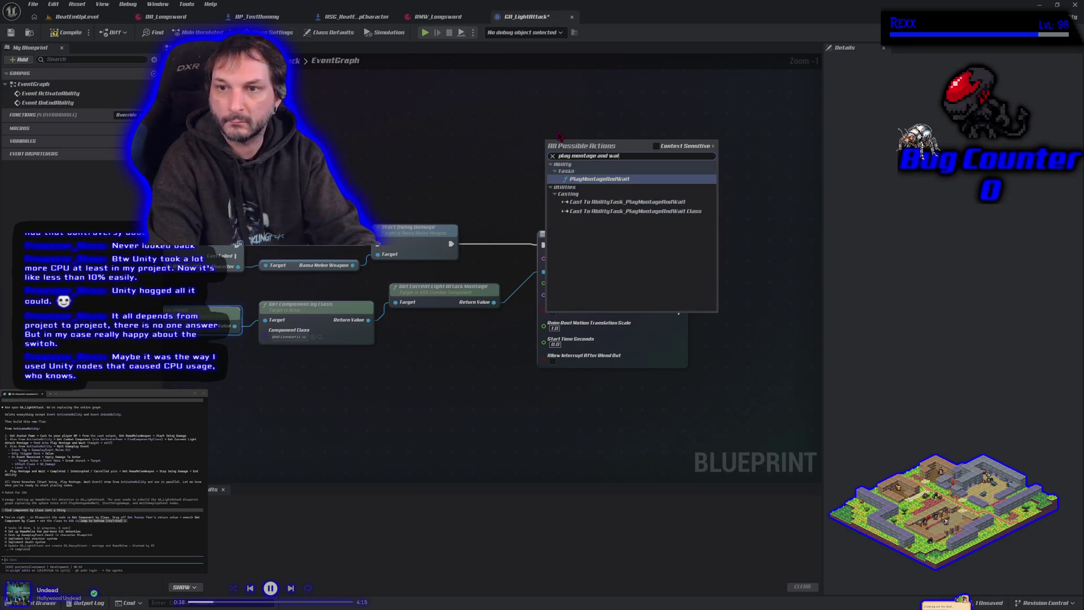
pyautogui.press('Return')
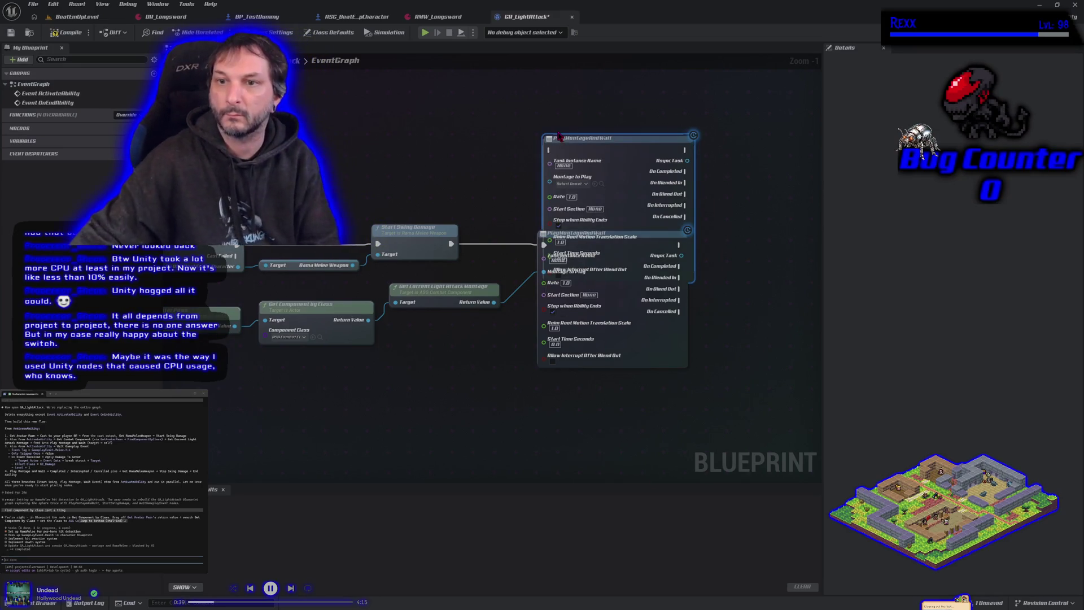
pyautogui.moveTo(572, 156)
pyautogui.mouseDown()
pyautogui.moveTo(660, 313)
pyautogui.moveTo(670, 361)
pyautogui.moveTo(728, 243)
pyautogui.moveTo(524, 119)
pyautogui.moveTo(457, 94)
pyautogui.mouseUp()
pyautogui.press('Delete')
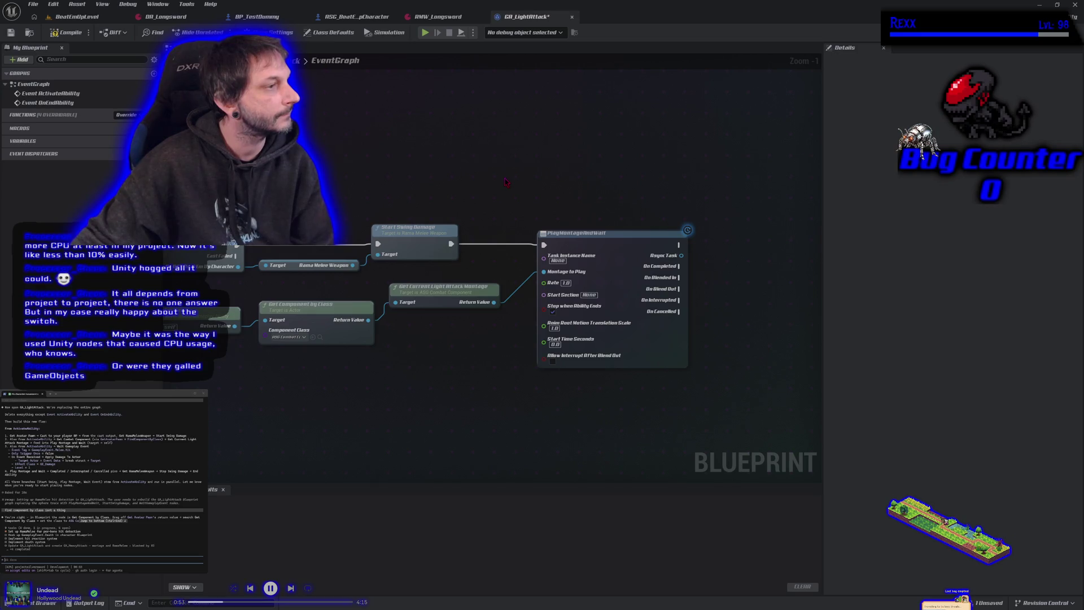
pyautogui.moveTo(510, 194); pyautogui.dragTo(436, 211)
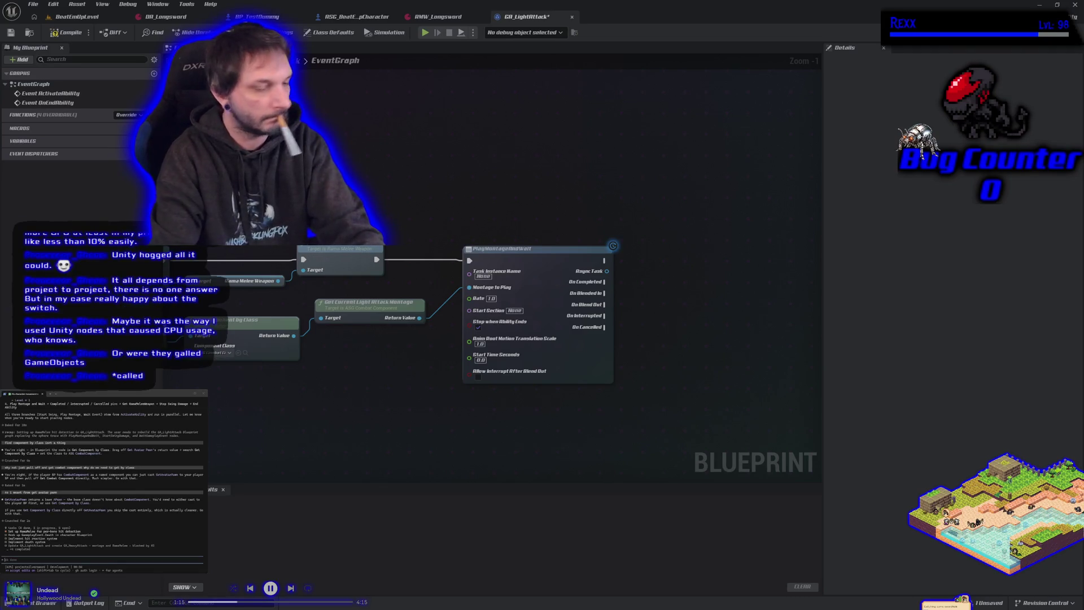
pyautogui.write('ok d')
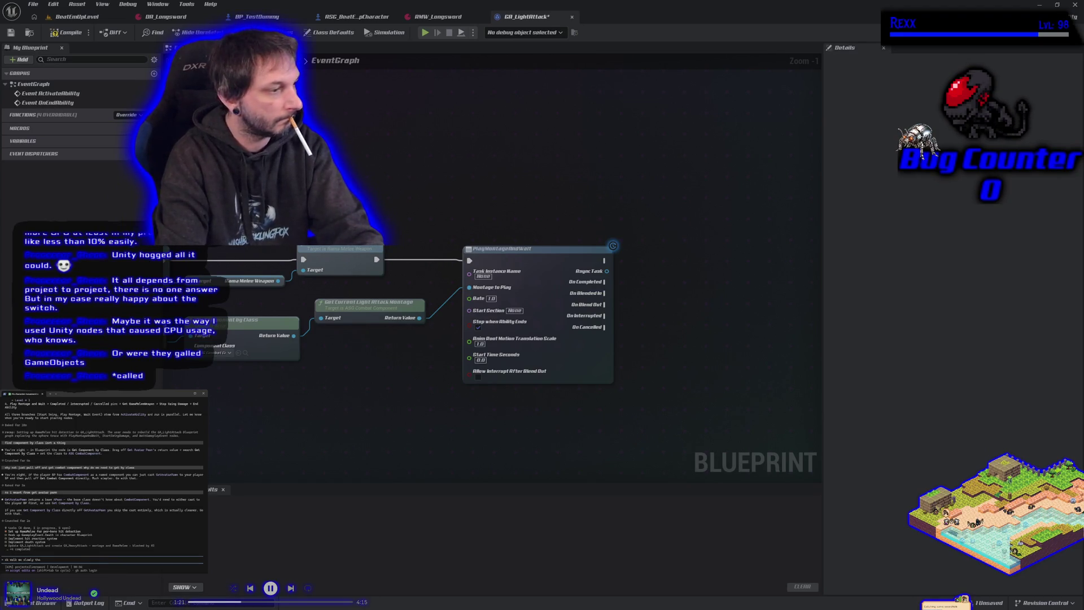
pyautogui.write('gh GA')
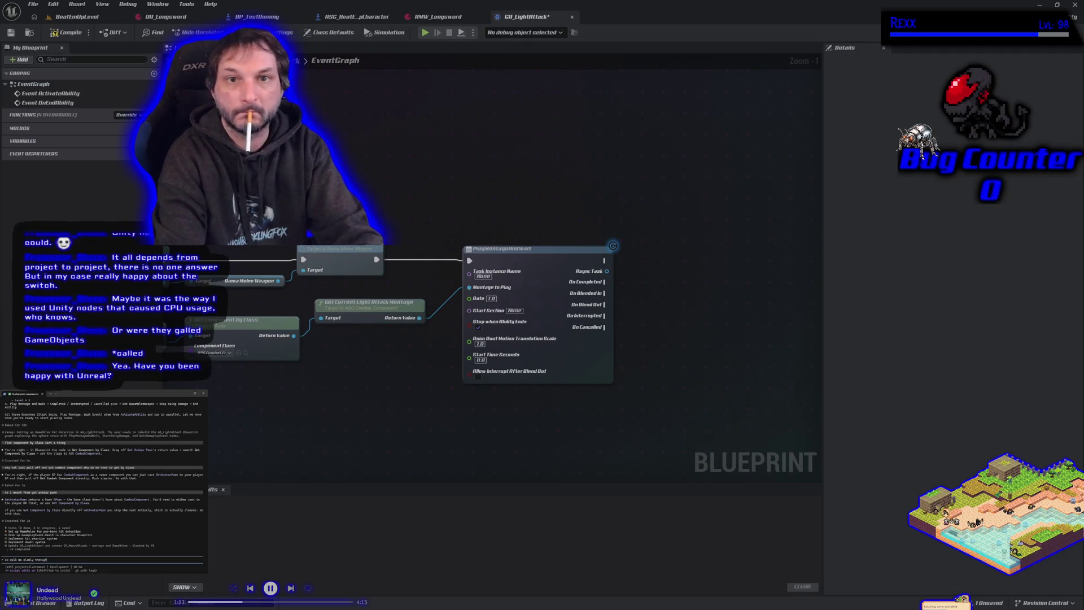